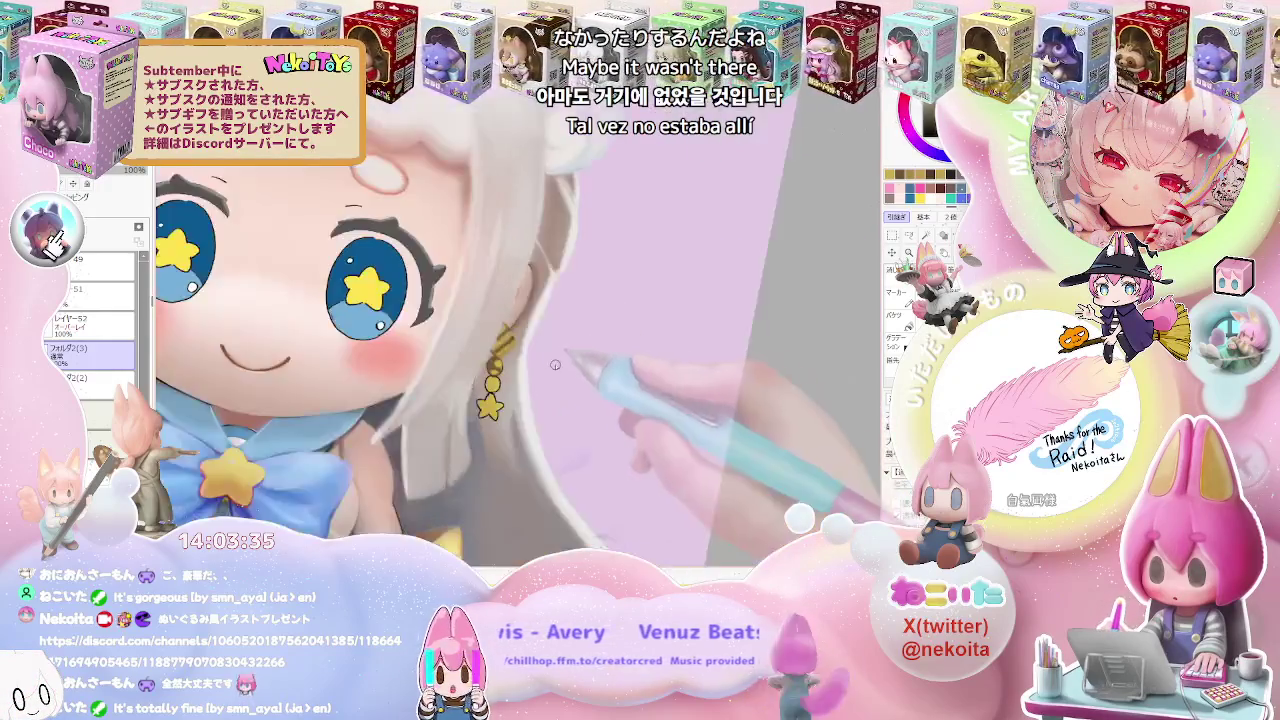
Zoom in on the gold bead earring and set the brush size to 23
scroll(520, 360, "up", 3)
scroll(490, 355, "up", 2)
scroll(458, 345, "up", 2)
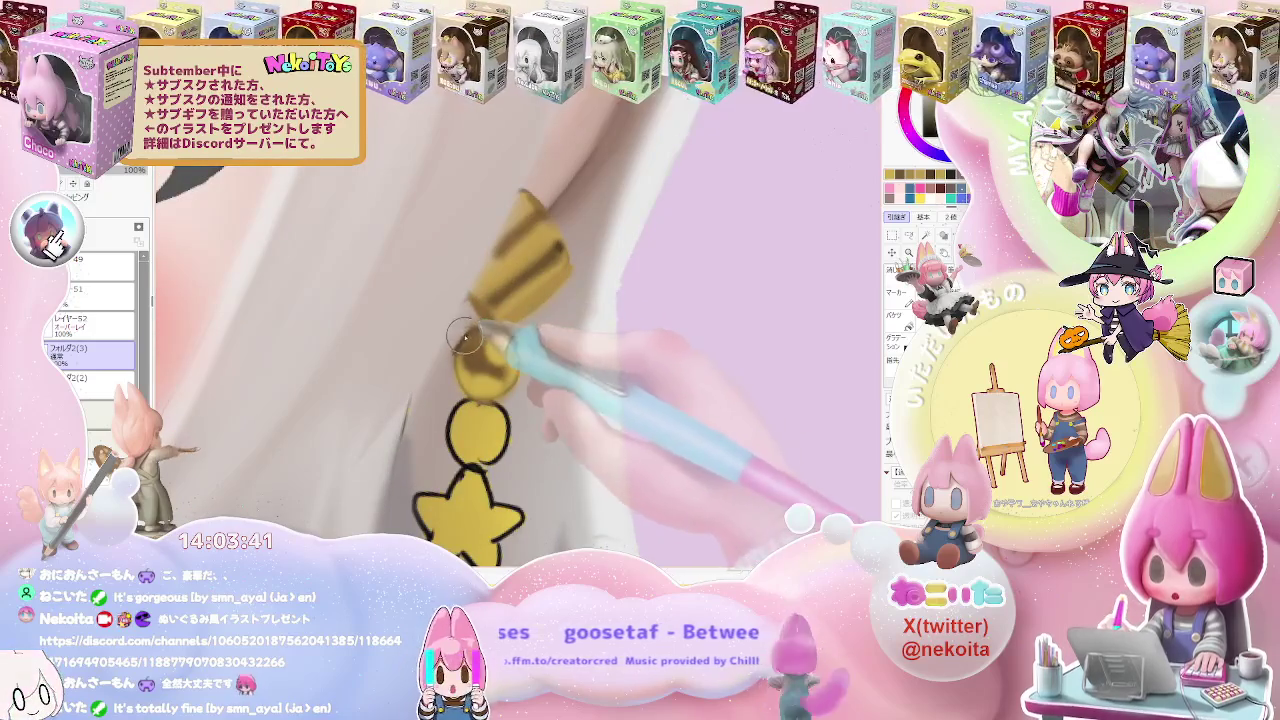
scroll(460, 348, "down", 2)
scroll(470, 360, "down", 2)
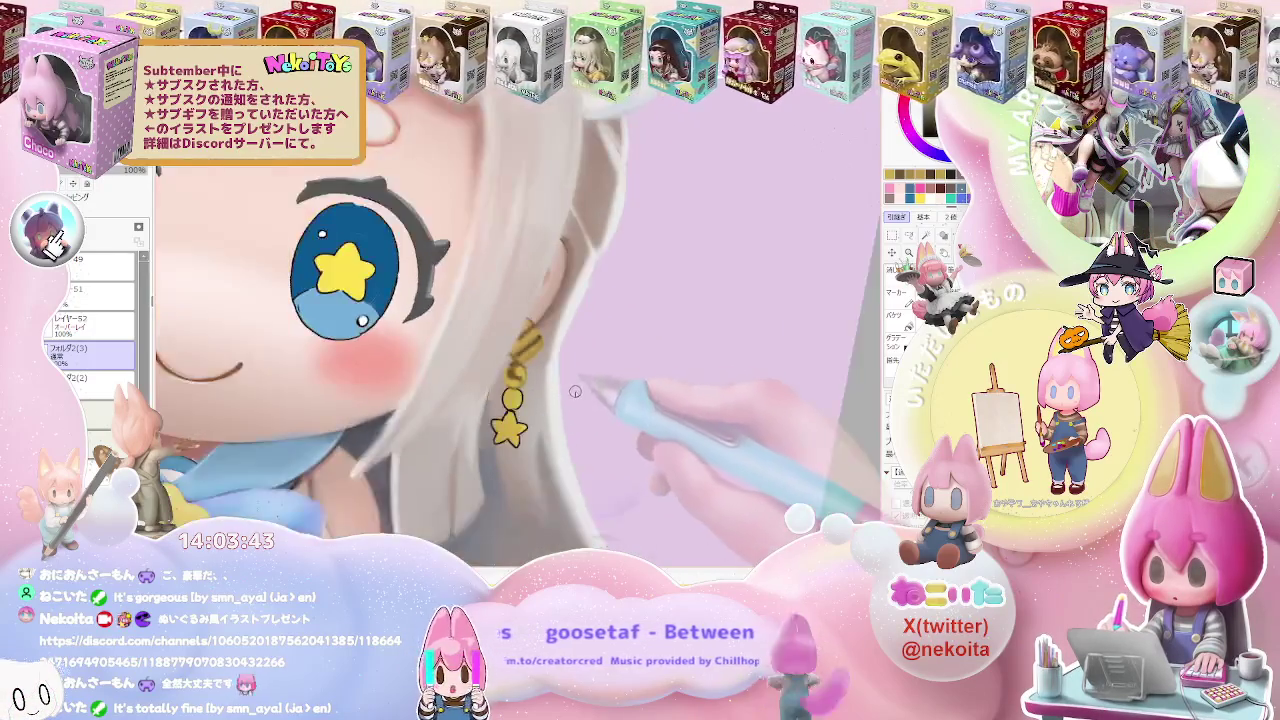
scroll(490, 380, "down", 2)
scroll(517, 395, "down", 1)
scroll(510, 392, "up", 2)
scroll(500, 390, "up", 2)
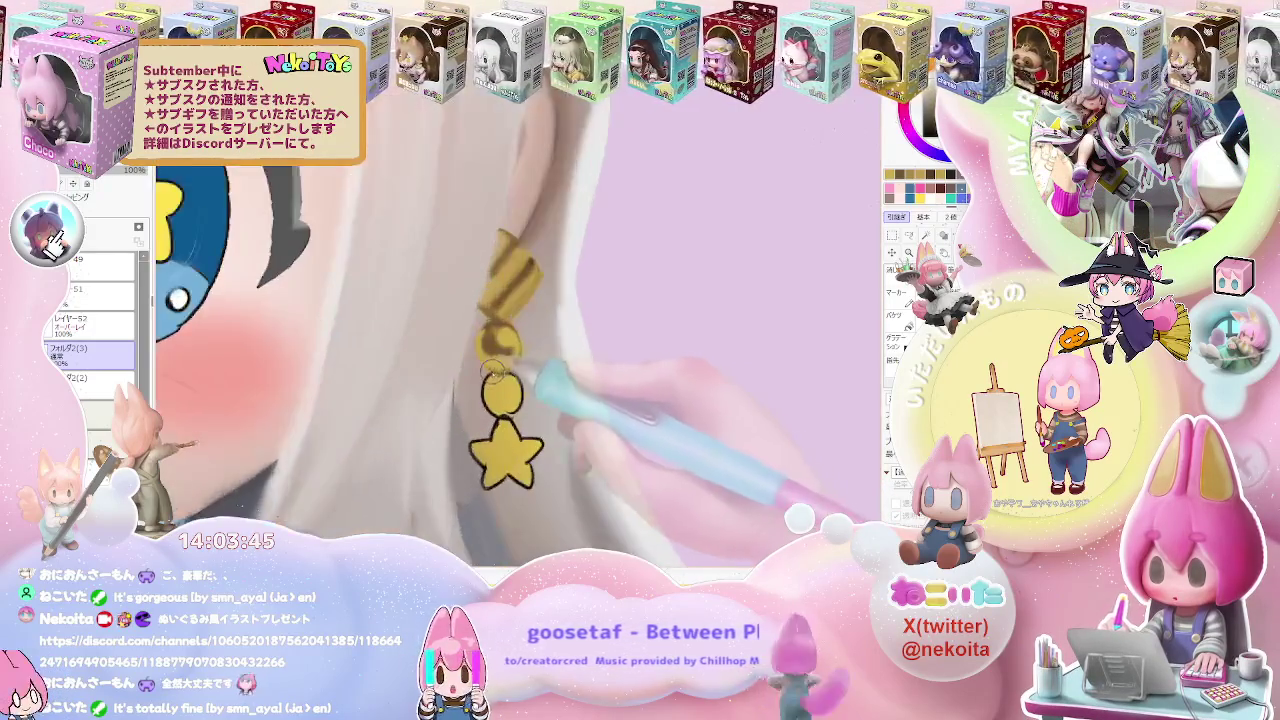
scroll(490, 390, "up", 2)
scroll(482, 388, "up", 1)
left_click_drag(485, 392, 508, 394)
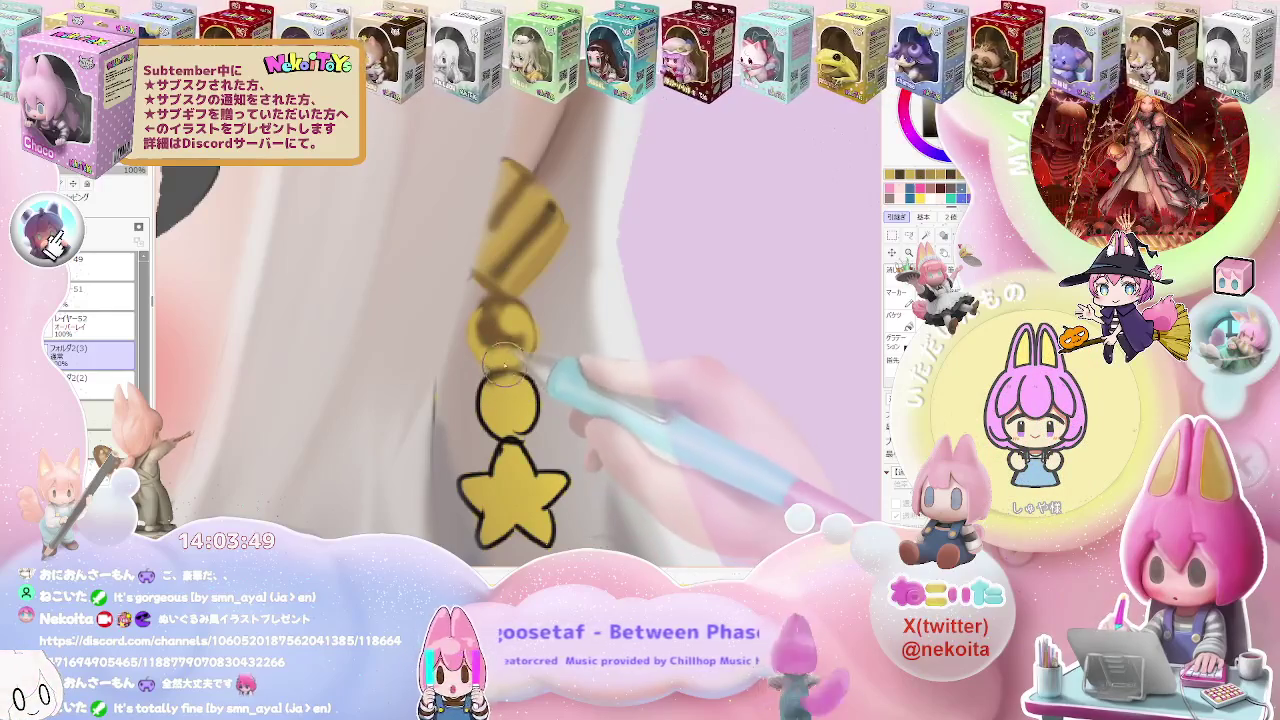
Paint a dark crescent shadow on the earring's top bead, zooming to check it
left_click_drag(500, 345, 512, 336)
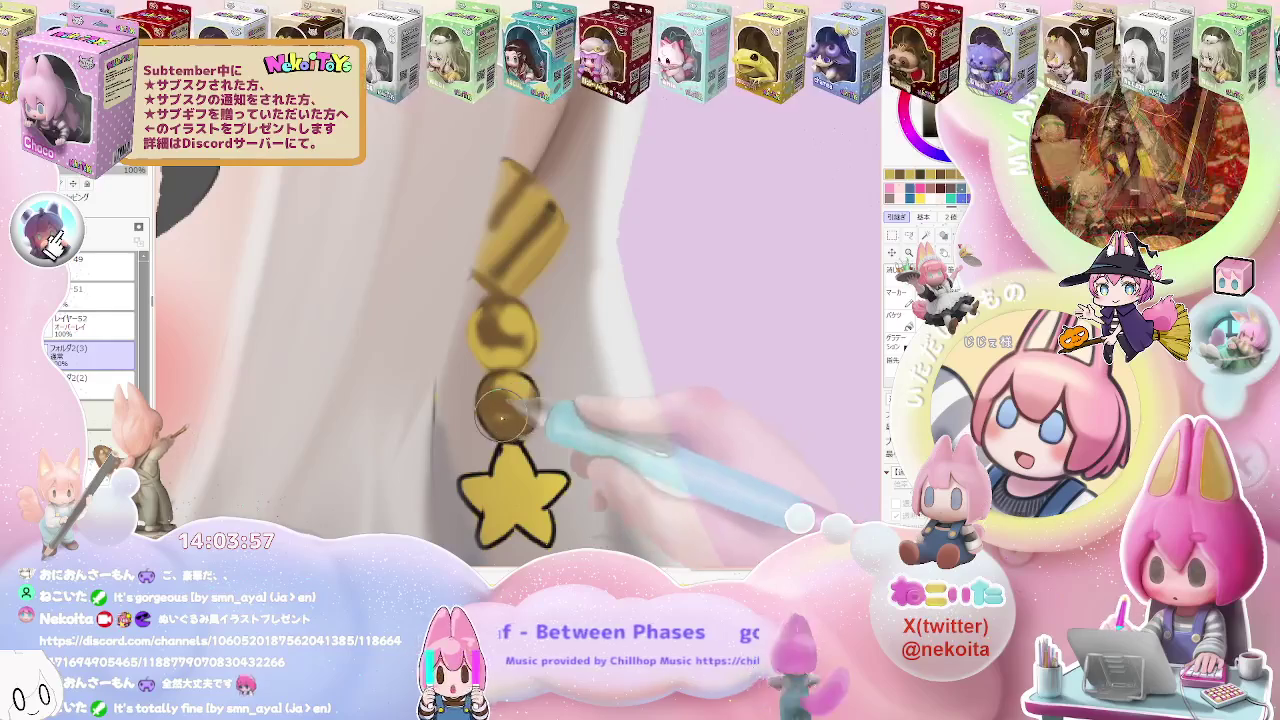
scroll(522, 410, "down", 2)
scroll(540, 410, "down", 1)
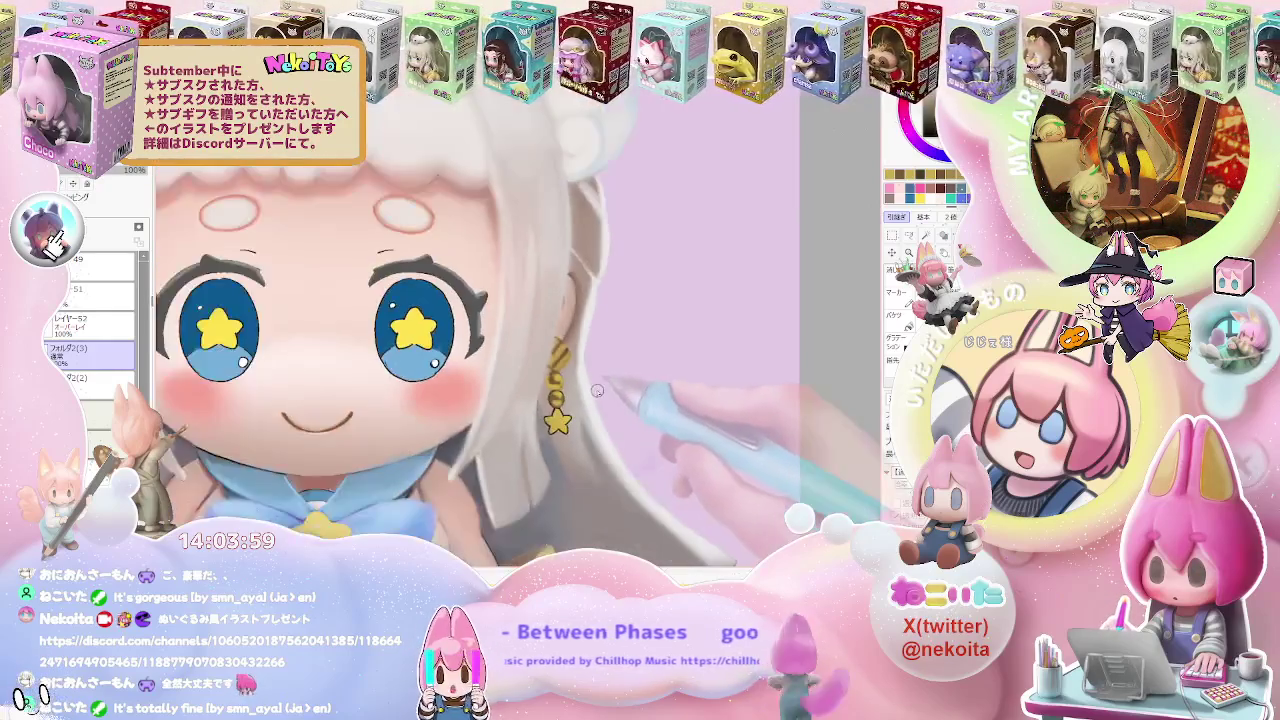
scroll(560, 412, "down", 1)
scroll(575, 413, "up", 1)
scroll(540, 405, "up", 1)
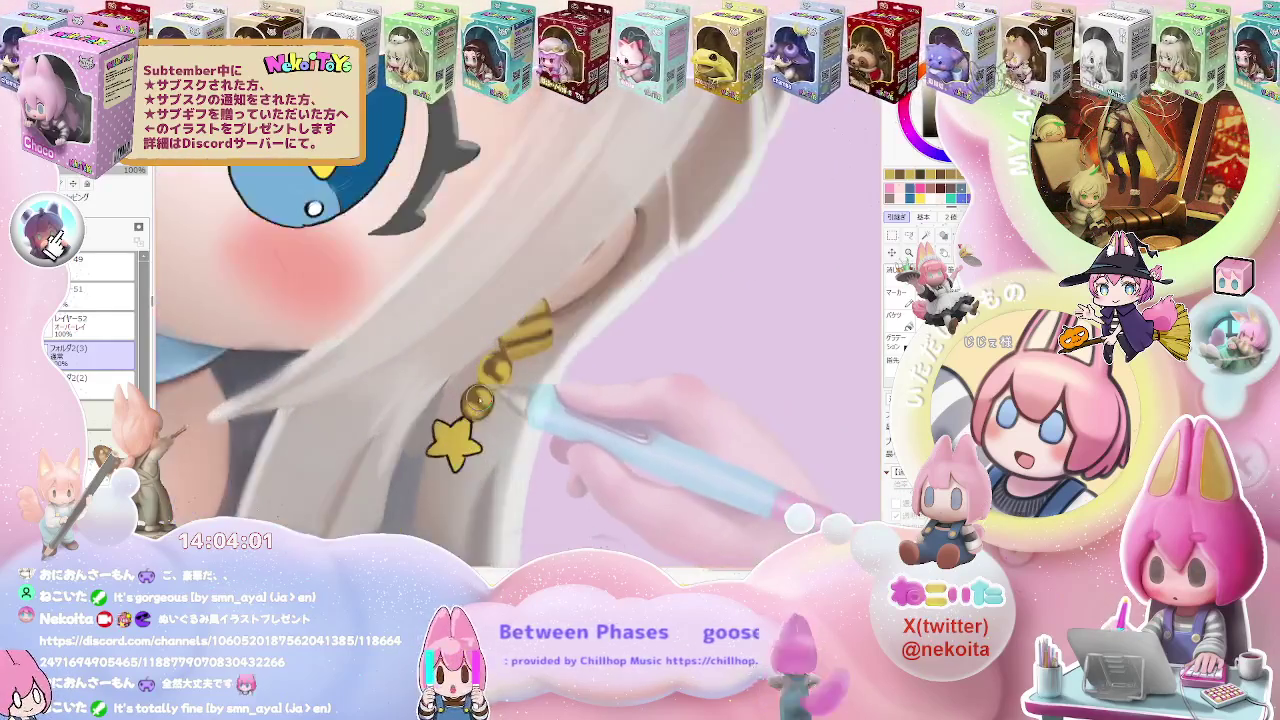
scroll(500, 400, "up", 1)
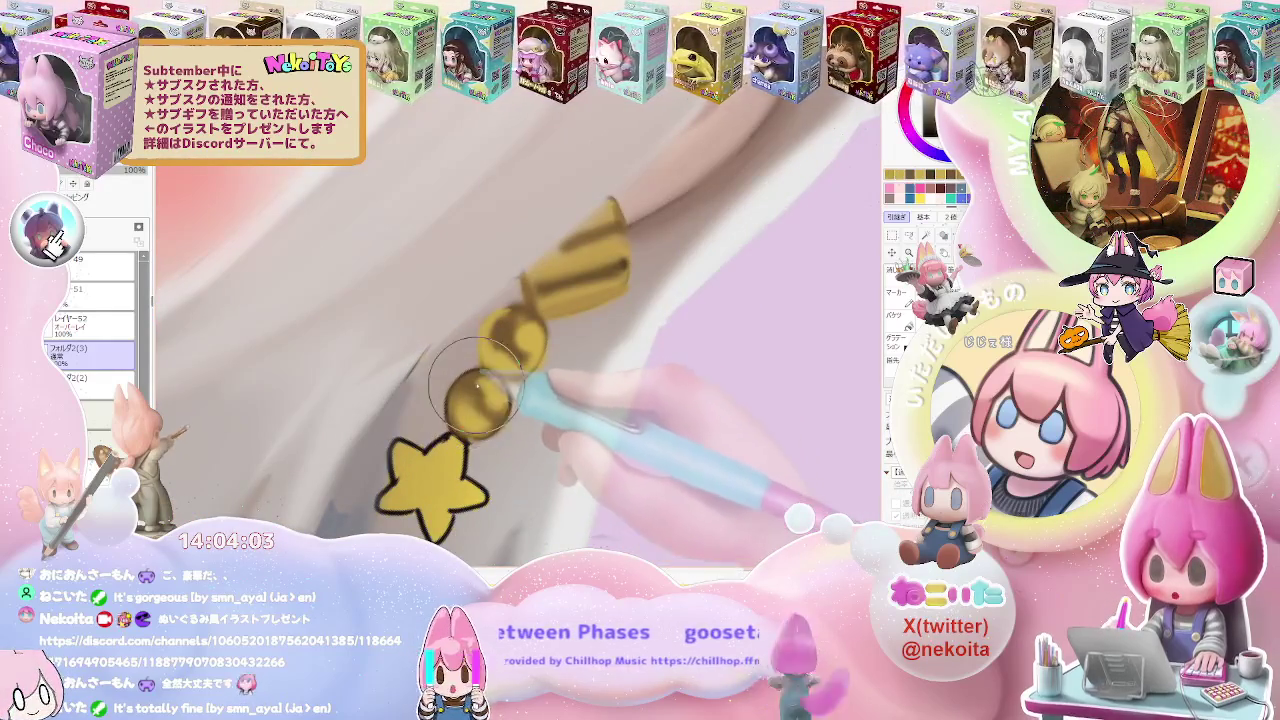
scroll(465, 385, "up", 1)
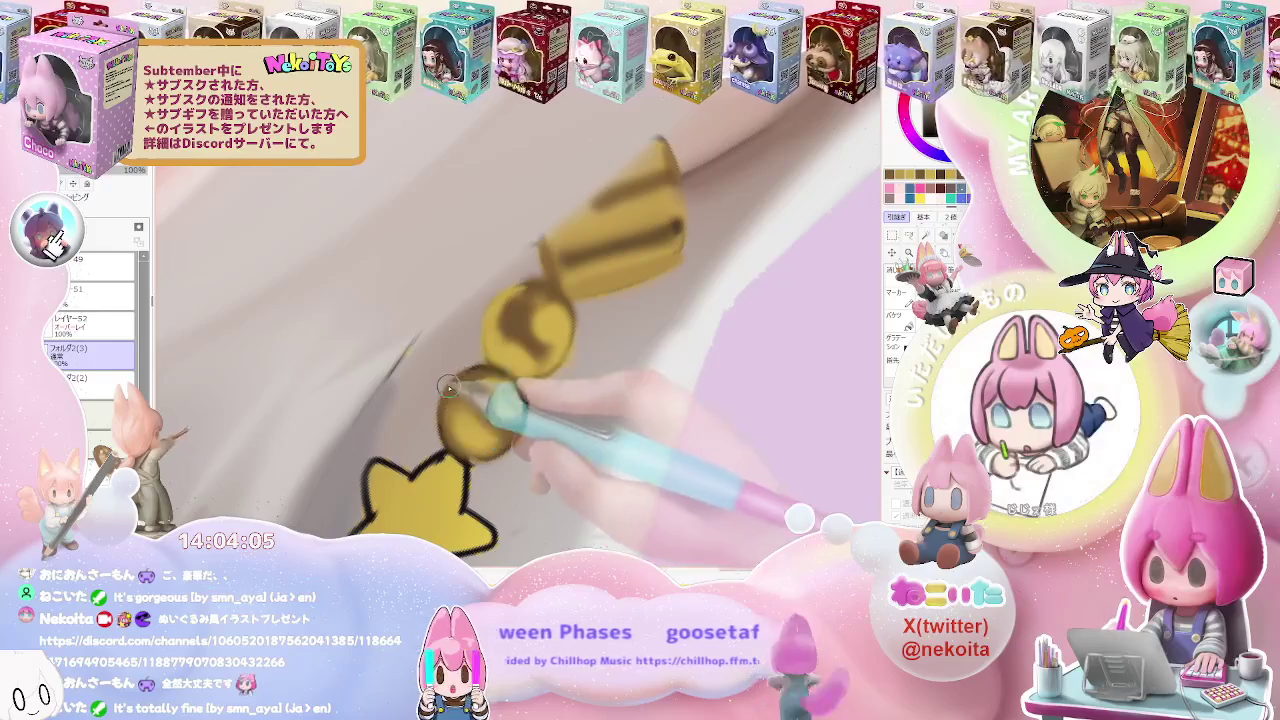
scroll(480, 376, "down", 1)
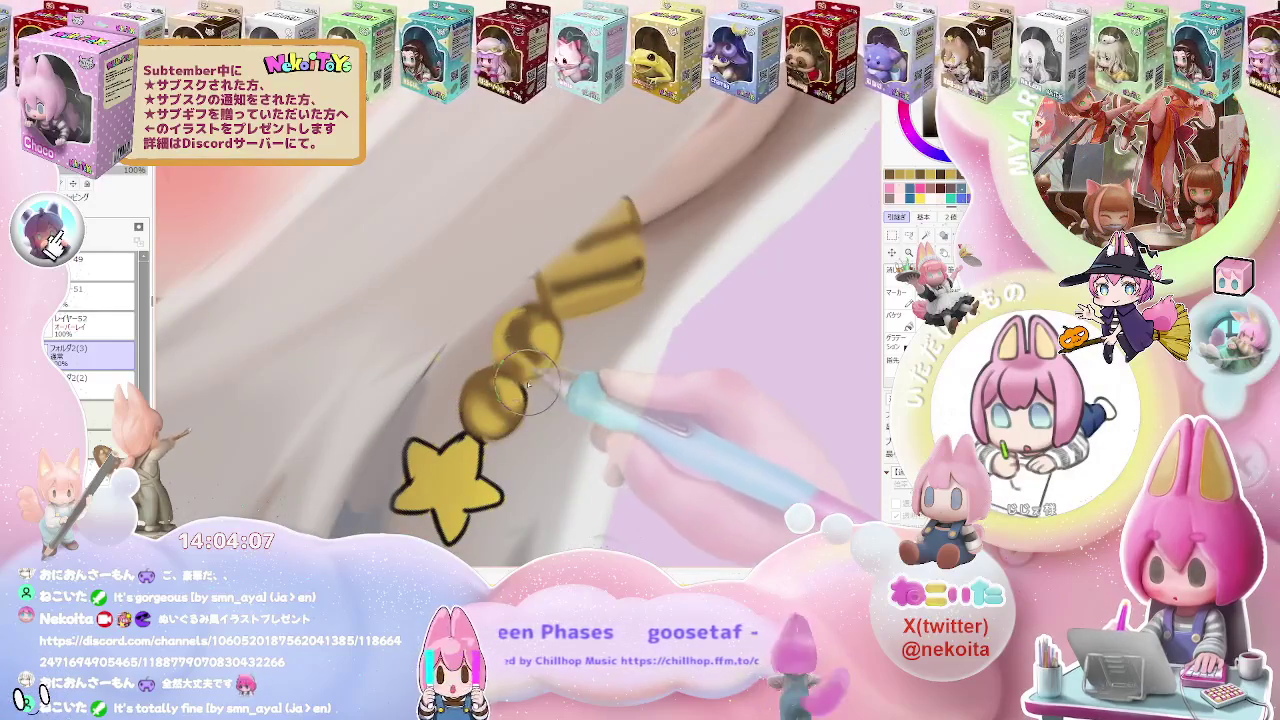
scroll(522, 383, "down", 1)
scroll(510, 425, "down", 1)
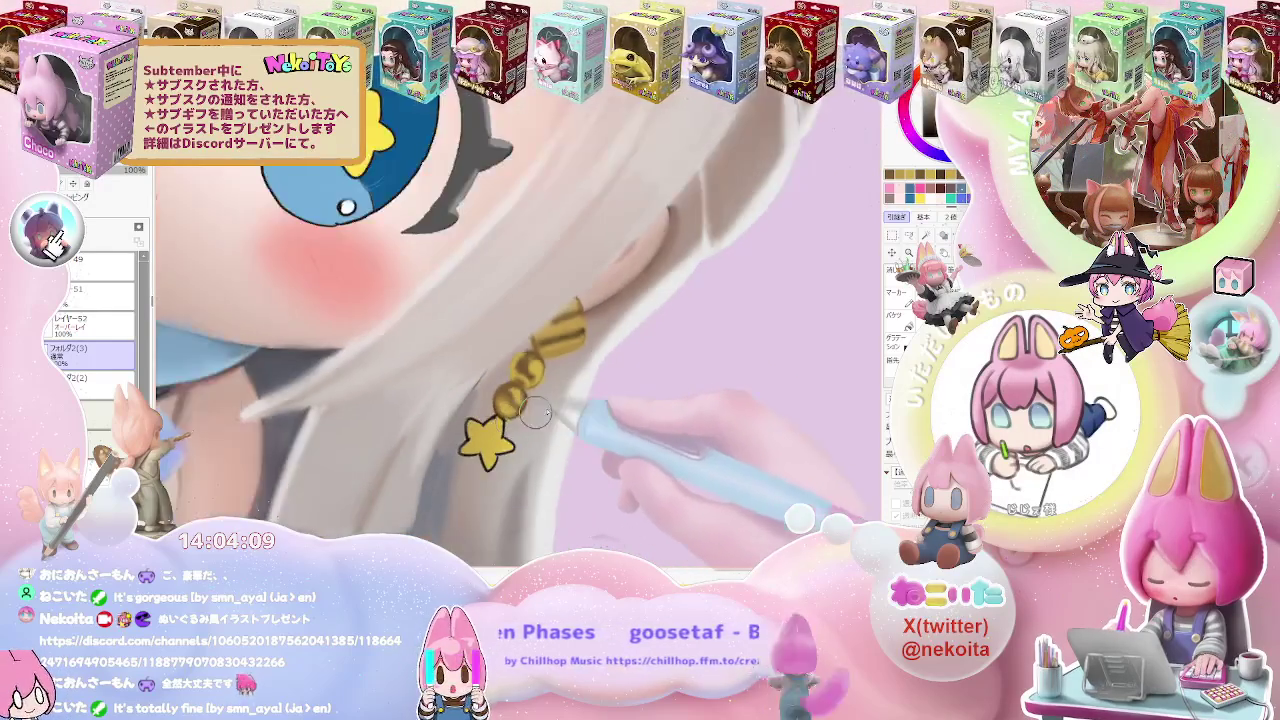
scroll(520, 425, "down", 2)
scroll(540, 424, "down", 1)
scroll(549, 423, "down", 1)
scroll(549, 423, "down", 1)
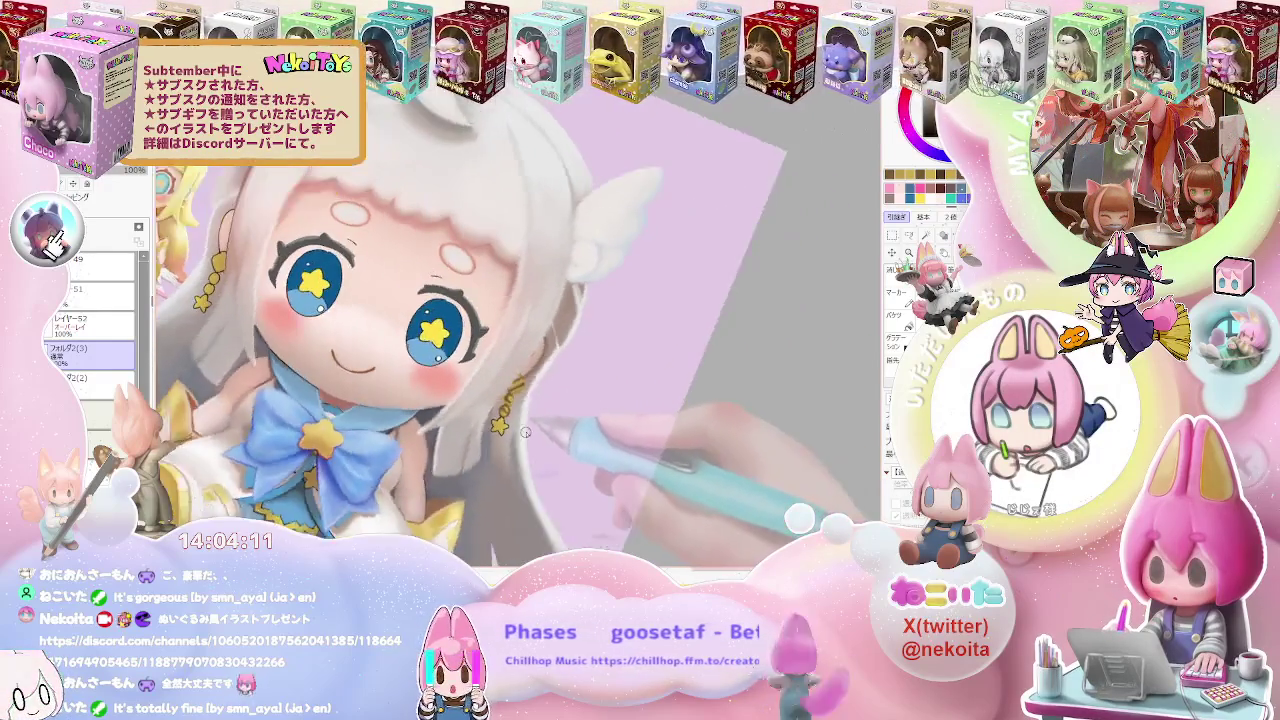
Zoom in on the earring's star charm and shrink the brush to shade it gold
scroll(530, 415, "up", 4)
scroll(515, 410, "up", 1)
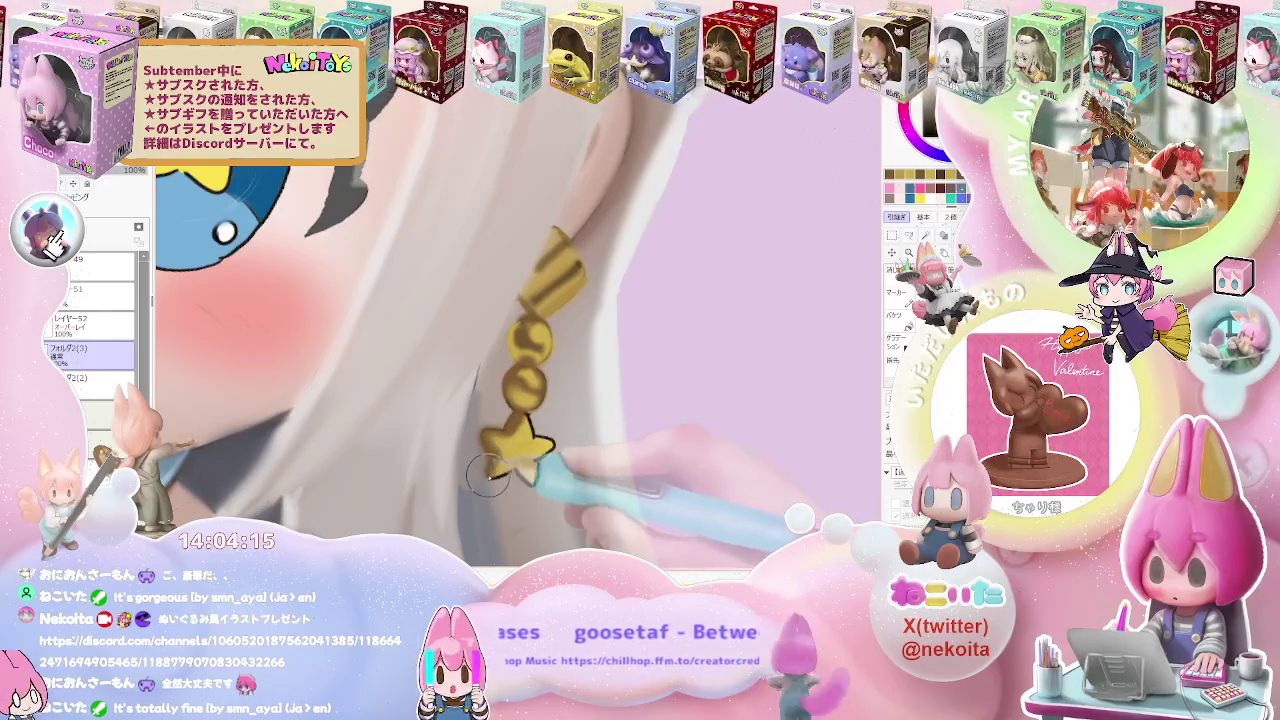
scroll(500, 465, "up", 1)
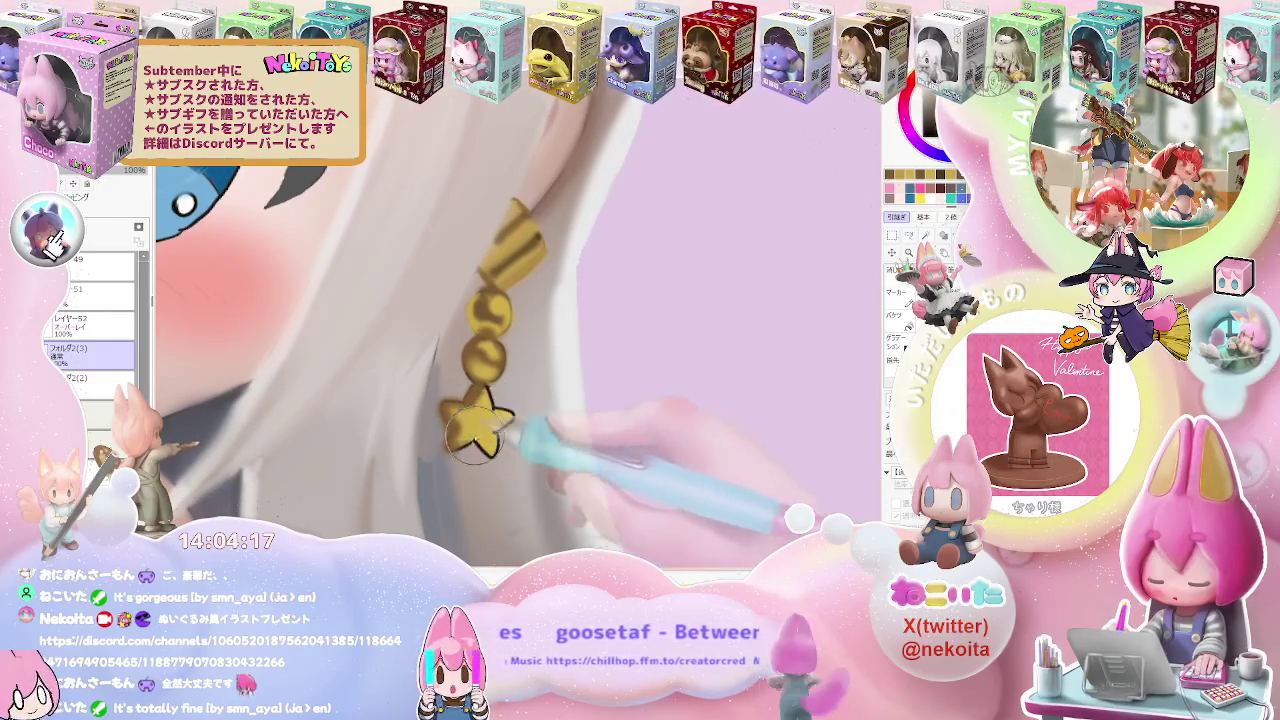
scroll(485, 435, "up", 1)
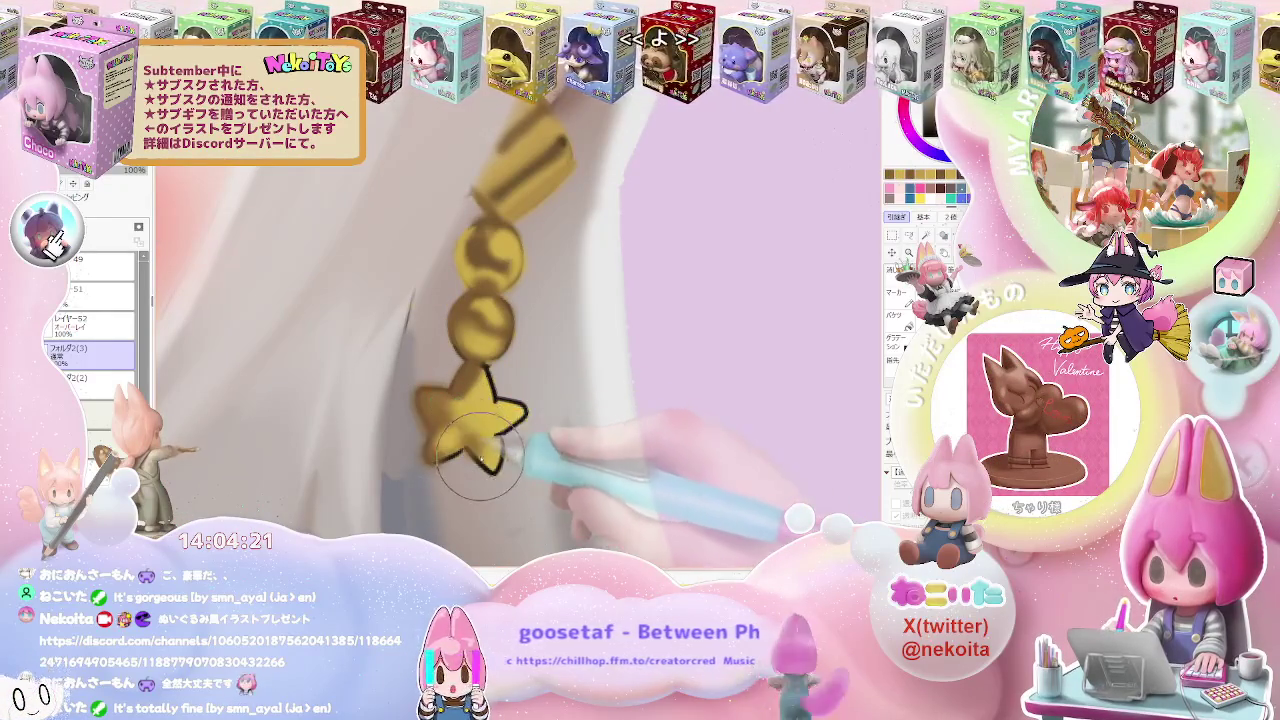
key("bracketleft")
key("bracketleft")
key("bracketleft")
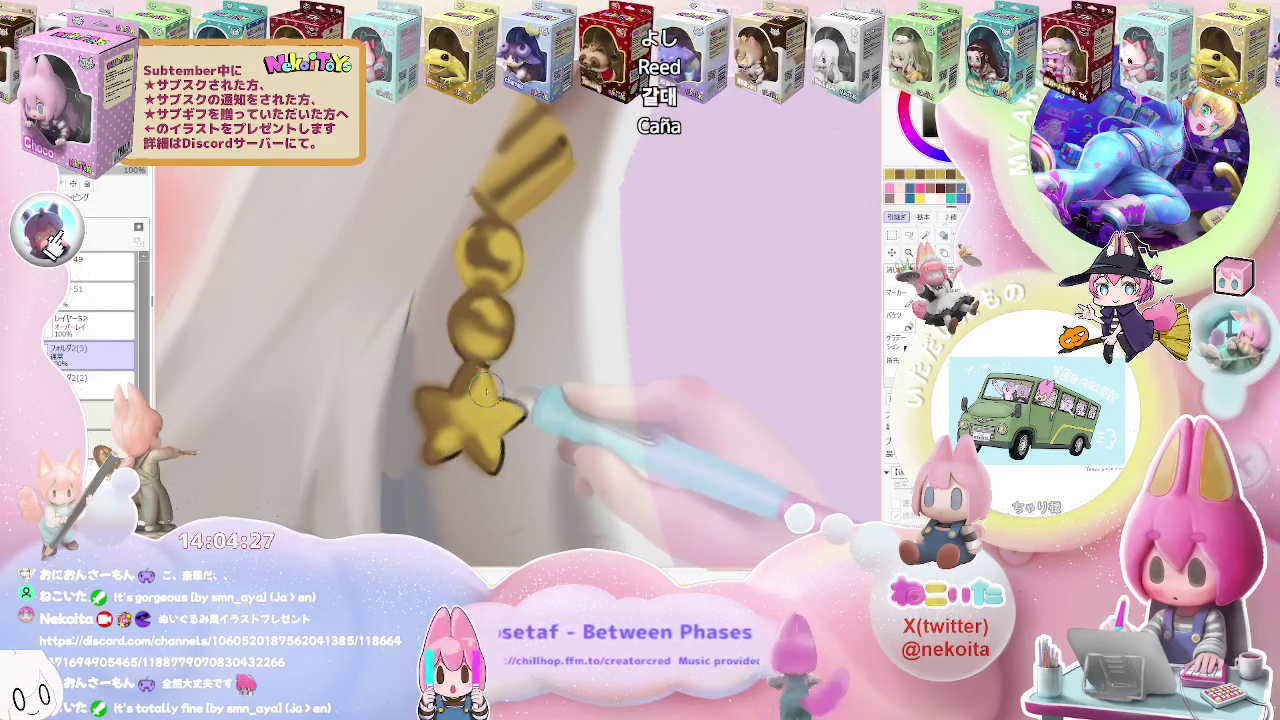
scroll(490, 403, "down", 2)
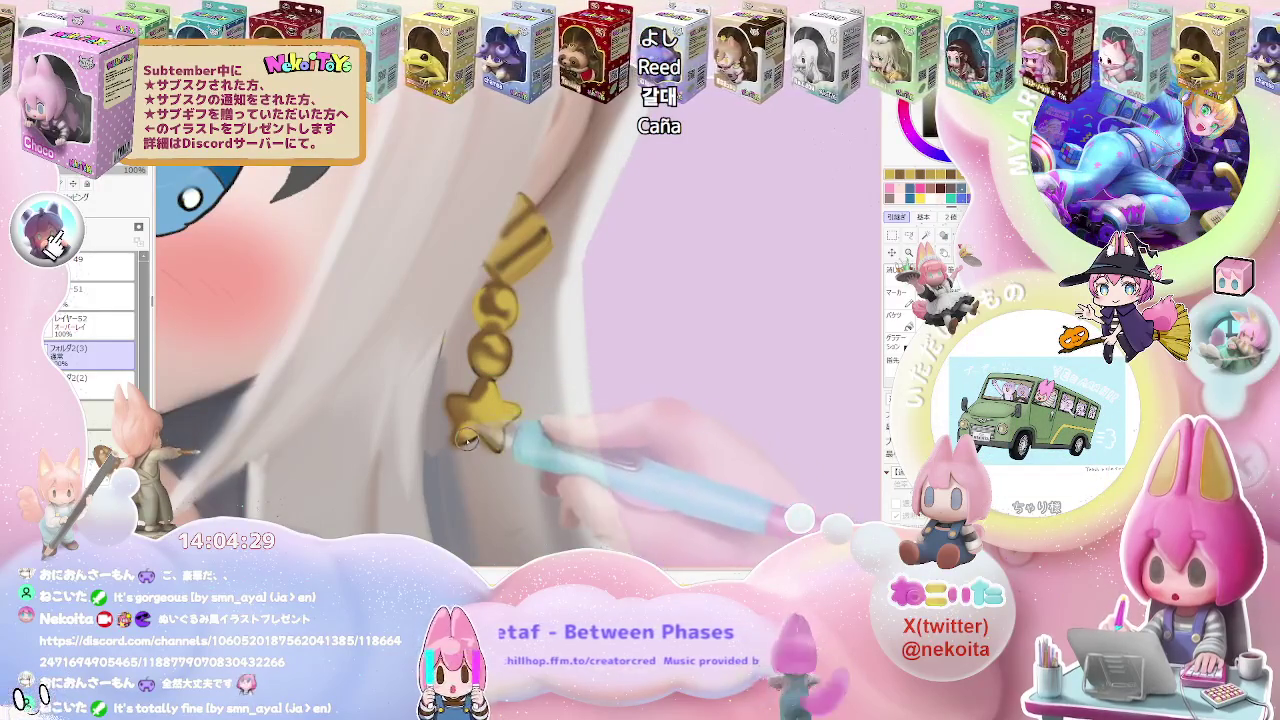
scroll(464, 440, "down", 2)
scroll(550, 427, "down", 1)
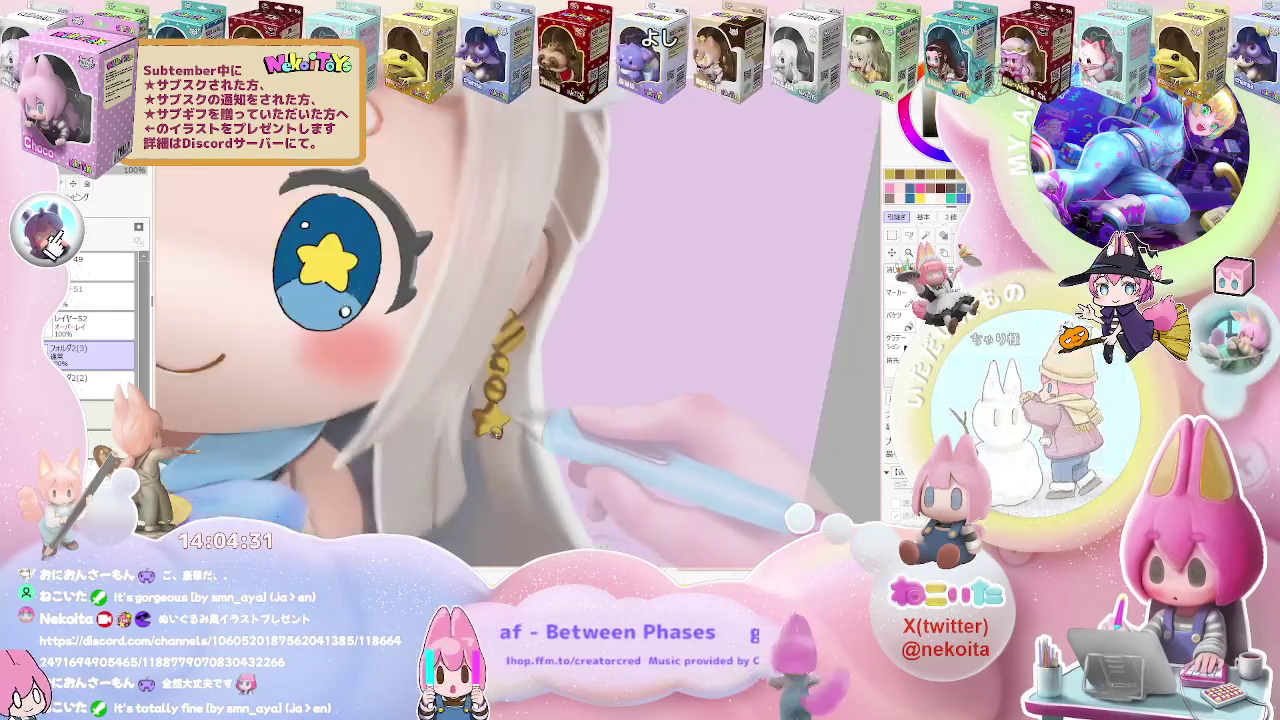
scroll(550, 427, "down", 3)
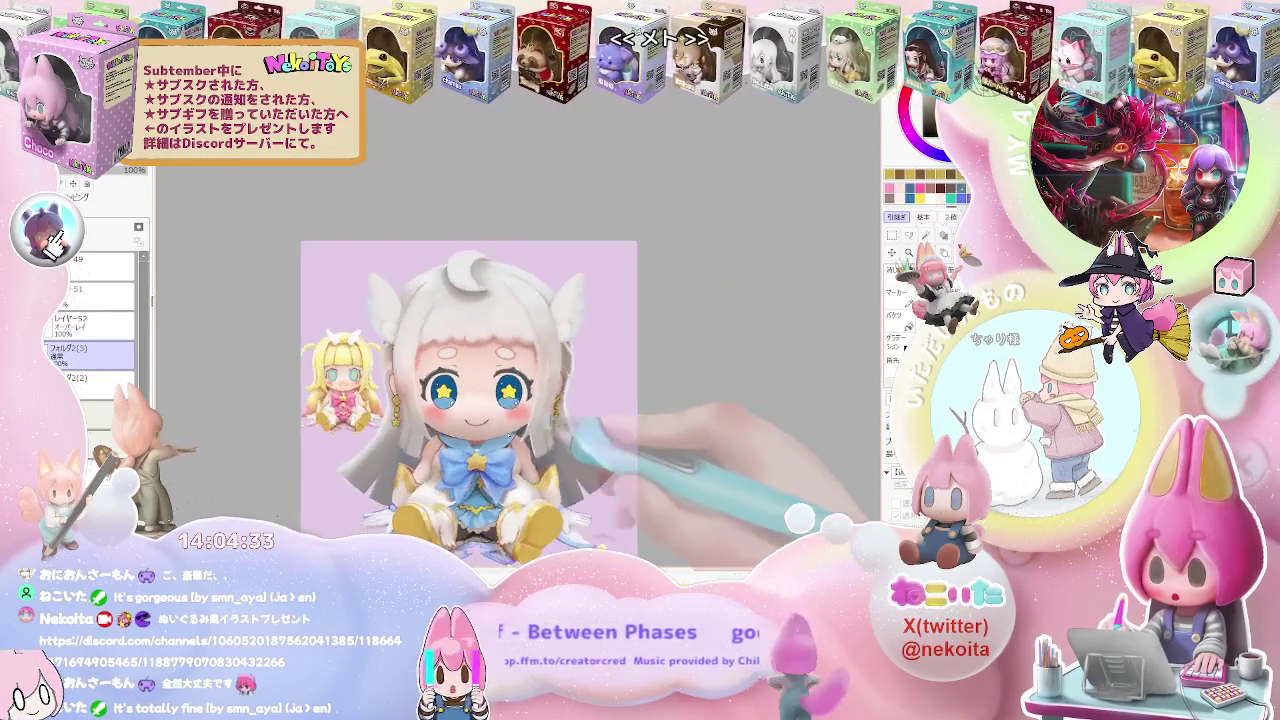
scroll(441, 425, "up", 3)
scroll(362, 350, "up", 3)
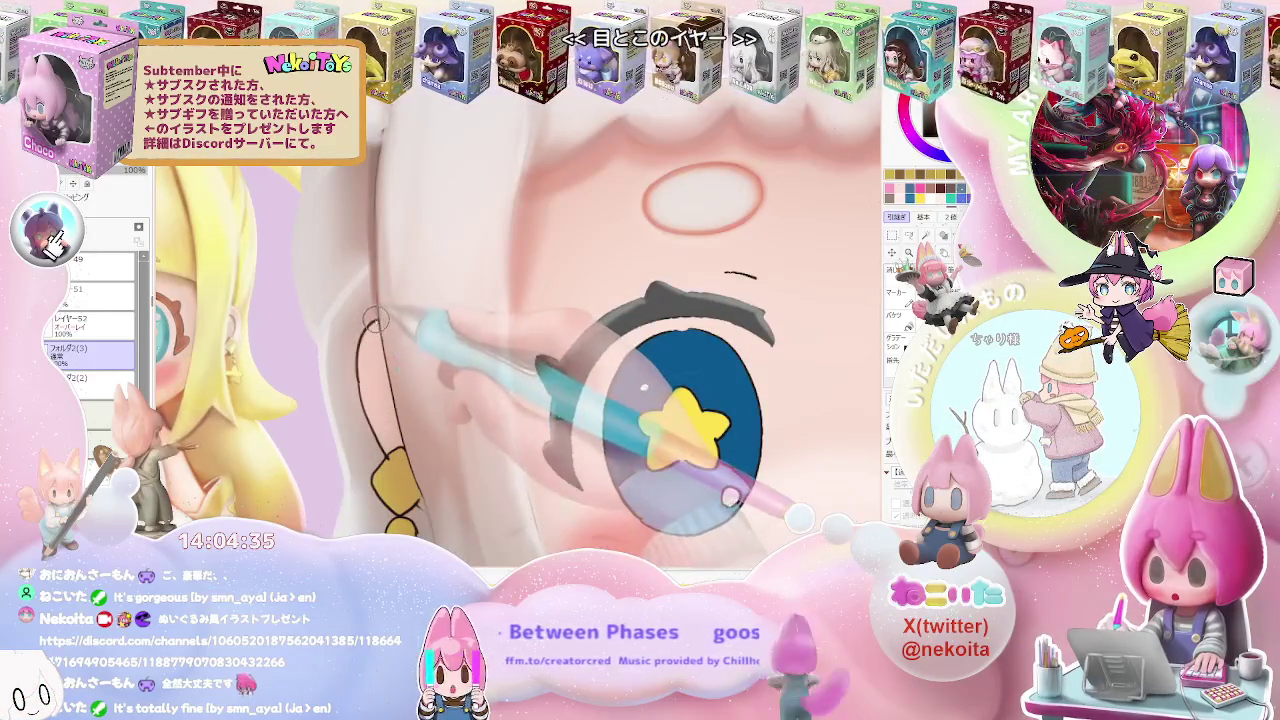
Extend the ear outline upward with a curved top and shrink the brush for detail
mouse_move(358, 352)
left_mouse_down()
mouse_move(378, 321)
mouse_move(383, 458)
left_mouse_up()
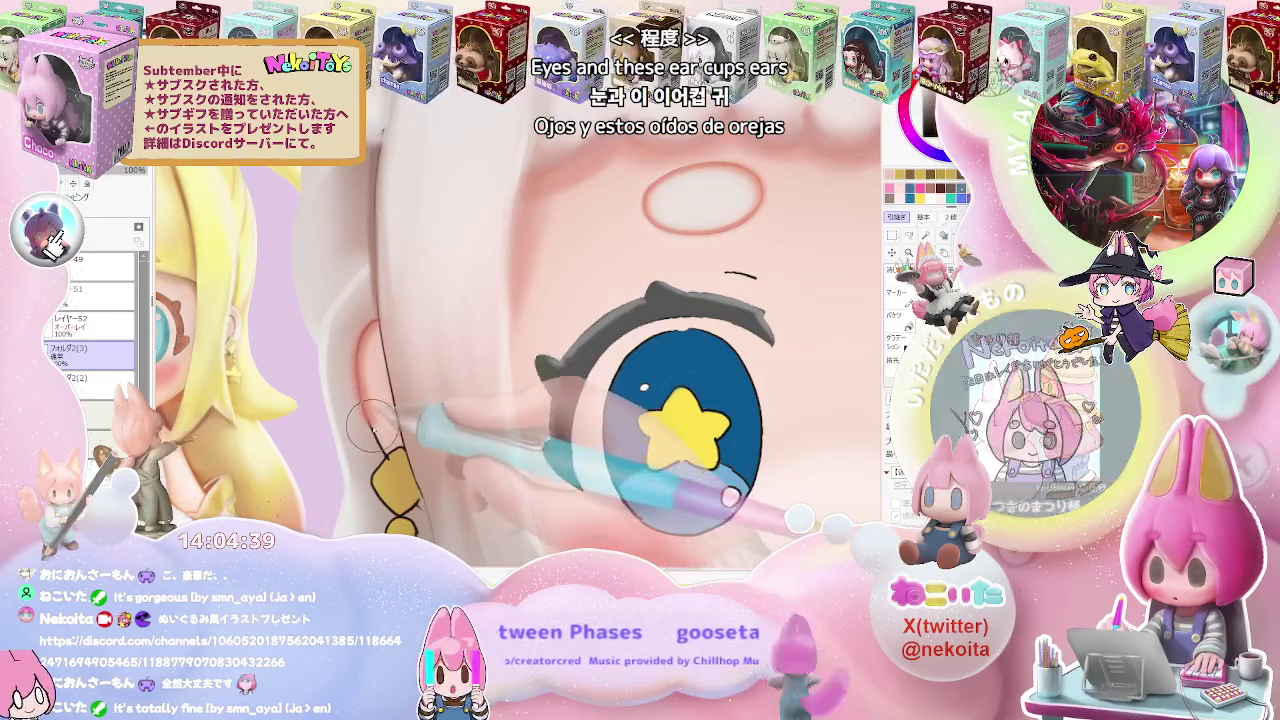
scroll(385, 458, "down", 3)
scroll(470, 390, "up", 3)
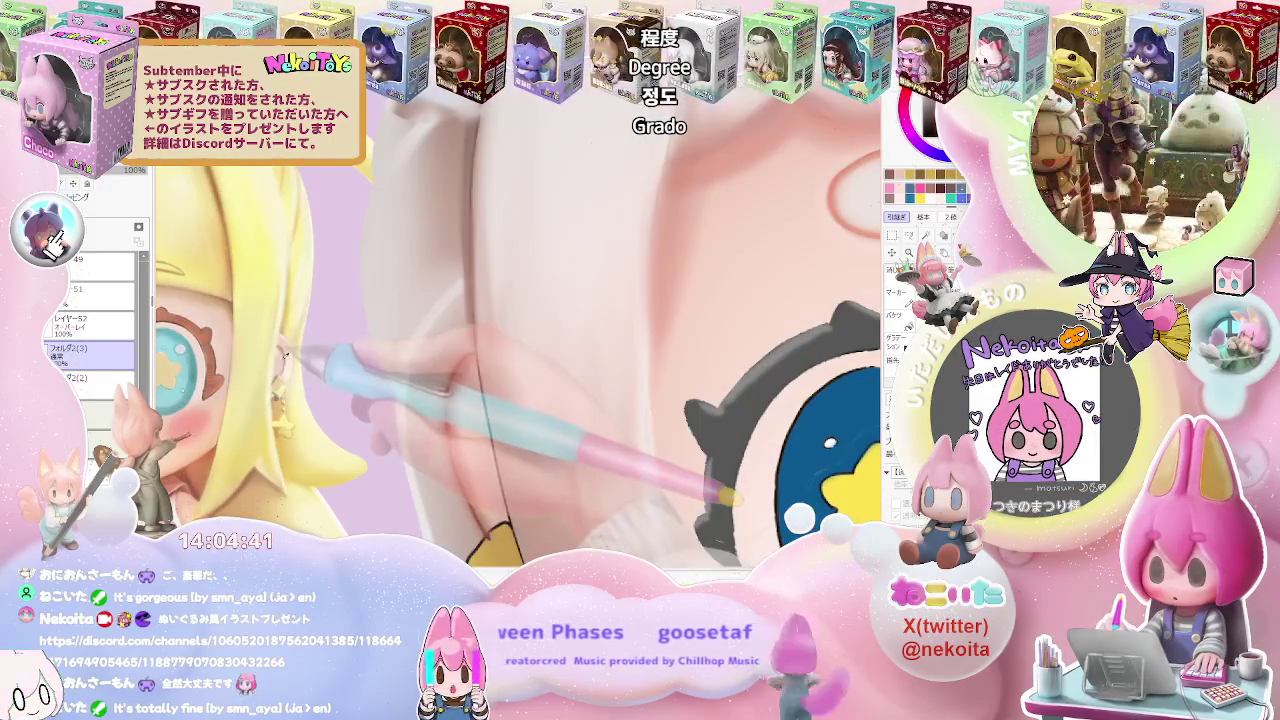
key("bracketleft")
key("bracketleft")
key("bracketleft")
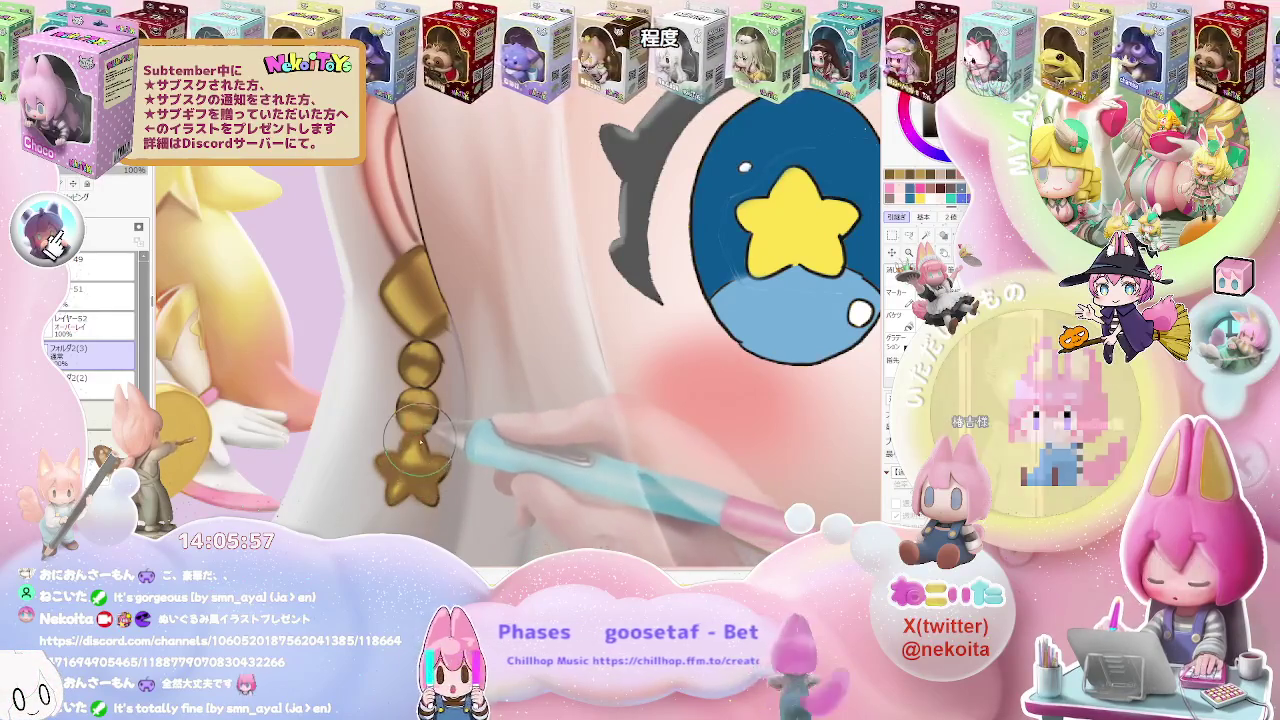
scroll(412, 450, "down", 2)
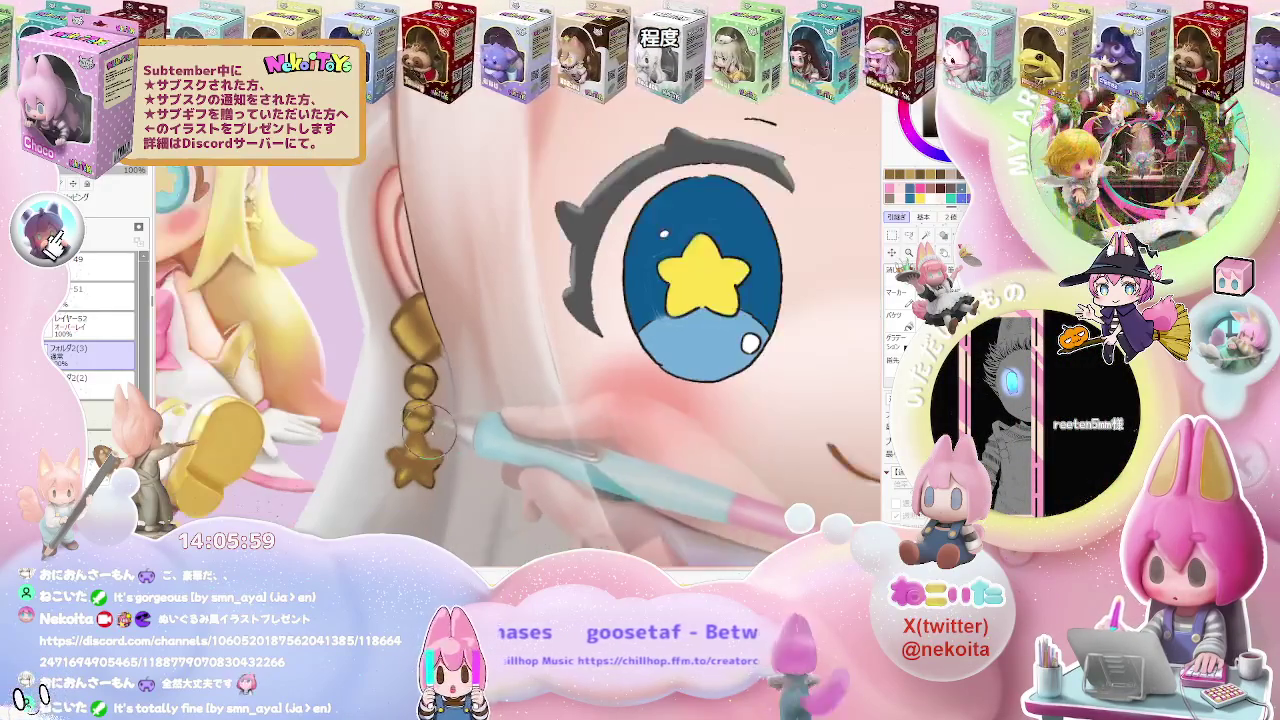
scroll(440, 420, "down", 5)
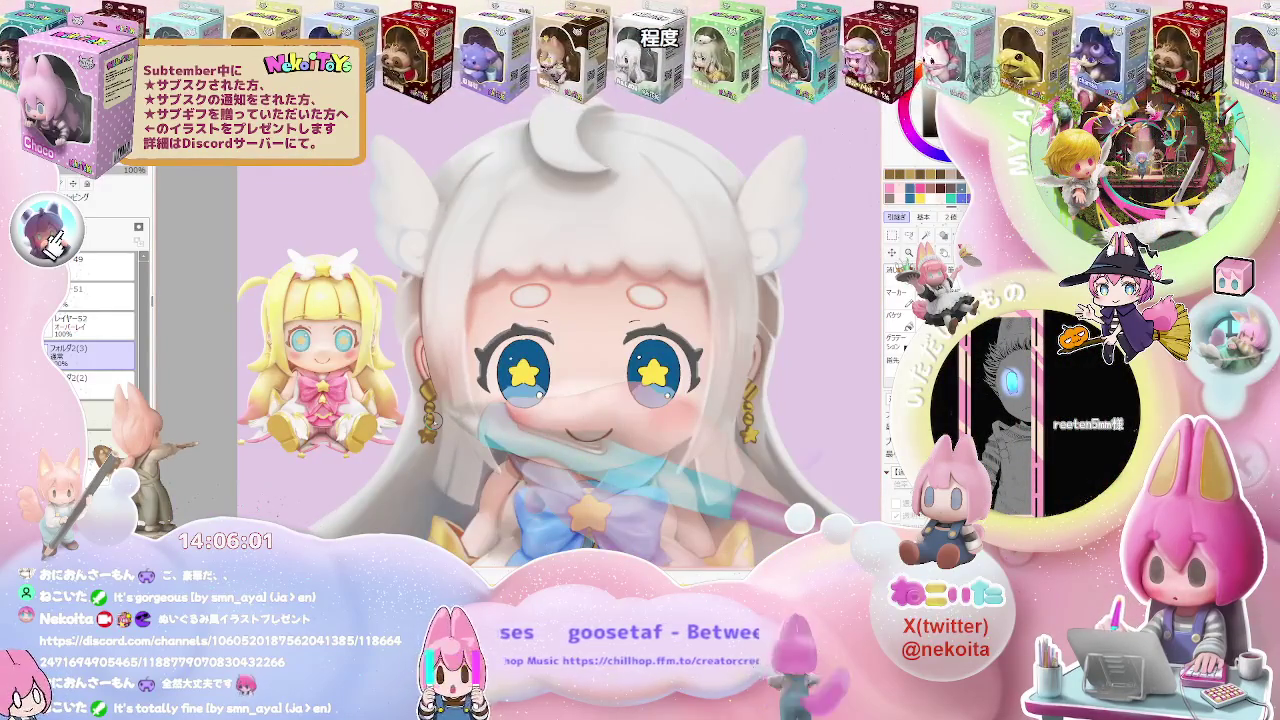
scroll(527, 376, "down", 2)
scroll(554, 400, "up", 2)
scroll(554, 400, "up", 2)
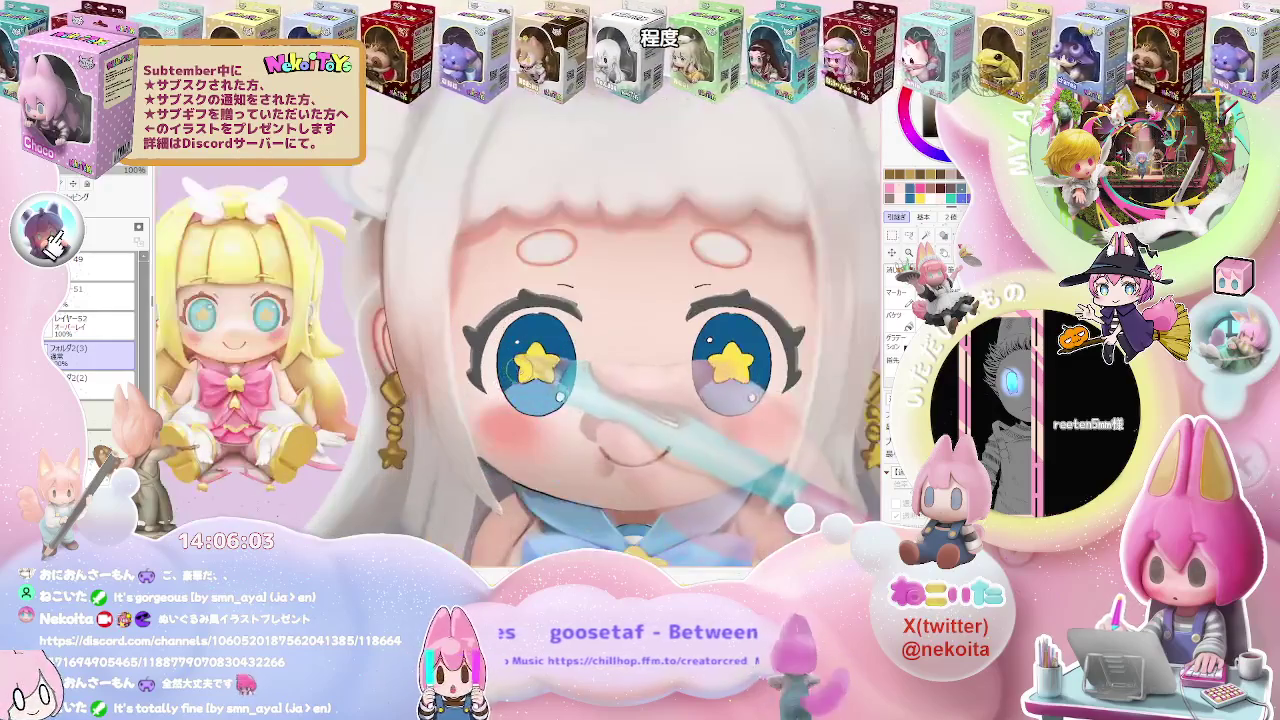
scroll(554, 400, "up", 4)
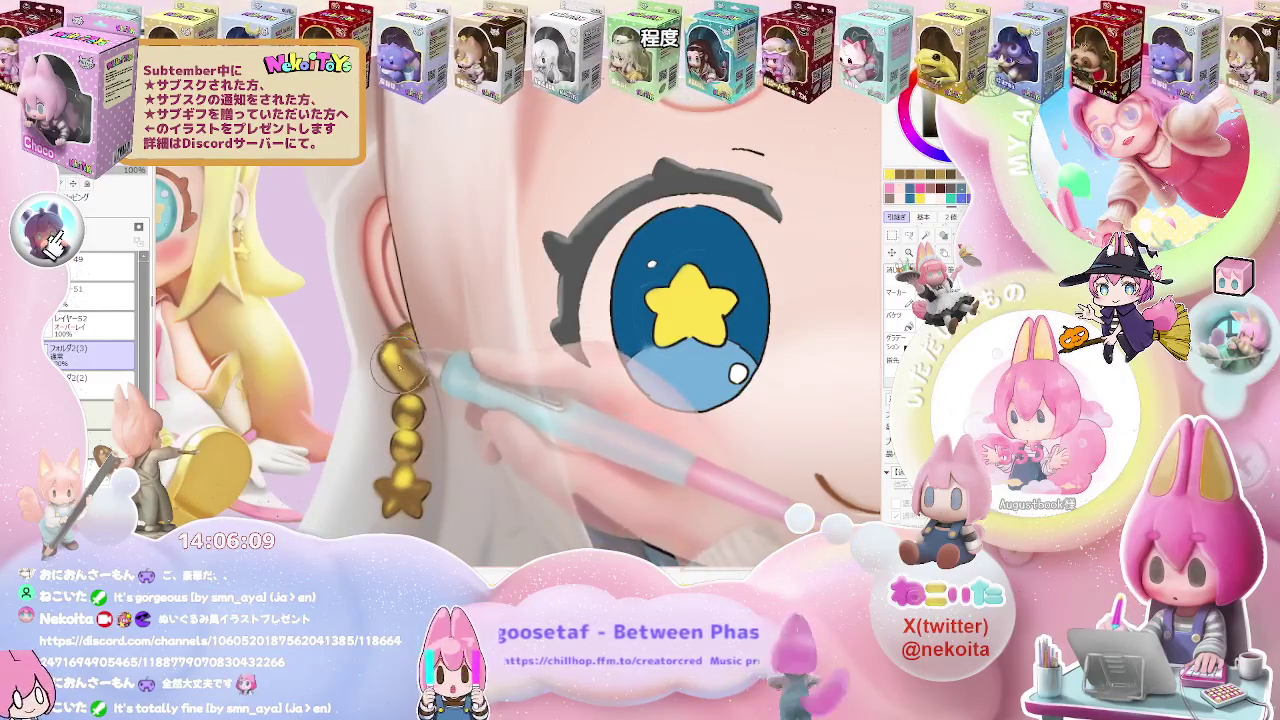
scroll(500, 380, "down", 2)
scroll(500, 380, "down", 2)
scroll(500, 380, "down", 2)
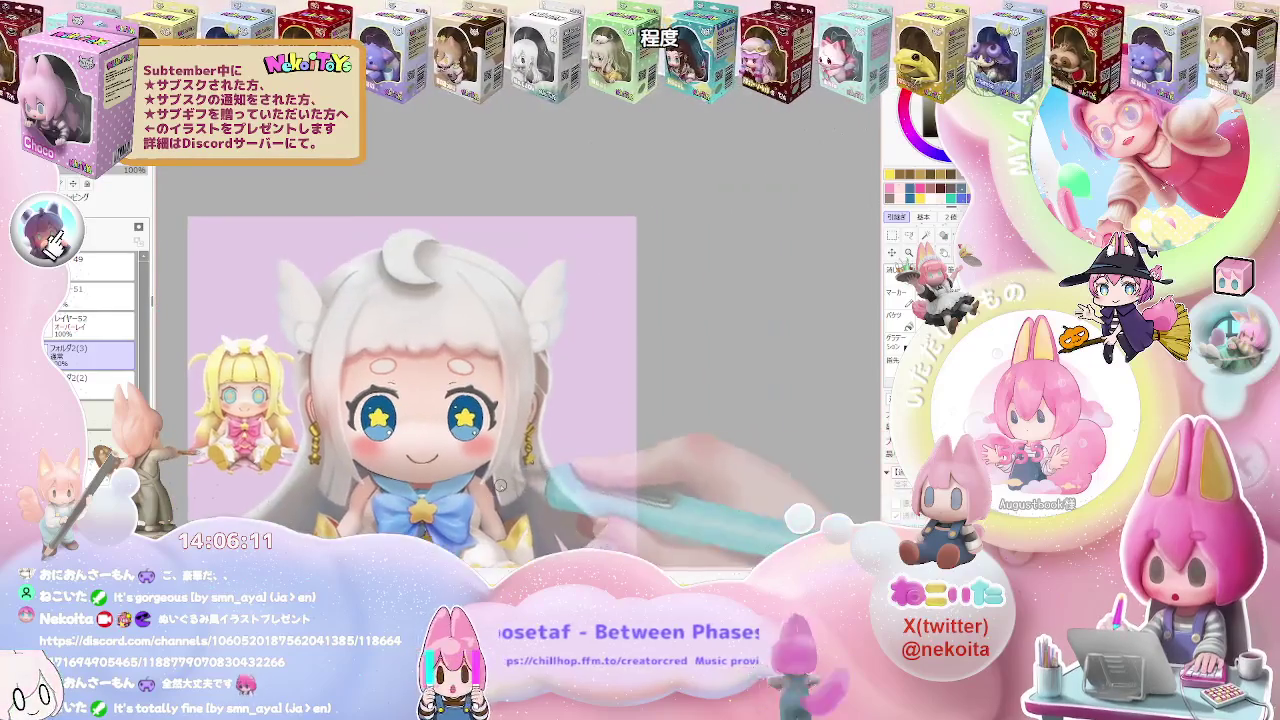
scroll(535, 400, "up", 2)
scroll(535, 400, "up", 1)
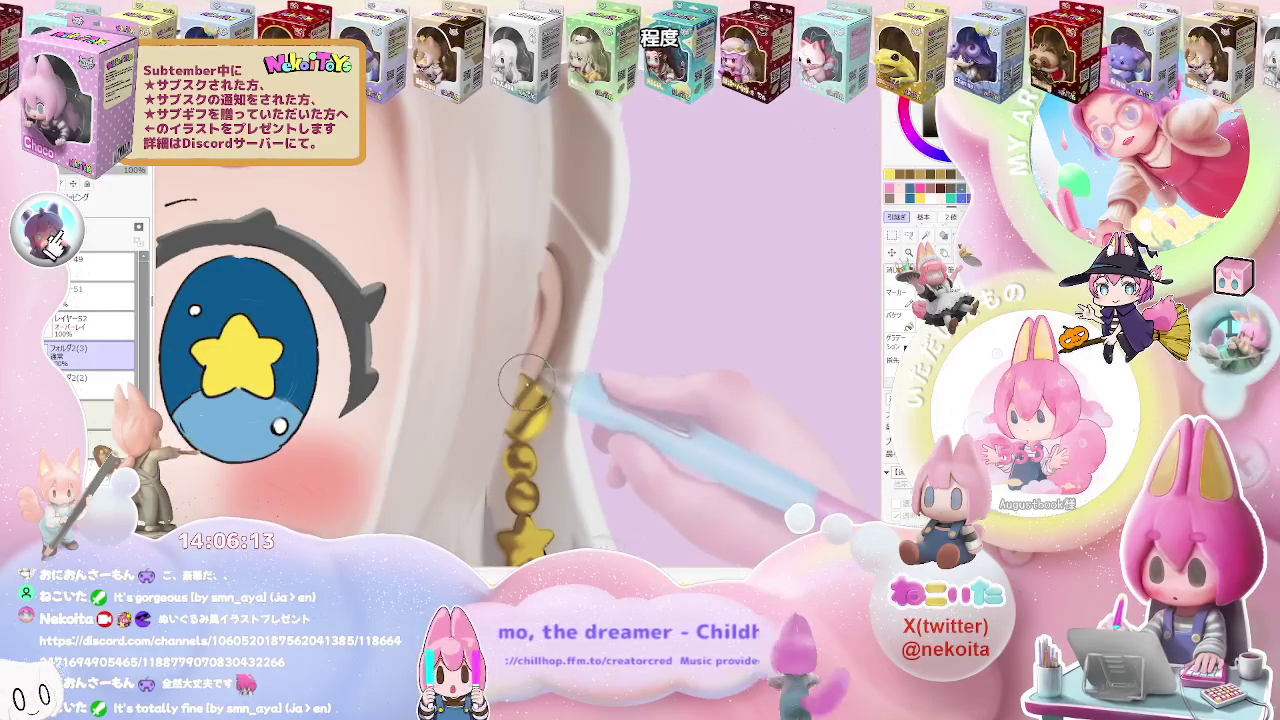
scroll(524, 383, "down", 1)
scroll(530, 400, "down", 1)
scroll(544, 438, "up", 1)
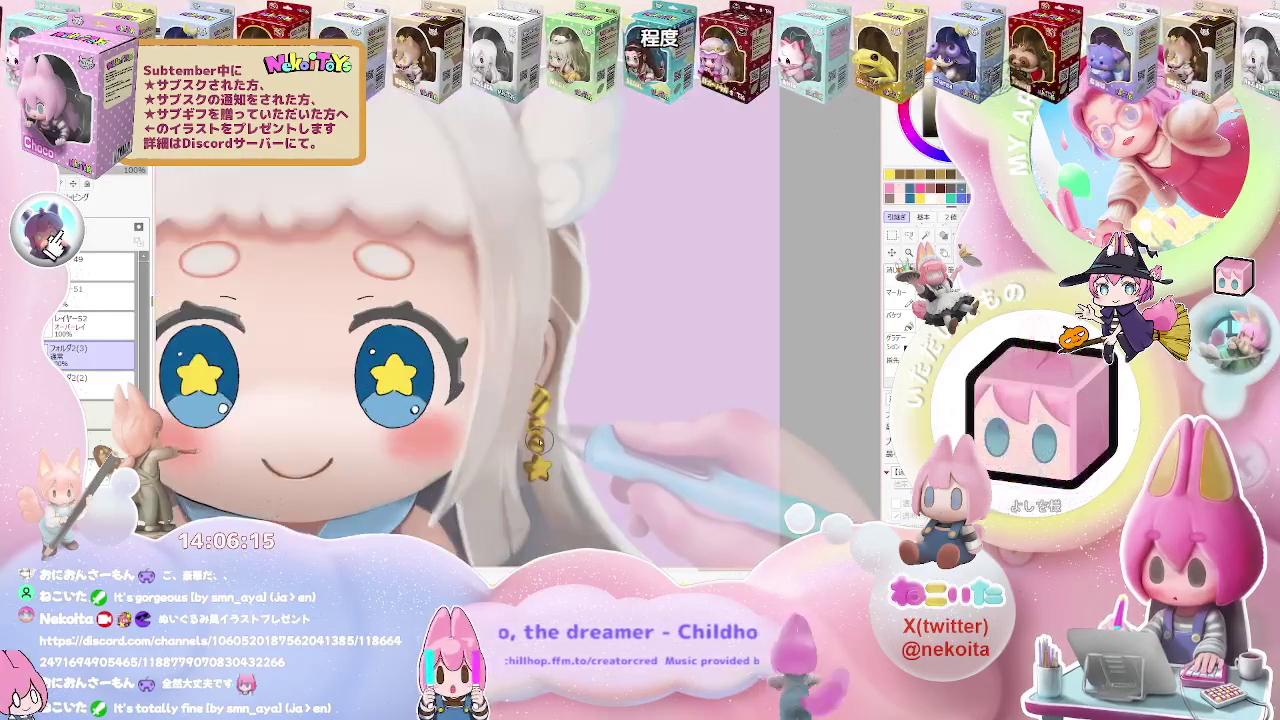
scroll(560, 450, "down", 2)
scroll(585, 466, "down", 2)
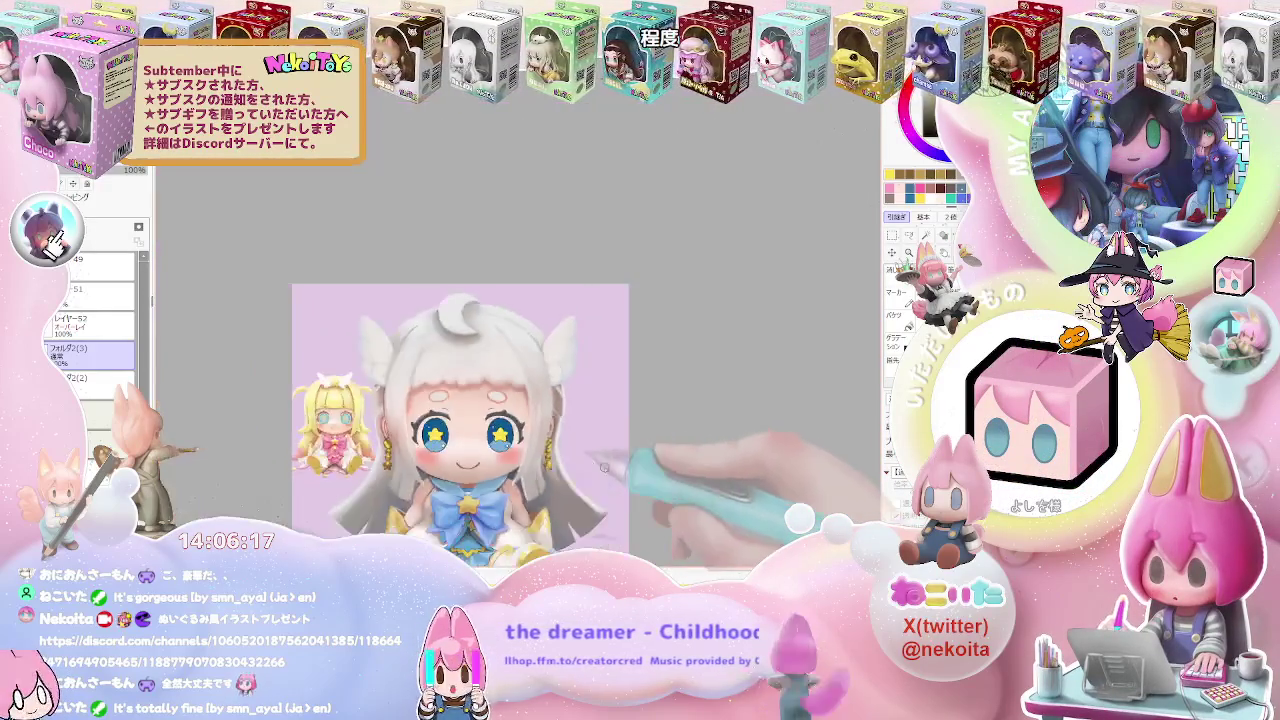
scroll(585, 466, "down", 2)
scroll(560, 445, "up", 1)
scroll(526, 432, "up", 2)
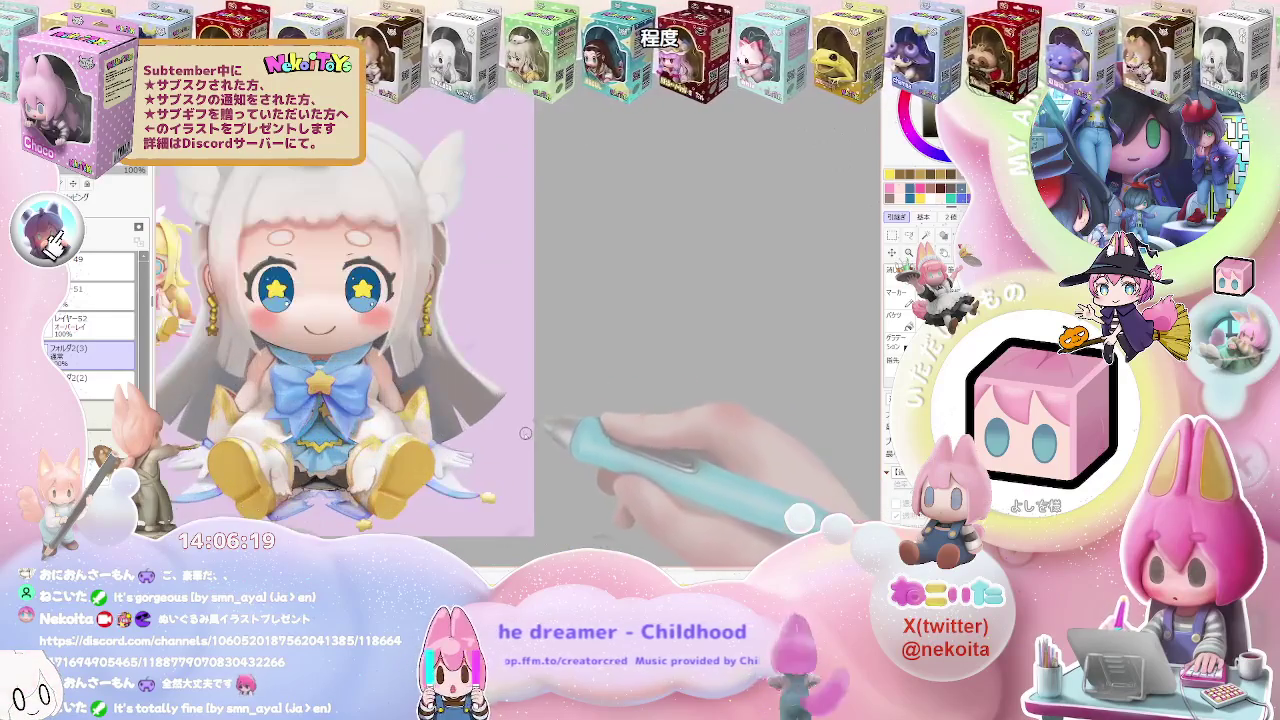
scroll(518, 444, "down", 1)
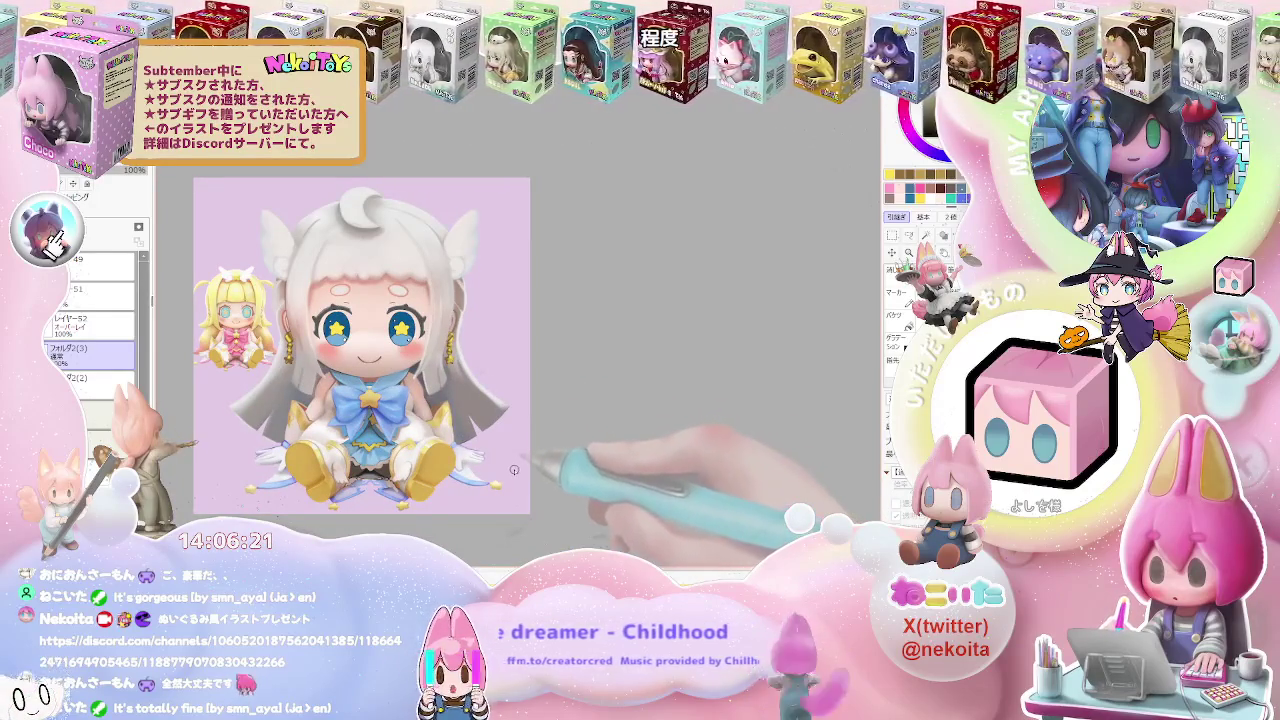
scroll(515, 474, "down", 1)
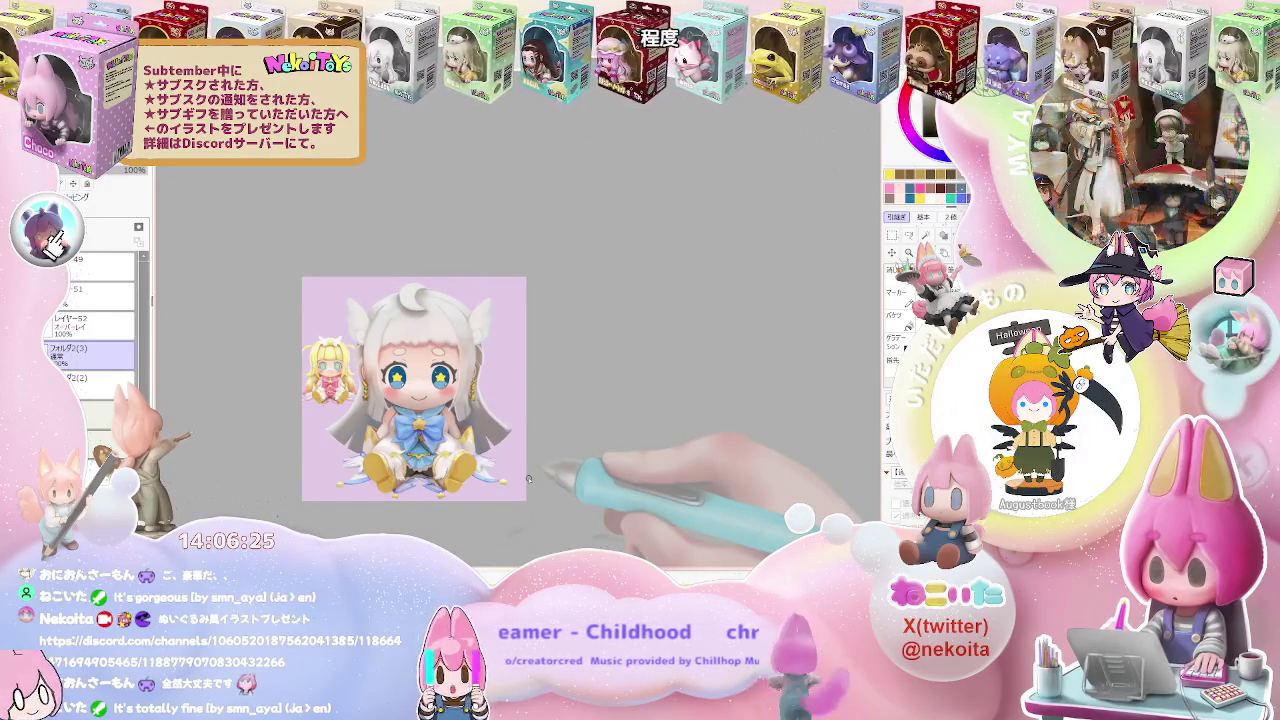
scroll(528, 478, "up", 2)
scroll(350, 270, "up", 1)
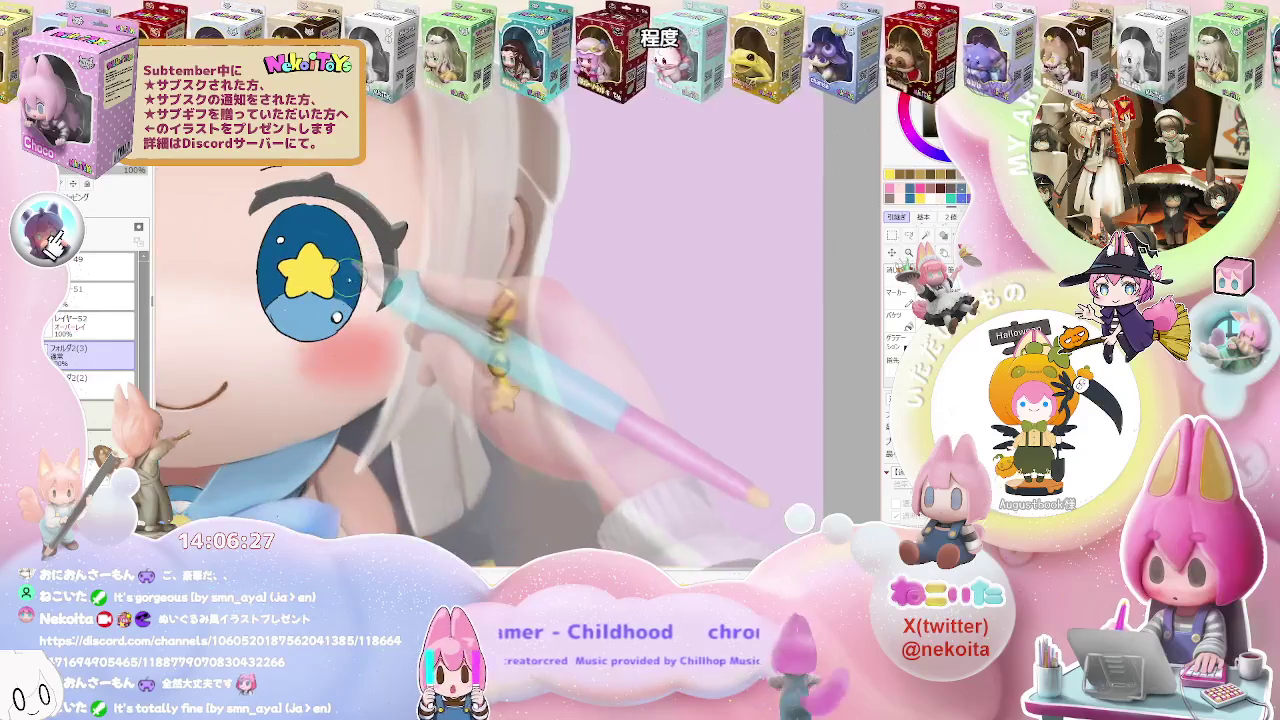
scroll(440, 340, "down", 1)
scroll(440, 340, "down", 1)
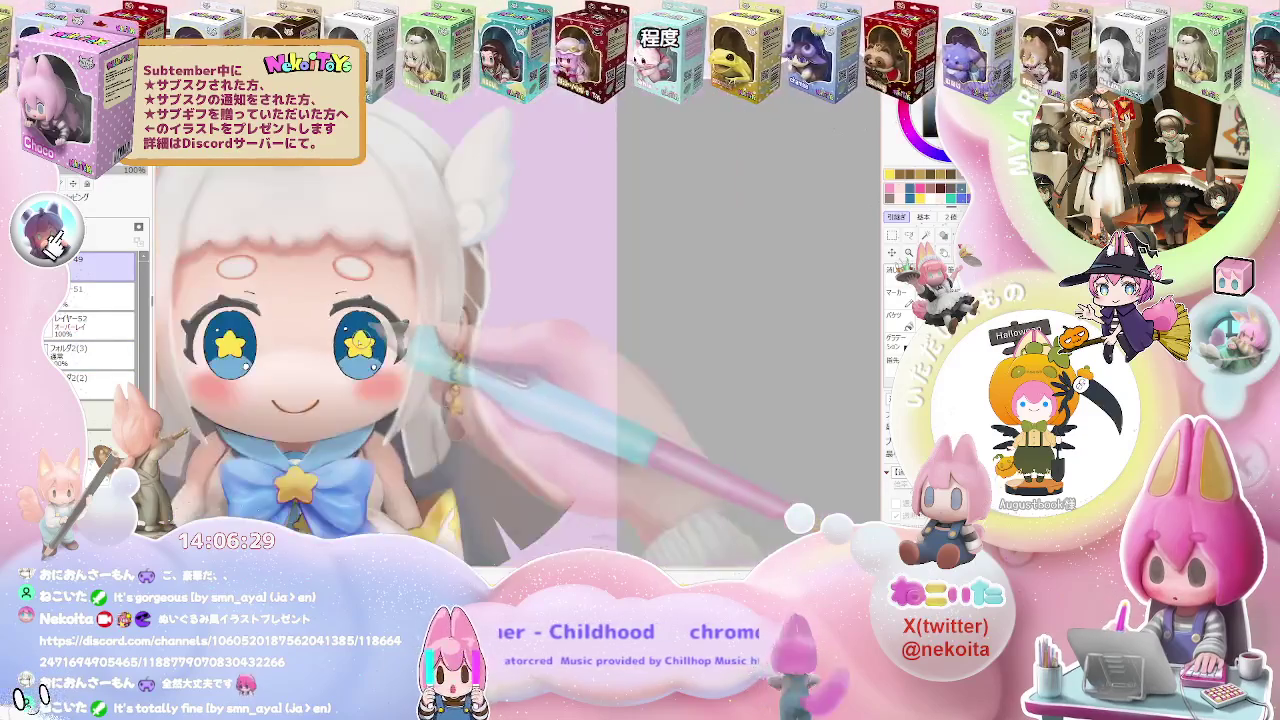
scroll(440, 340, "down", 1)
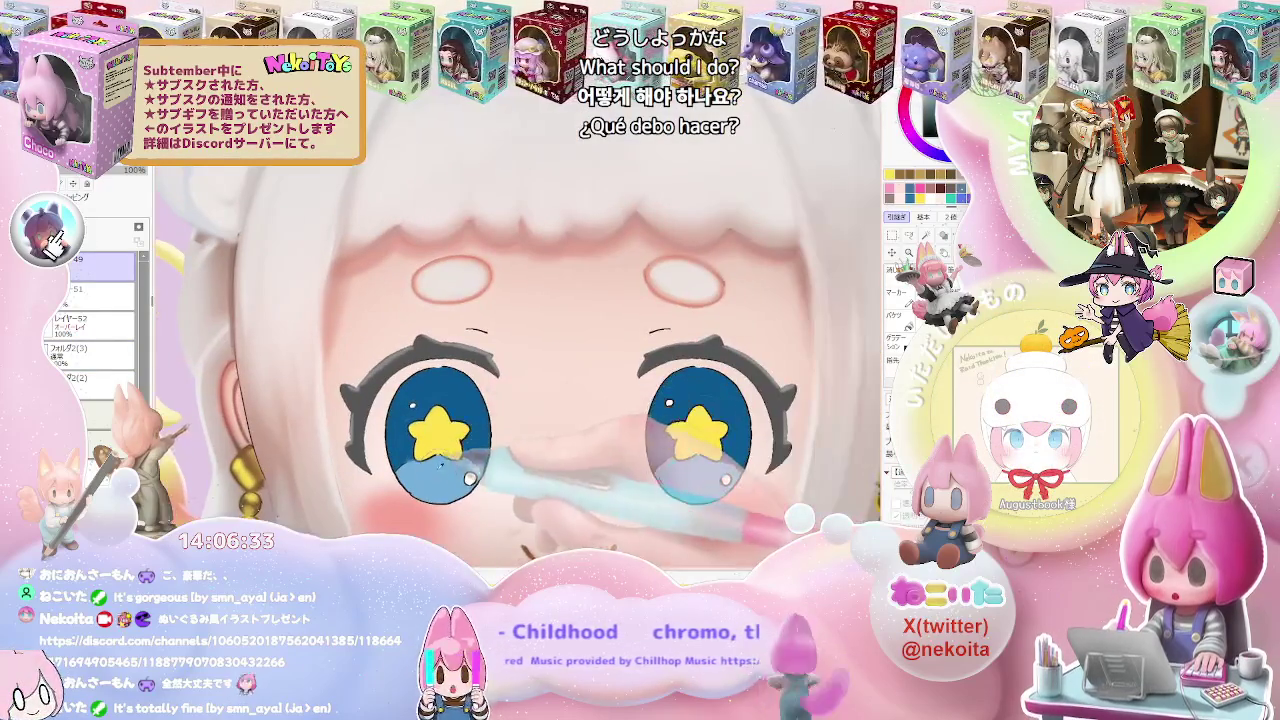
scroll(350, 438, "up", 1)
scroll(345, 440, "up", 1)
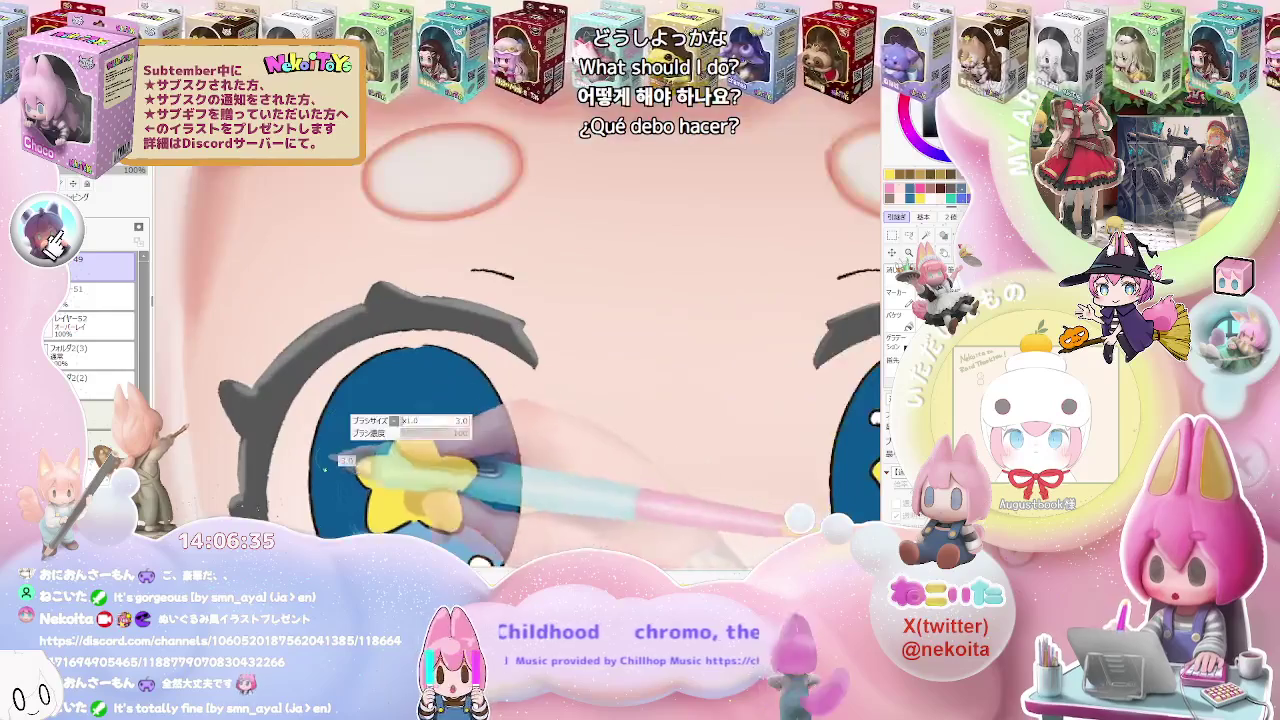
Zoom in and out on the doll's left eye while adding white highlights and a brighter rim
scroll(341, 441, "up", 1)
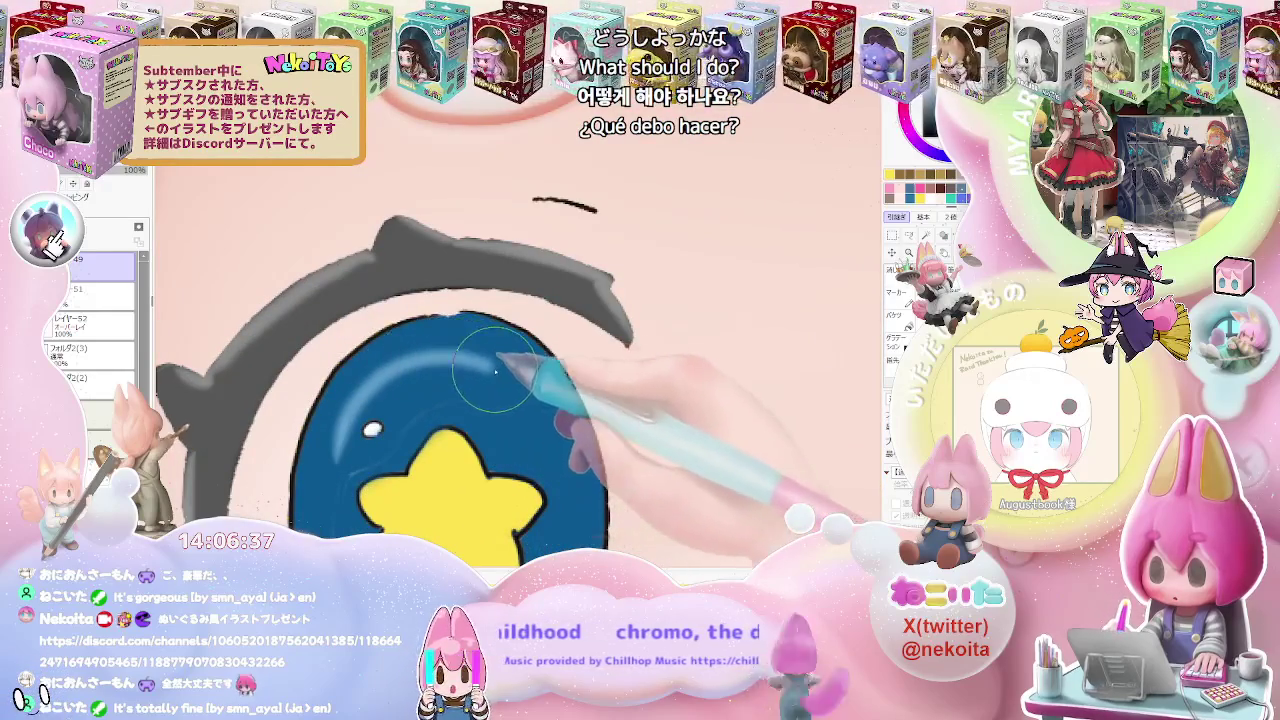
scroll(516, 406, "down", 1)
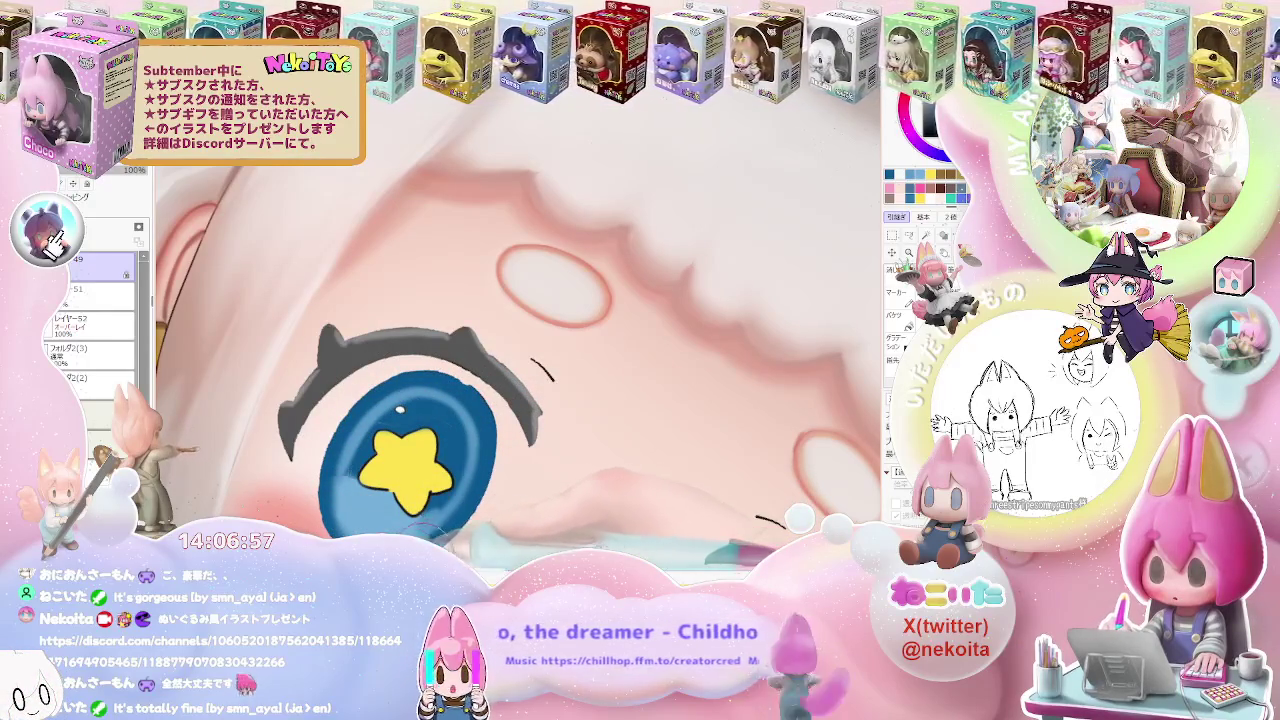
scroll(470, 553, "down", 5)
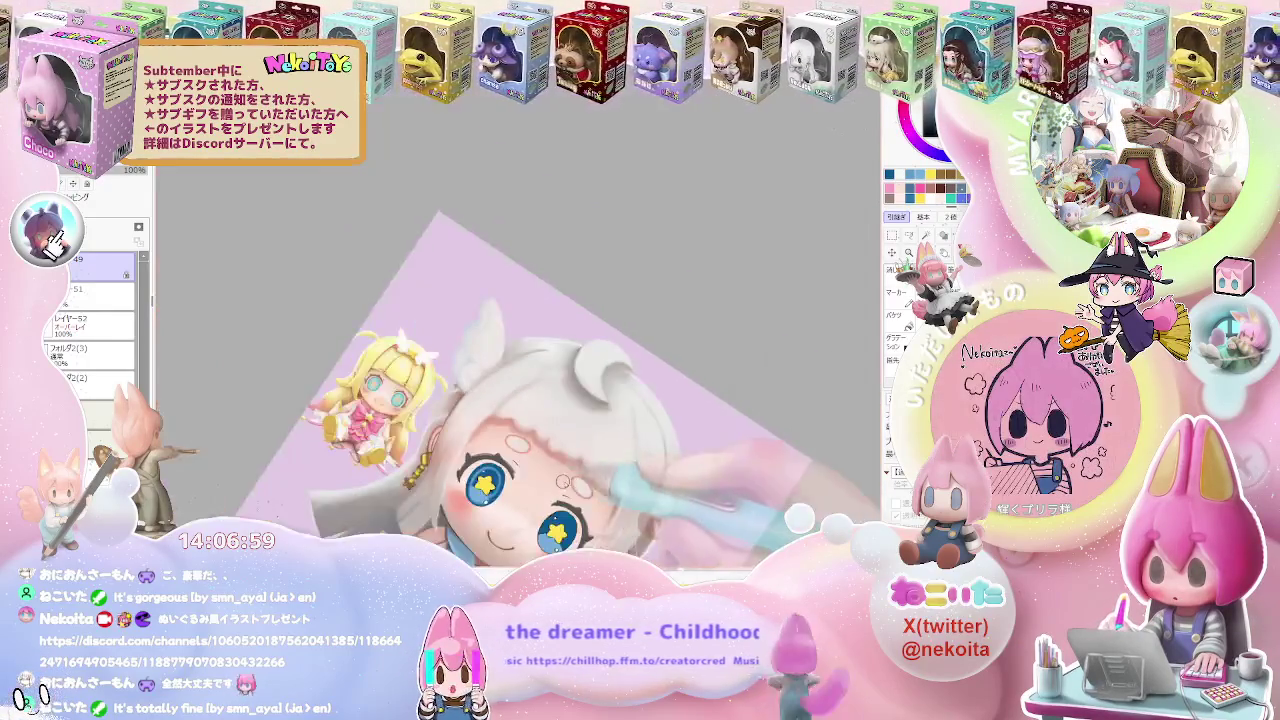
scroll(430, 470, "up", 5)
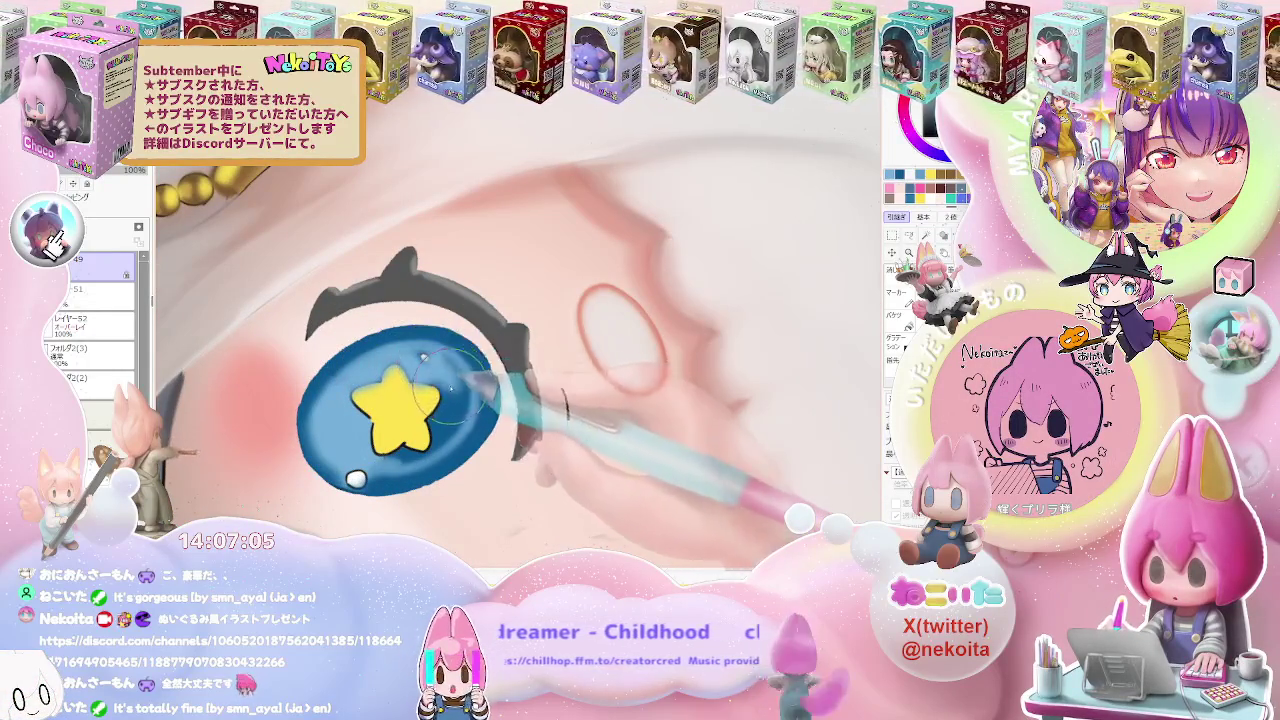
scroll(450, 378, "down", 2)
scroll(420, 410, "up", 2)
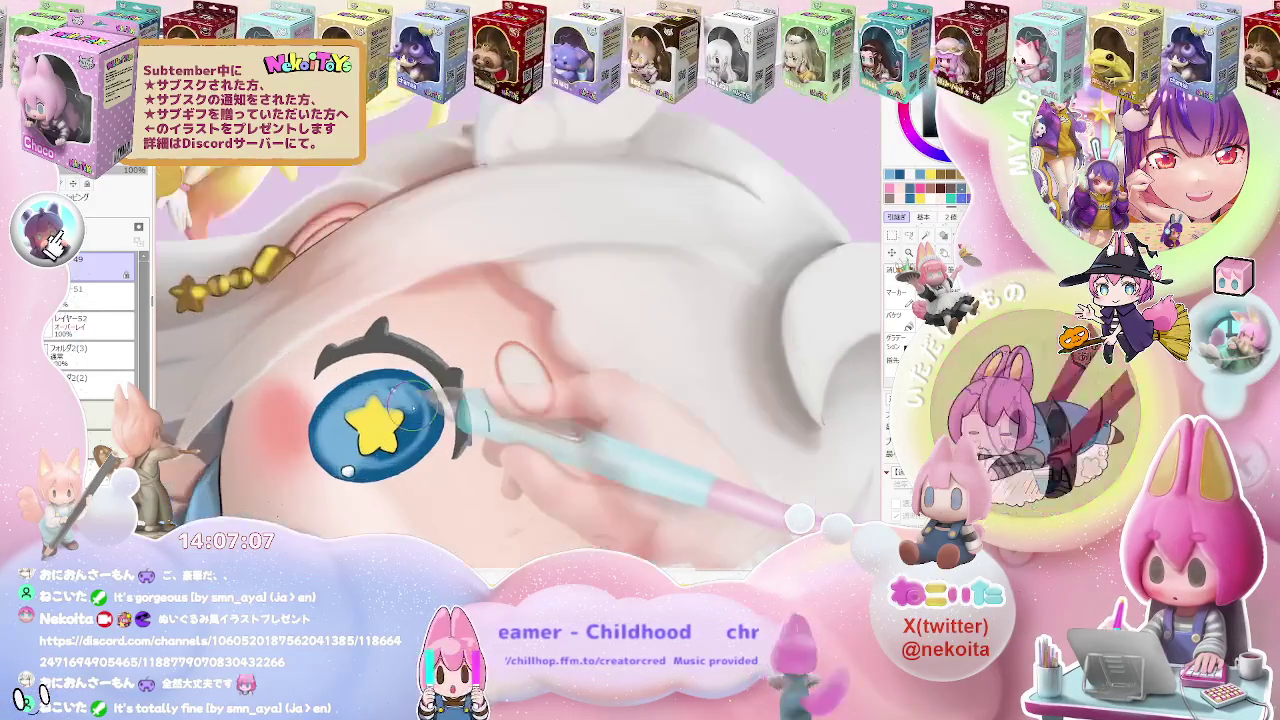
scroll(380, 420, "up", 1)
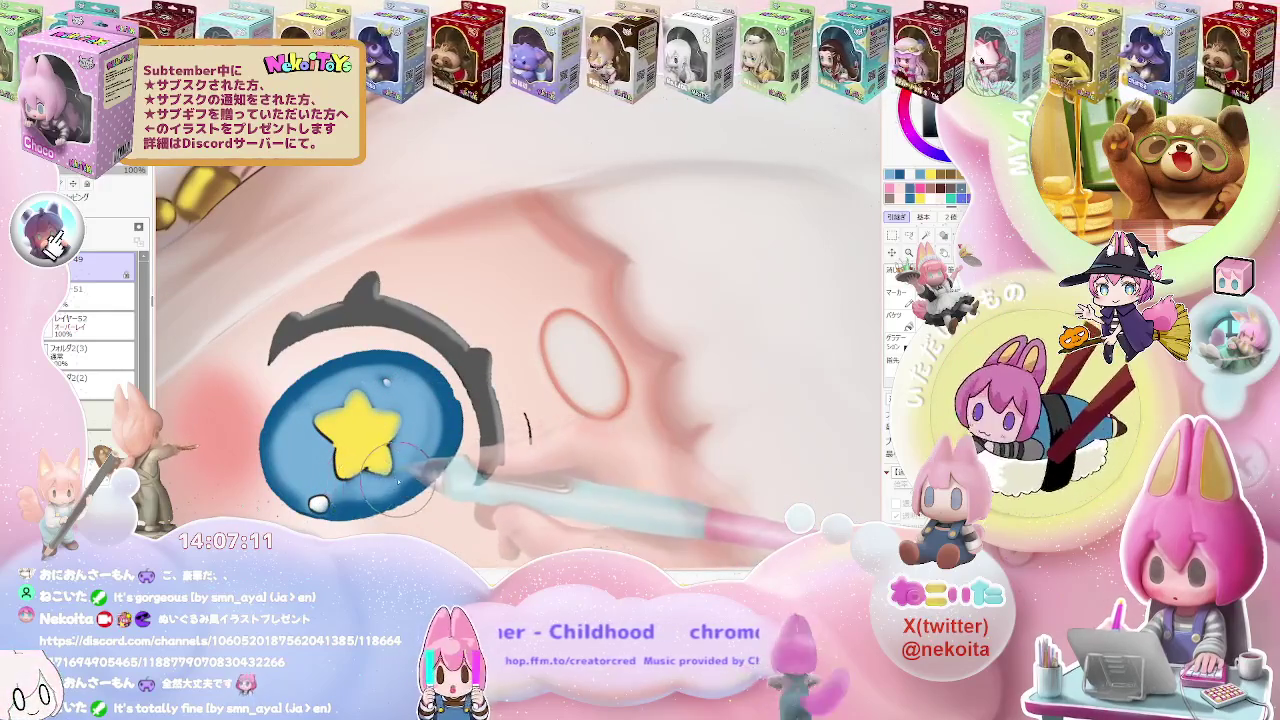
scroll(400, 430, "down", 2)
scroll(400, 430, "down", 2)
scroll(400, 430, "down", 2)
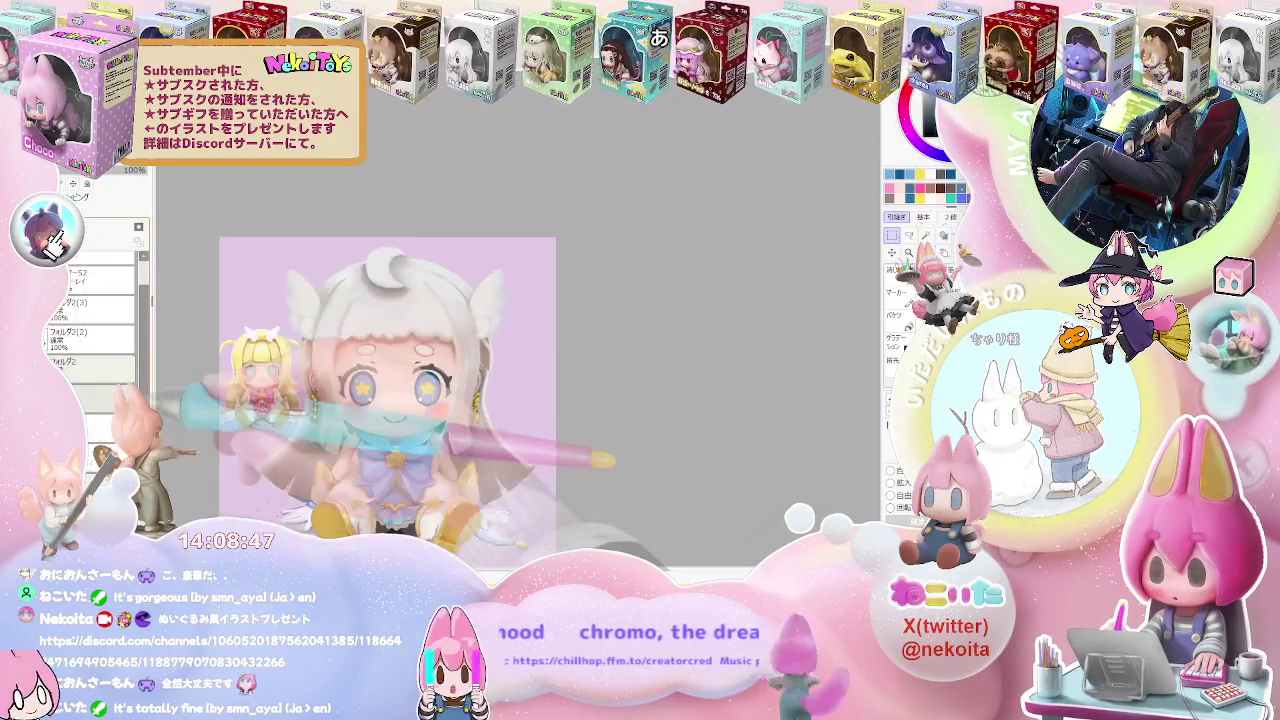
Zoom around the chibi doll on the now-transparent canvas
scroll(95, 320, "up", 1)
scroll(95, 320, "down", 2)
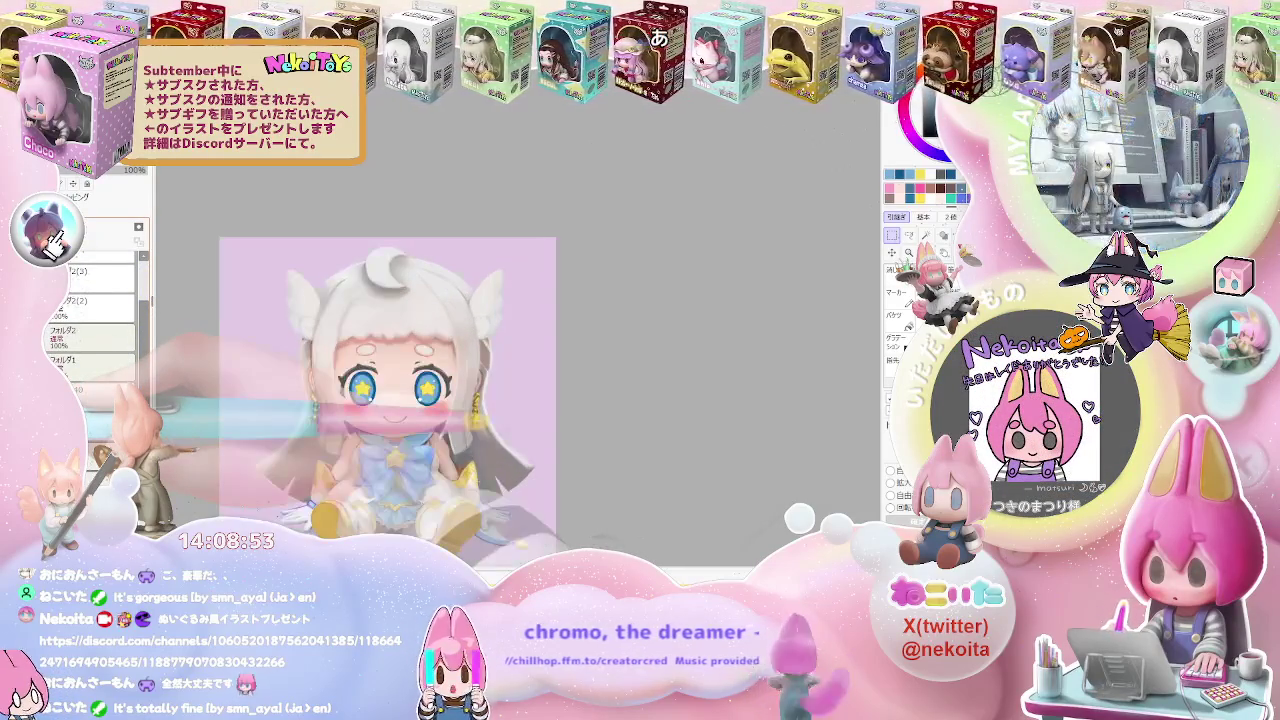
scroll(95, 330, "down", 2)
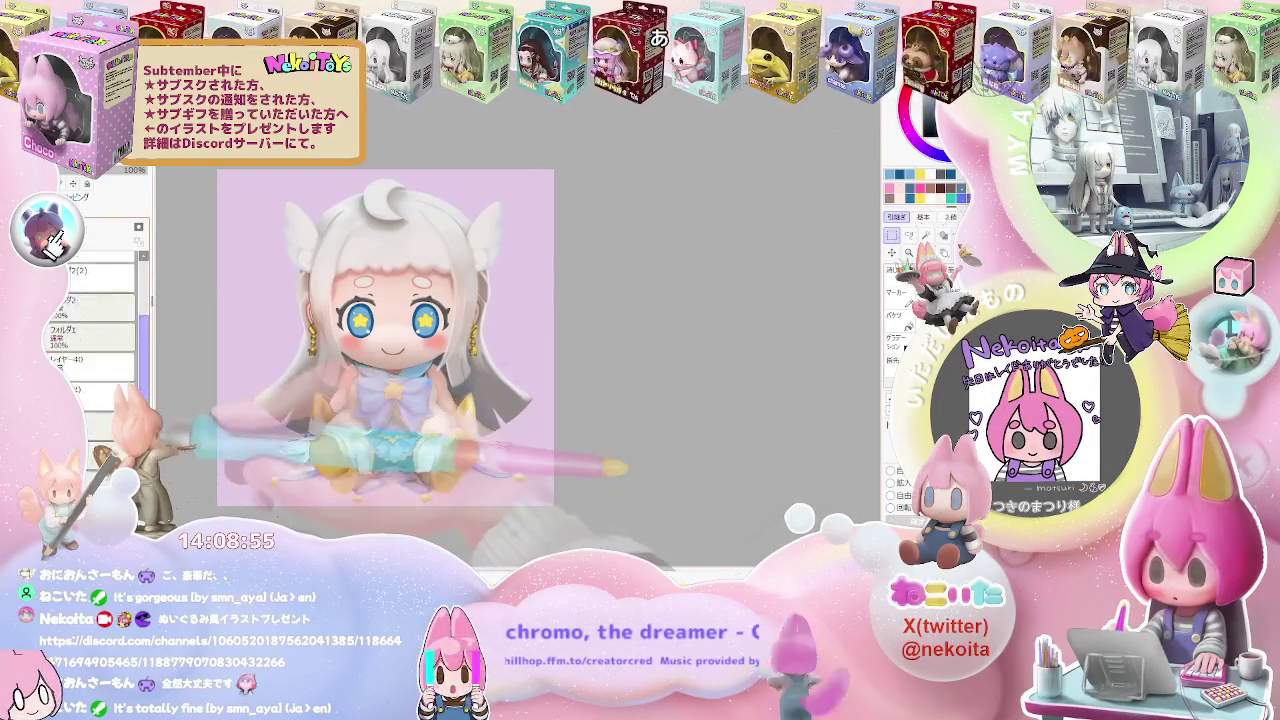
scroll(95, 330, "down", 2)
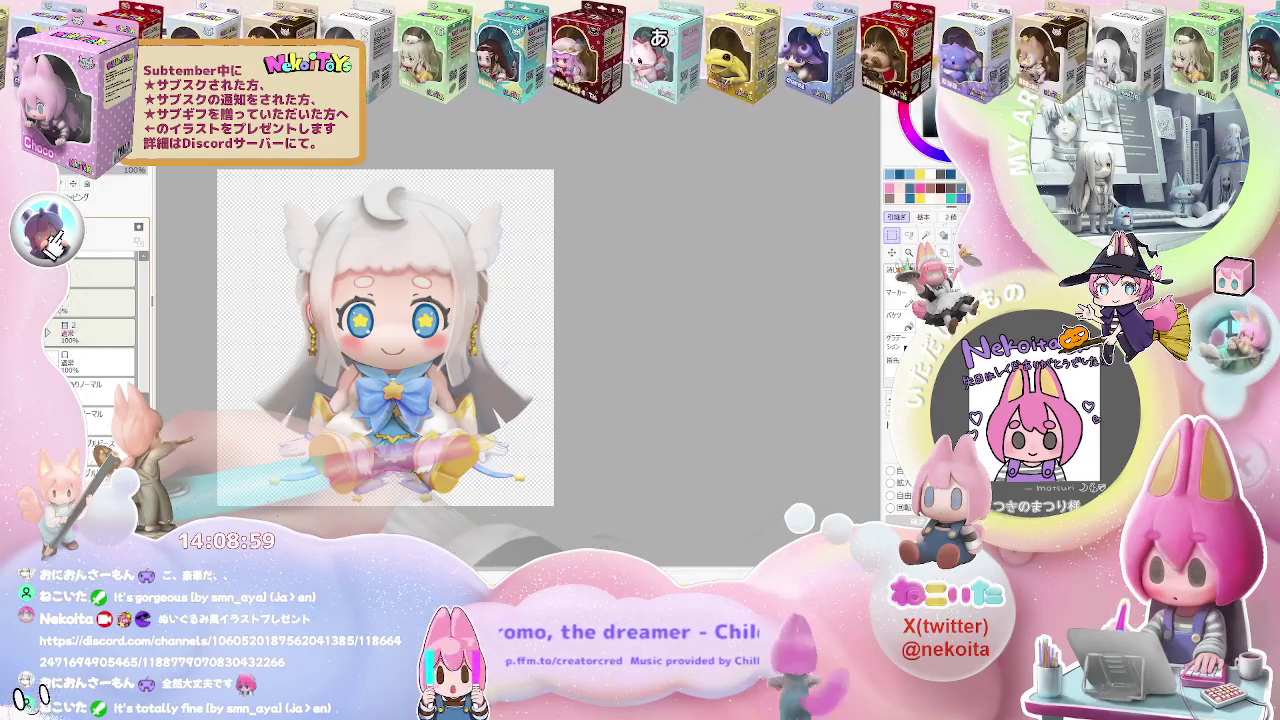
scroll(495, 403, "up", 1)
scroll(495, 403, "up", 1)
scroll(495, 403, "up", 2)
scroll(495, 403, "up", 1)
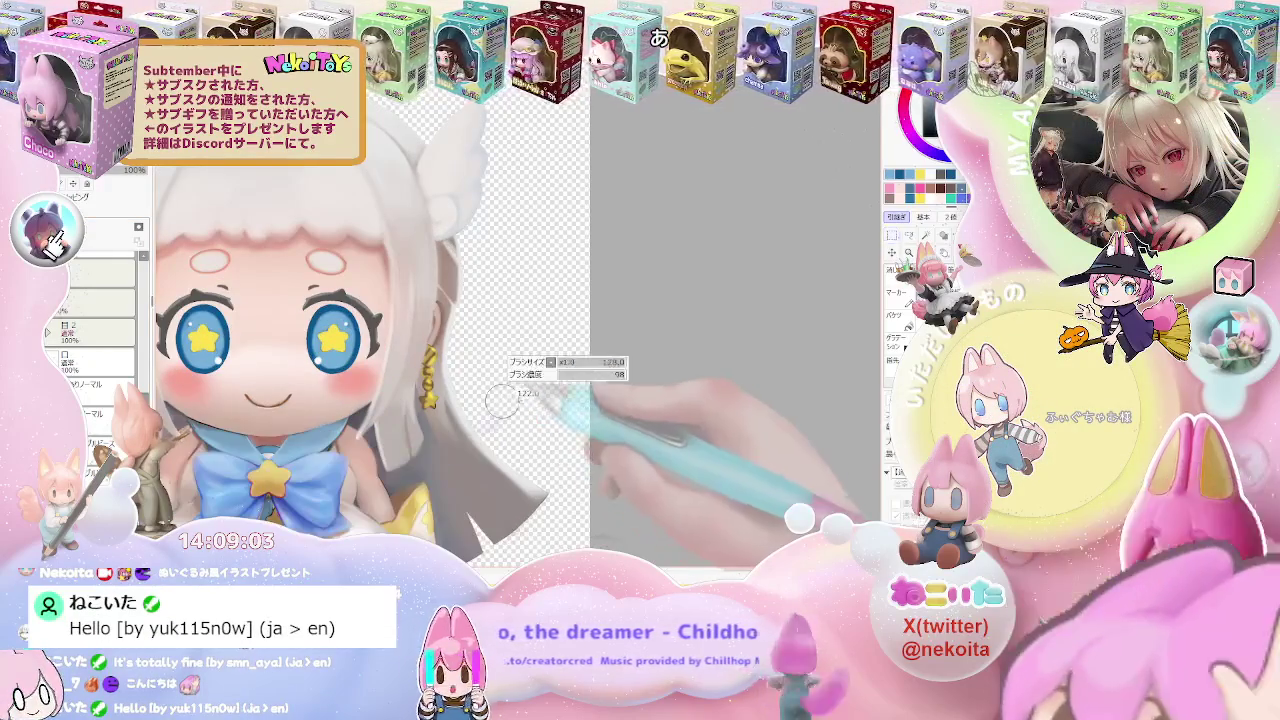
scroll(495, 403, "down", 2)
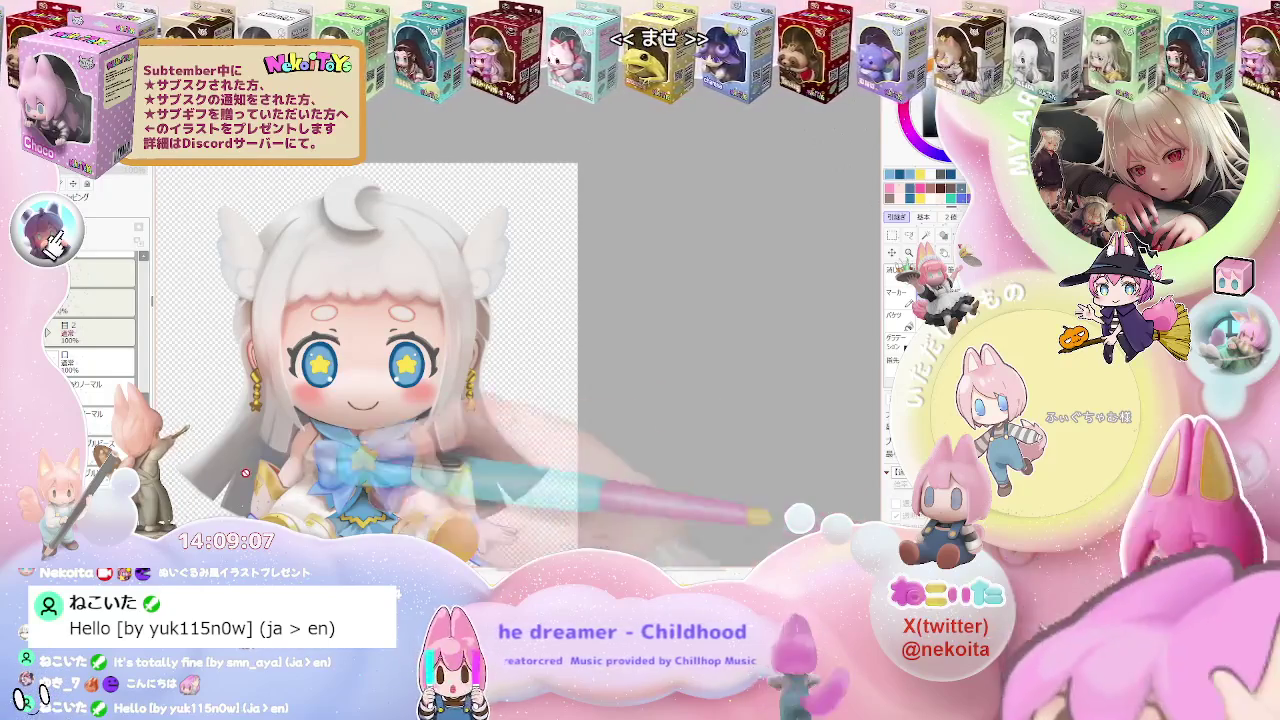
Make the フォルダ2(3) layer folder active
left_click(90, 348)
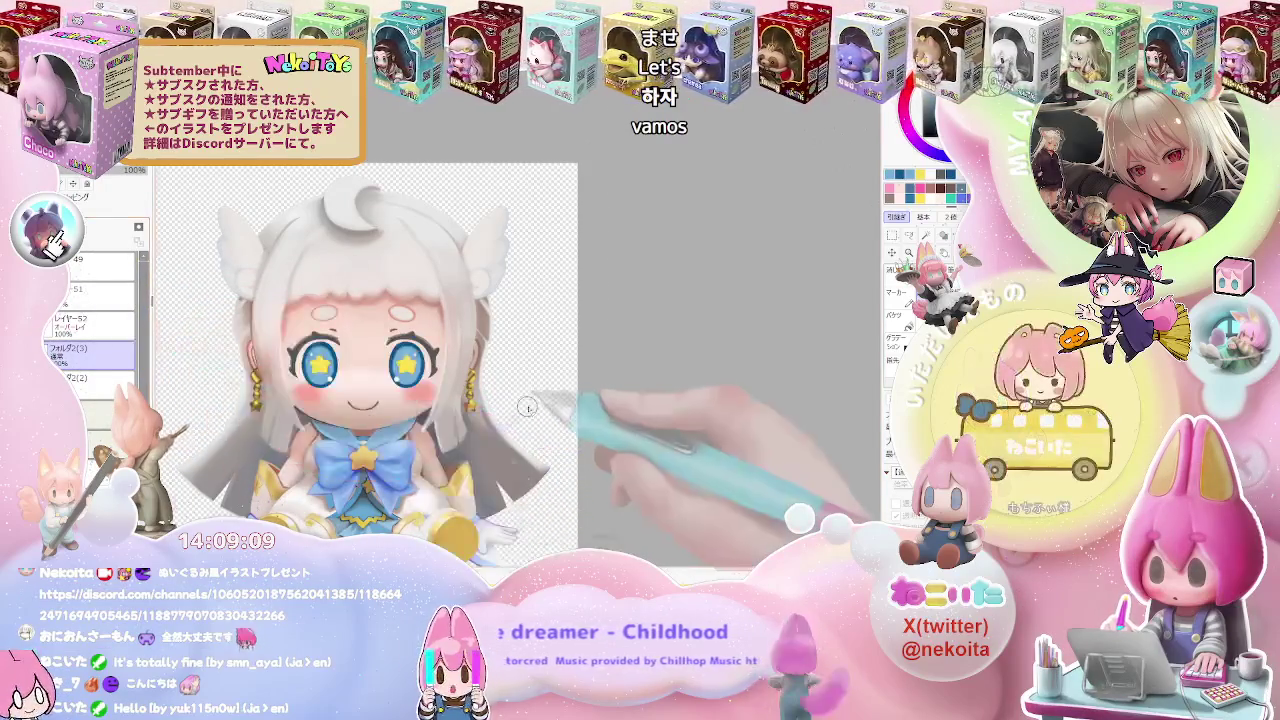
scroll(583, 413, "up", 1)
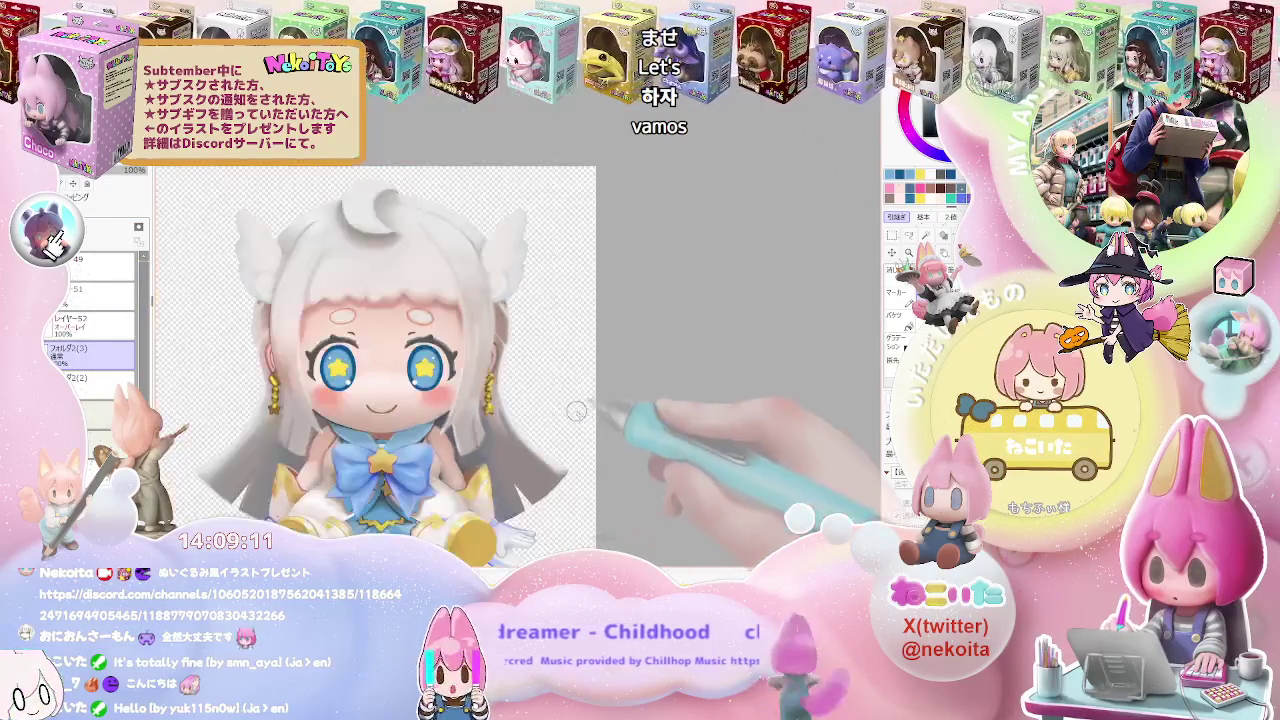
scroll(583, 413, "down", 1)
scroll(595, 408, "down", 1)
scroll(598, 405, "up", 1)
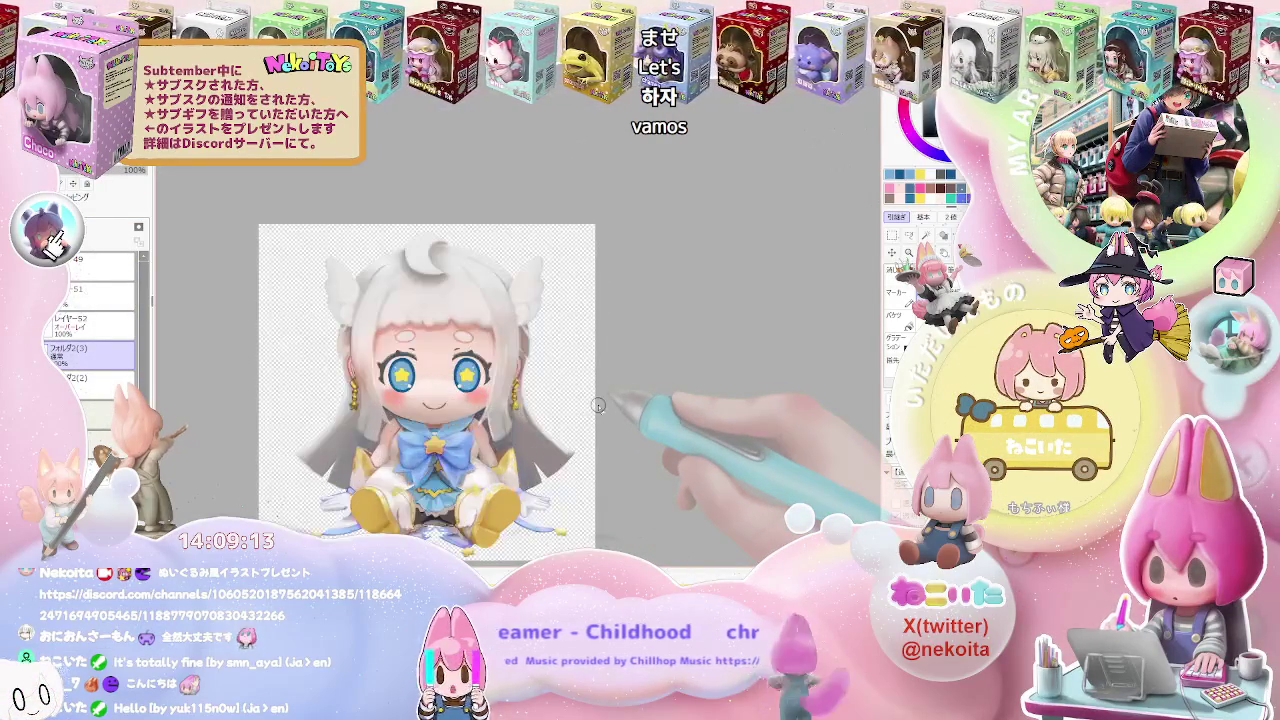
scroll(598, 405, "up", 1)
scroll(598, 405, "up", 1)
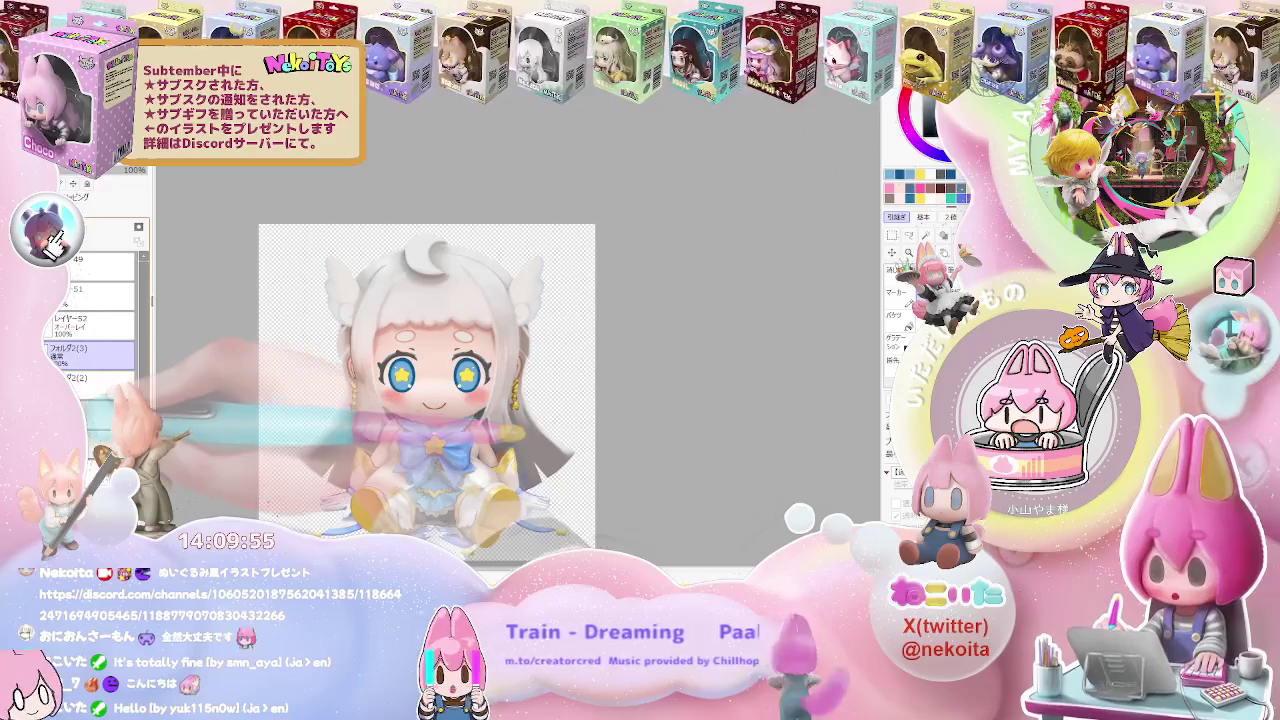
scroll(95, 320, "down", 3)
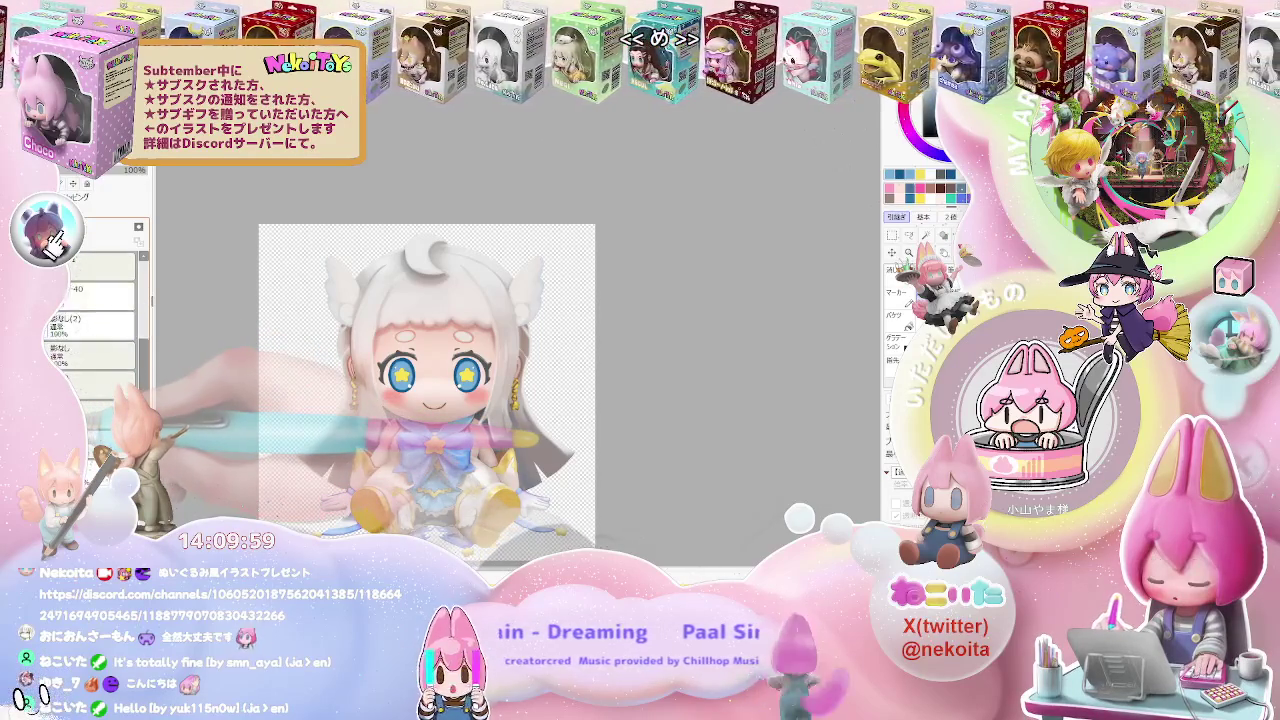
scroll(97, 387, "down", 2)
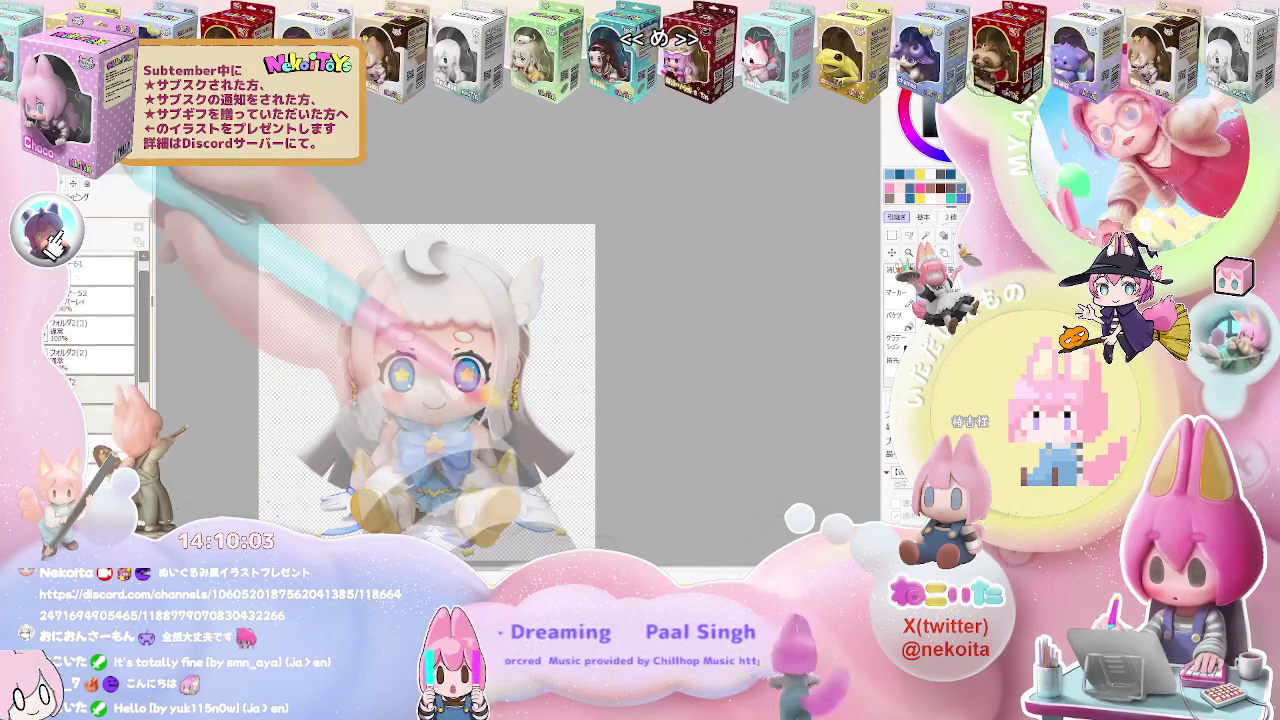
Move レイヤー49 to the top of the layer stack and reselect it
left_click(84, 264)
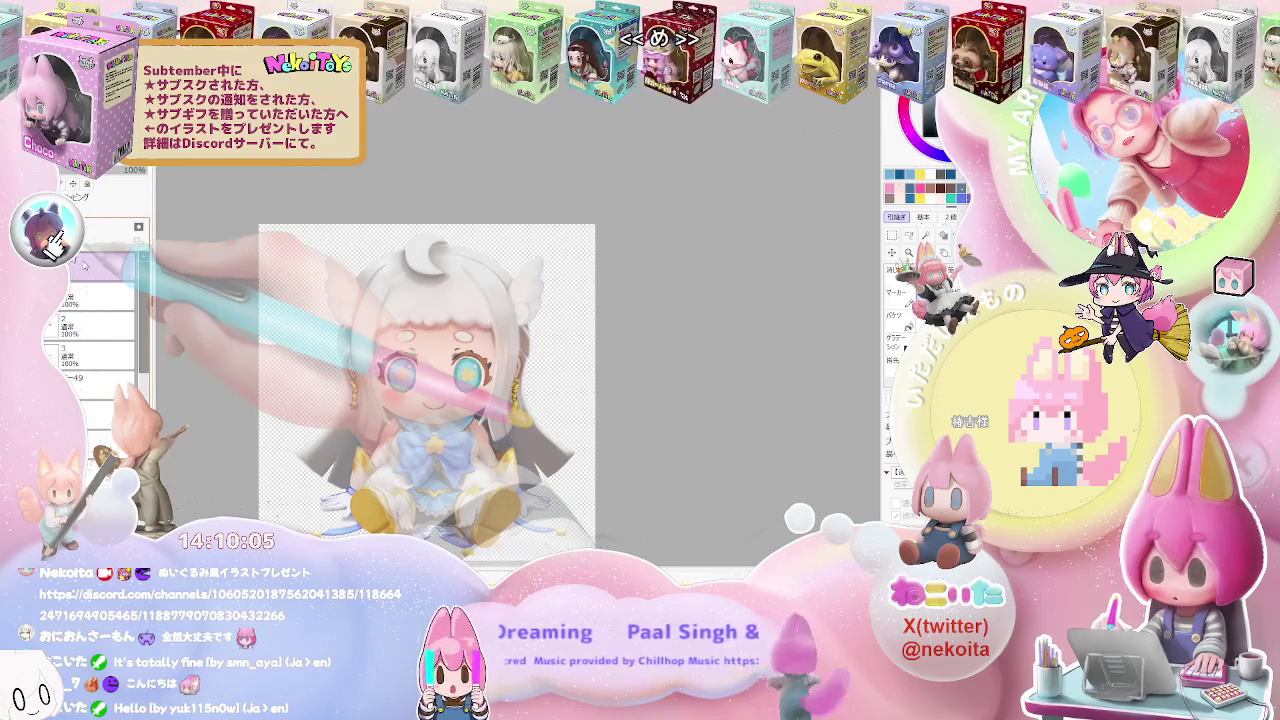
left_click(84, 297)
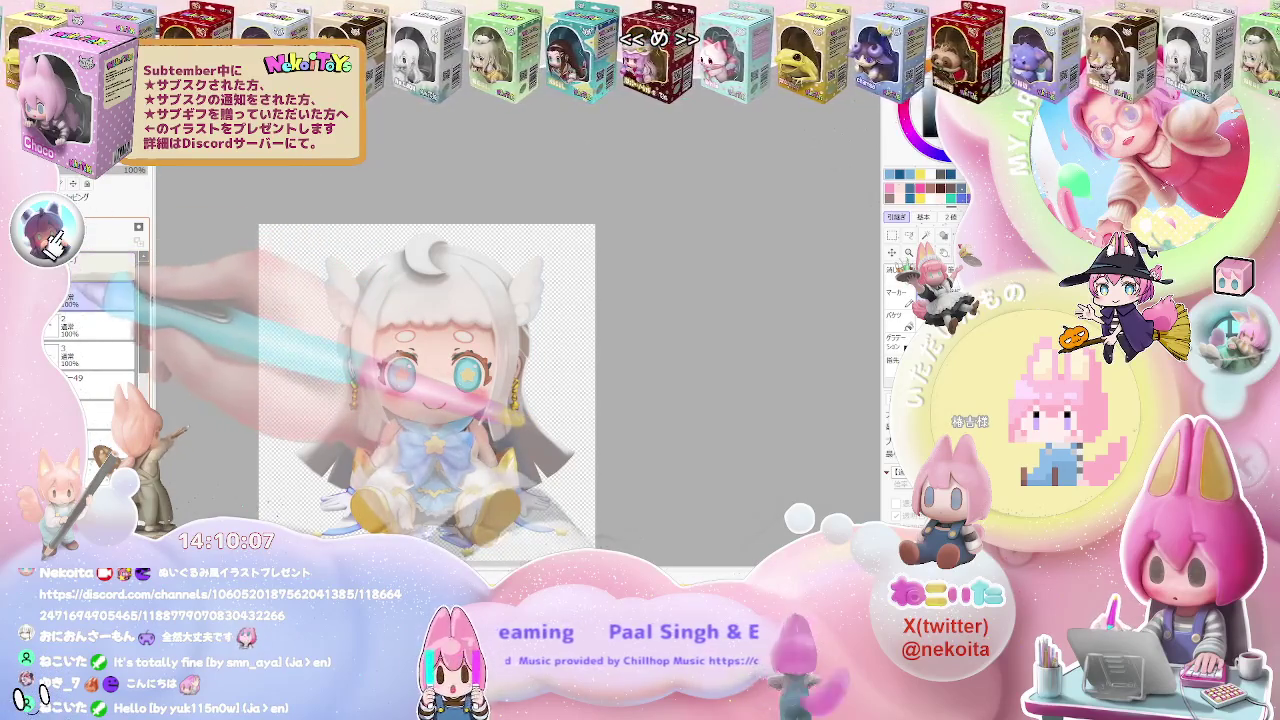
left_click(84, 350)
left_click_drag(84, 350, 84, 289)
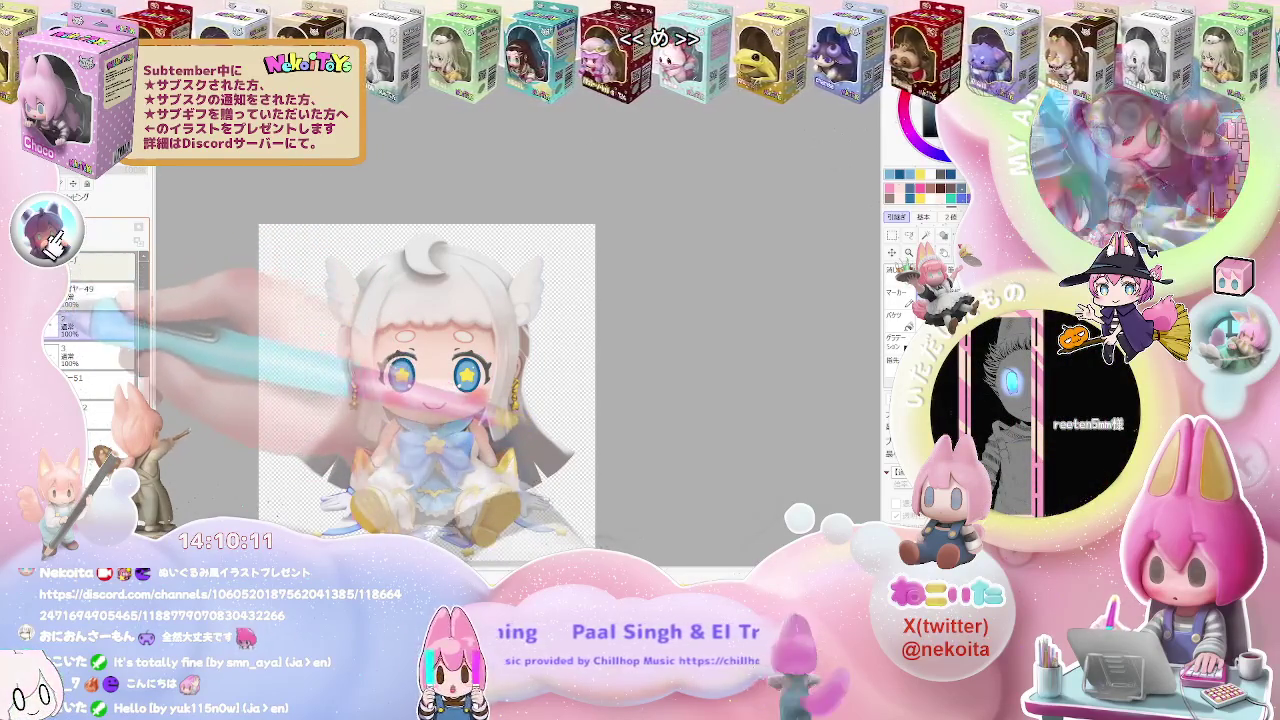
key("ctrl+z")
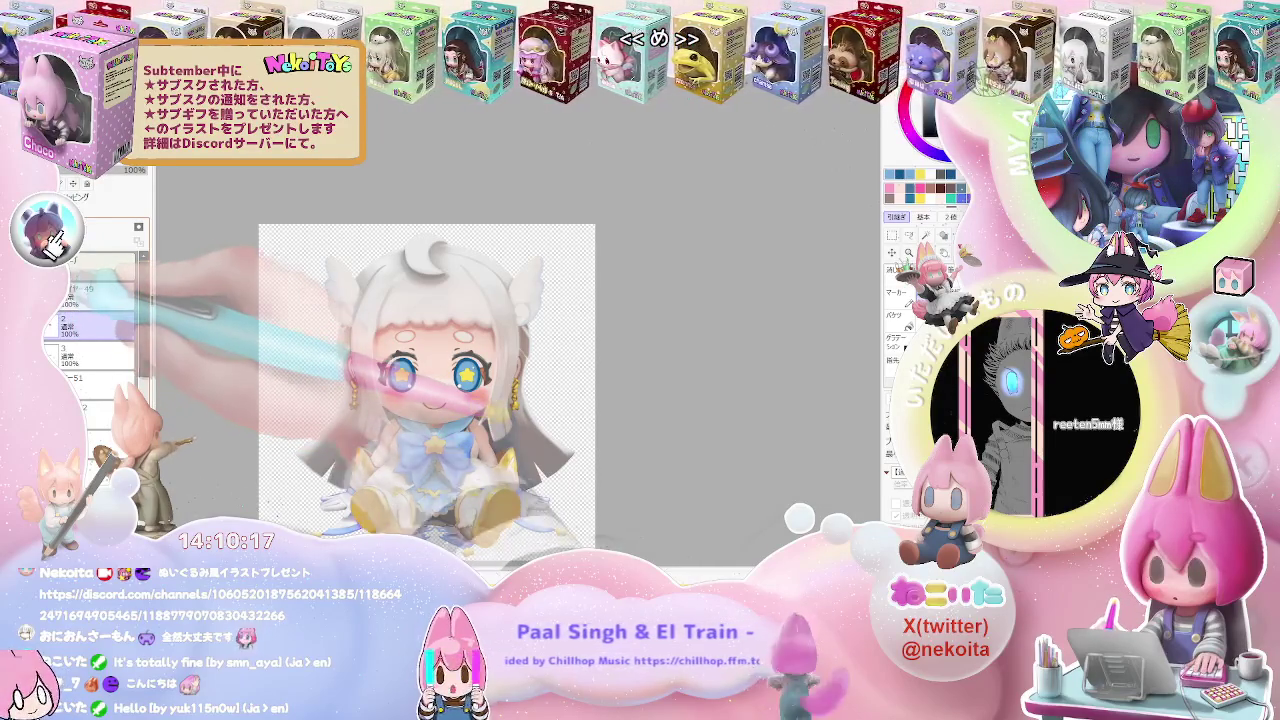
left_click(93, 297)
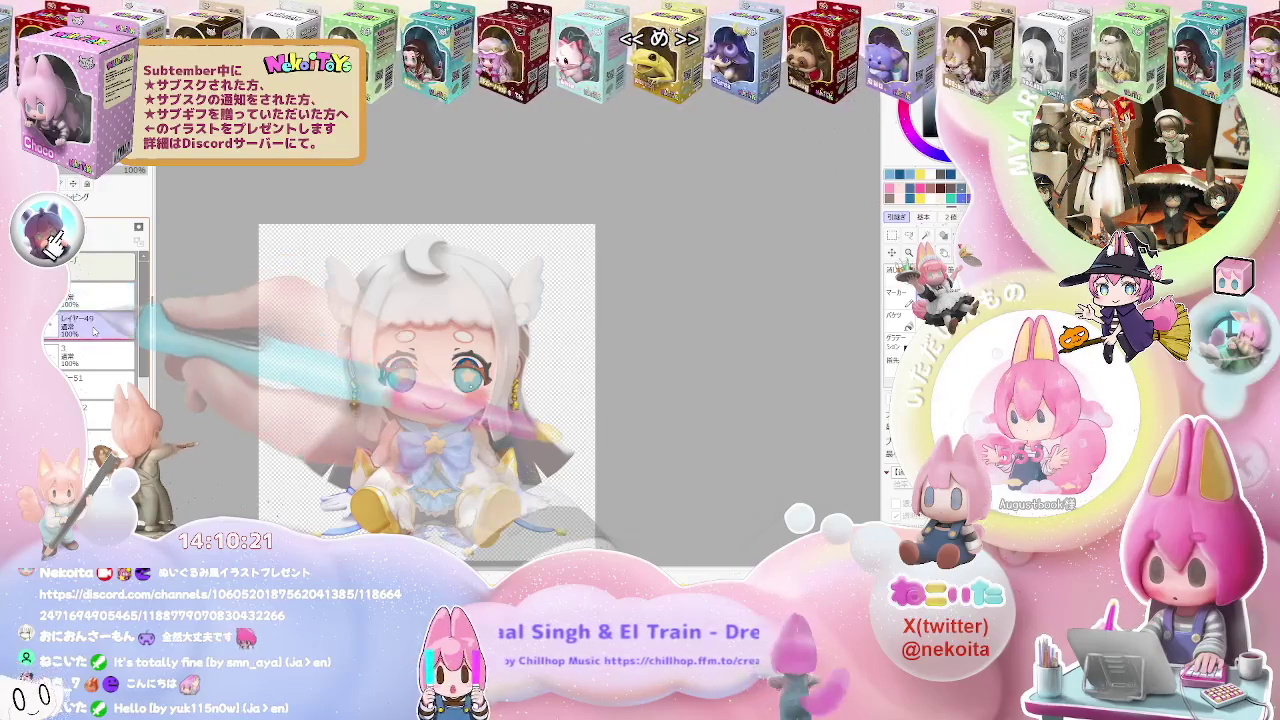
scroll(401, 393, "up", 3)
scroll(400, 395, "up", 2)
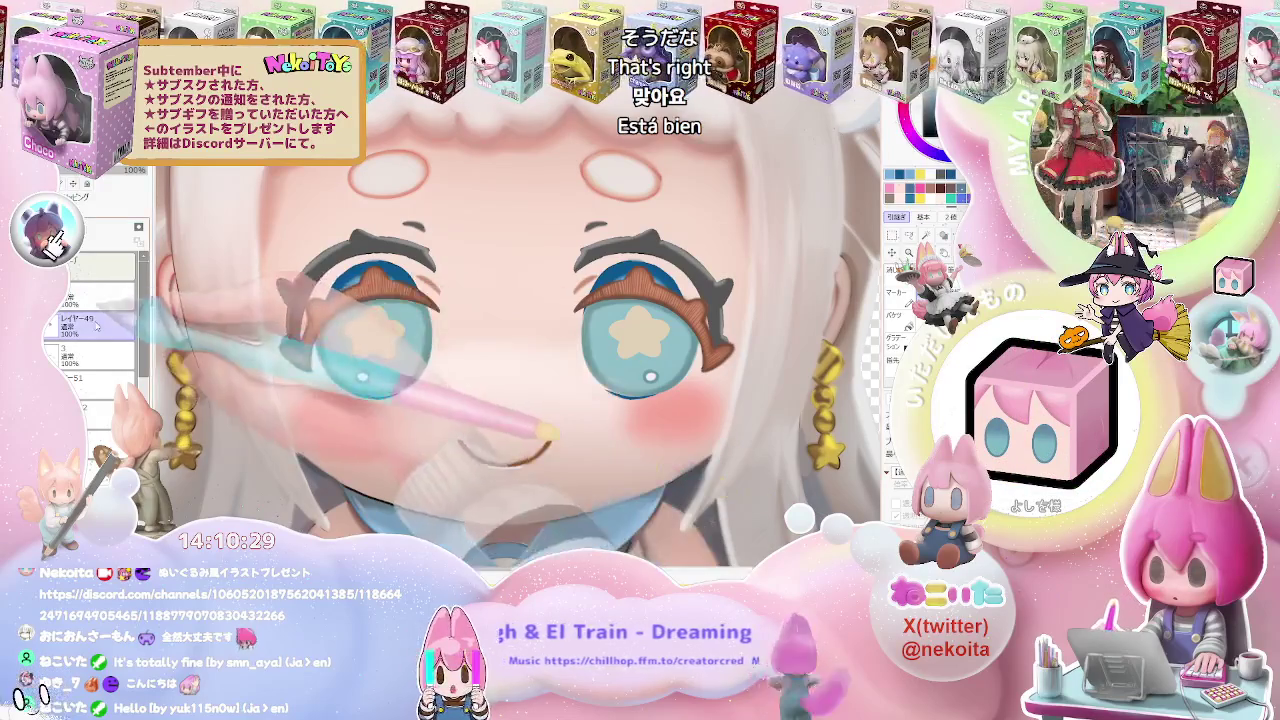
Paint blue over the stray brown lash stroke in the left iris with a smaller brush
scroll(383, 290, "up", 3)
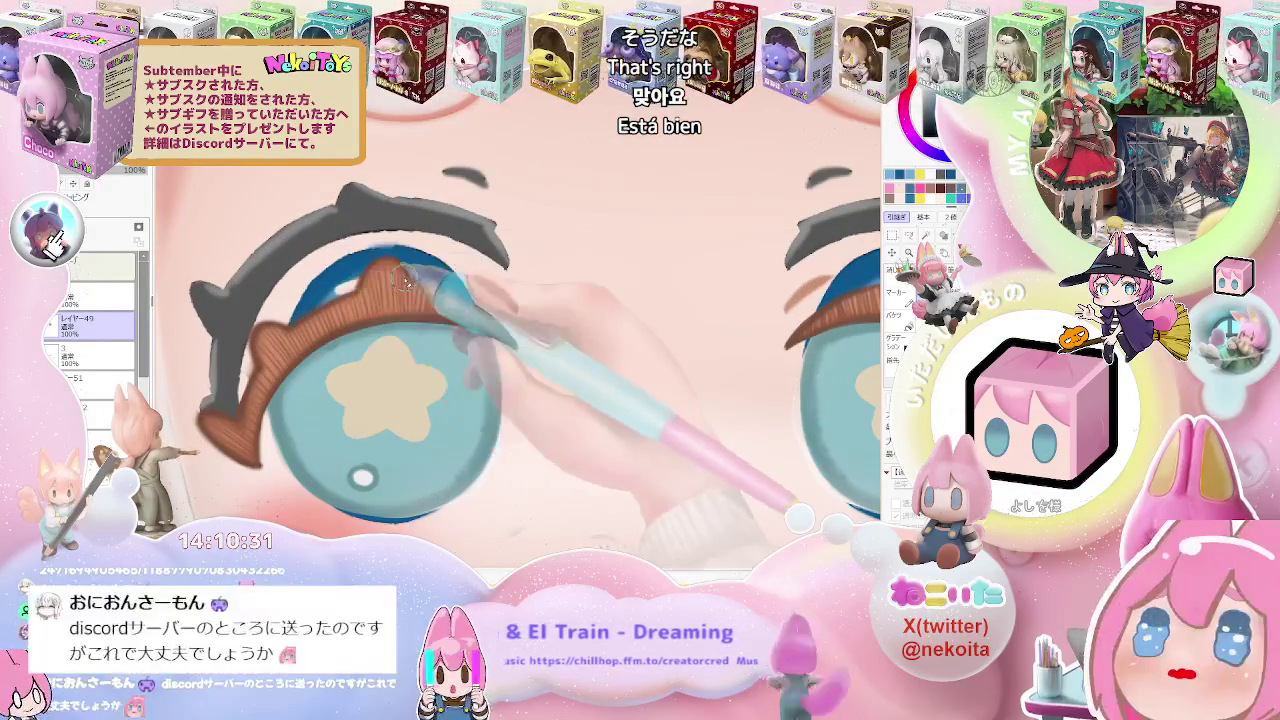
mouse_move(383, 290)
left_mouse_down()
mouse_move(403, 267)
mouse_move(345, 288)
left_mouse_up()
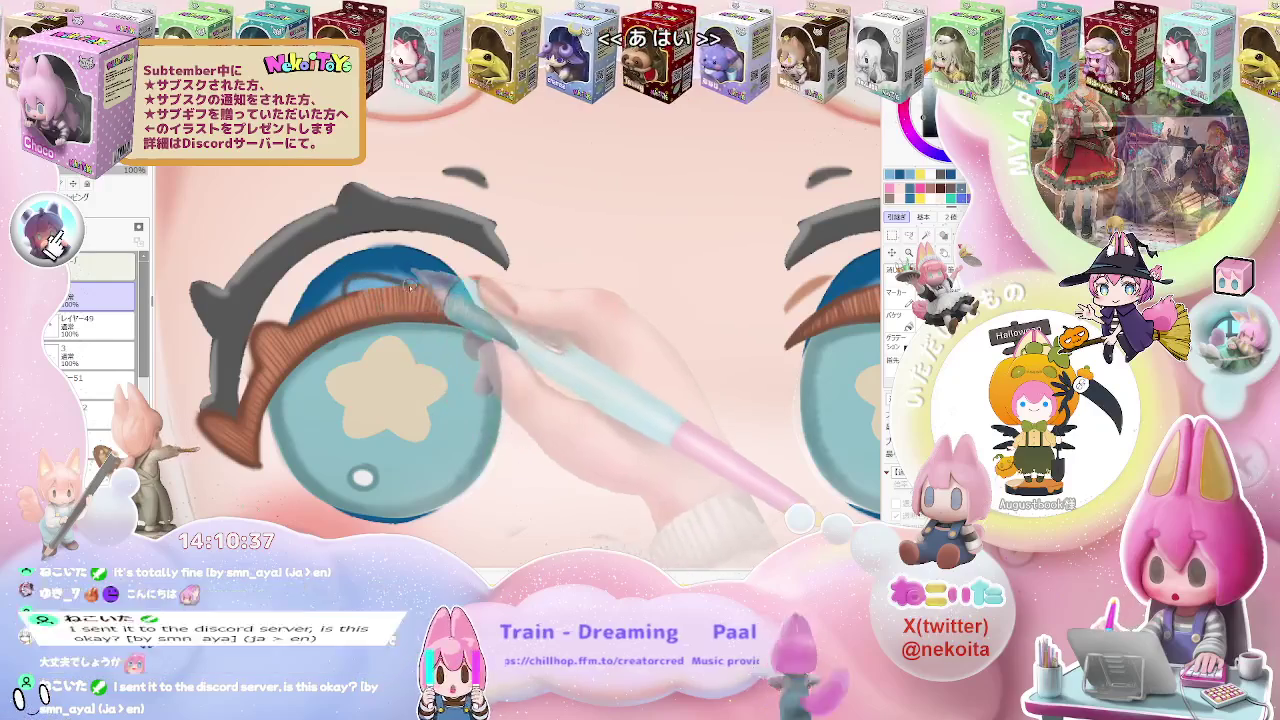
key("bracketleft")
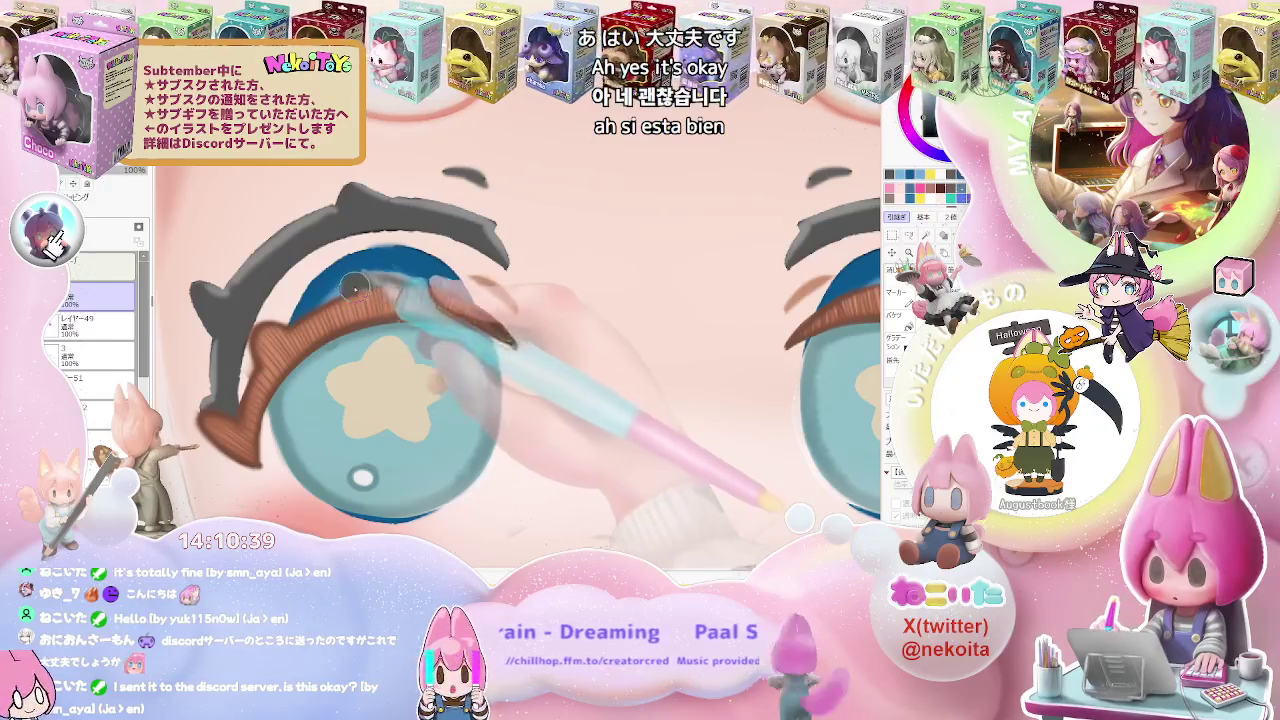
scroll(362, 285, "down", 5)
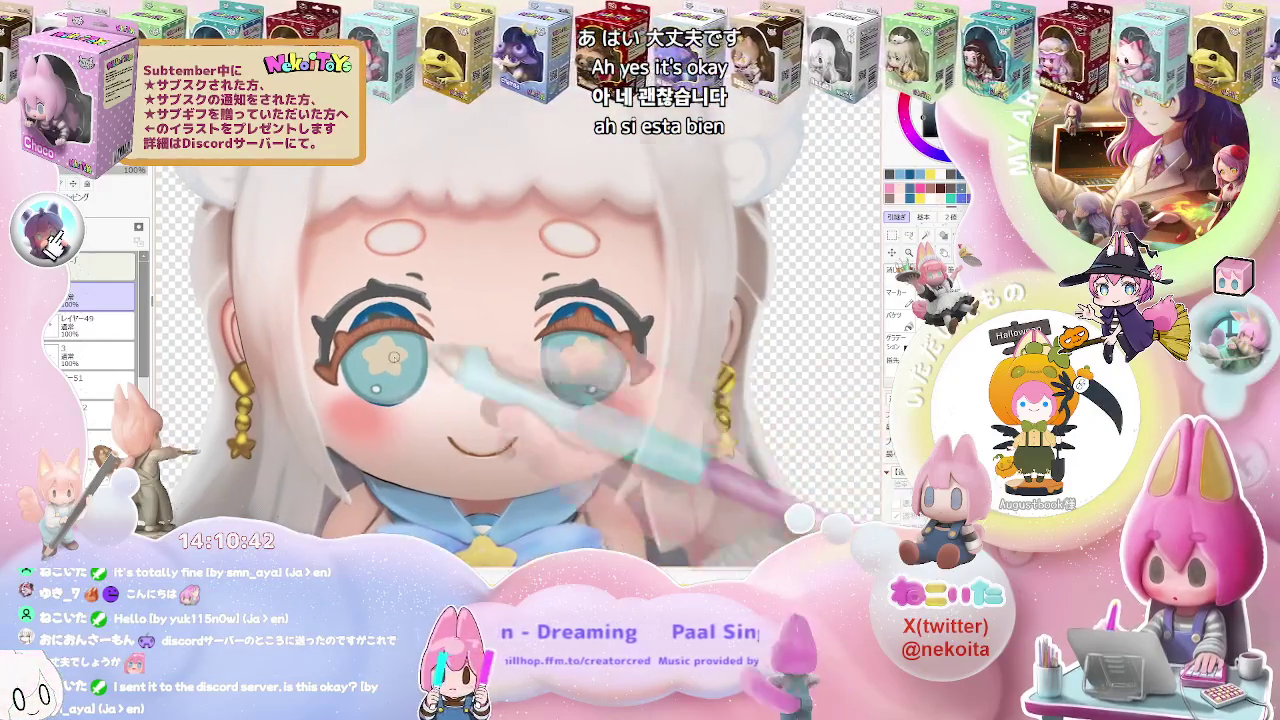
scroll(605, 370, "up", 5)
Switch between レイヤー49 and the layer above it, zooming to check the eye
left_click(133, 320)
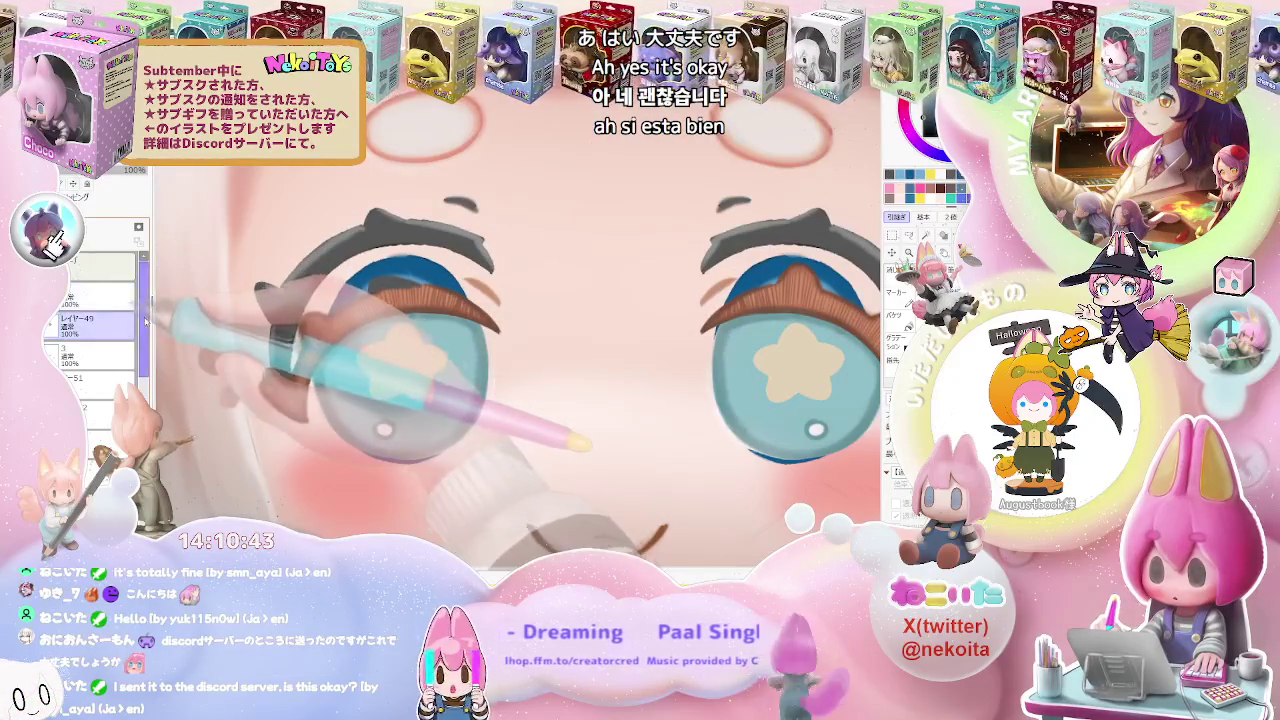
left_click(100, 296)
scroll(490, 356, "down", 3)
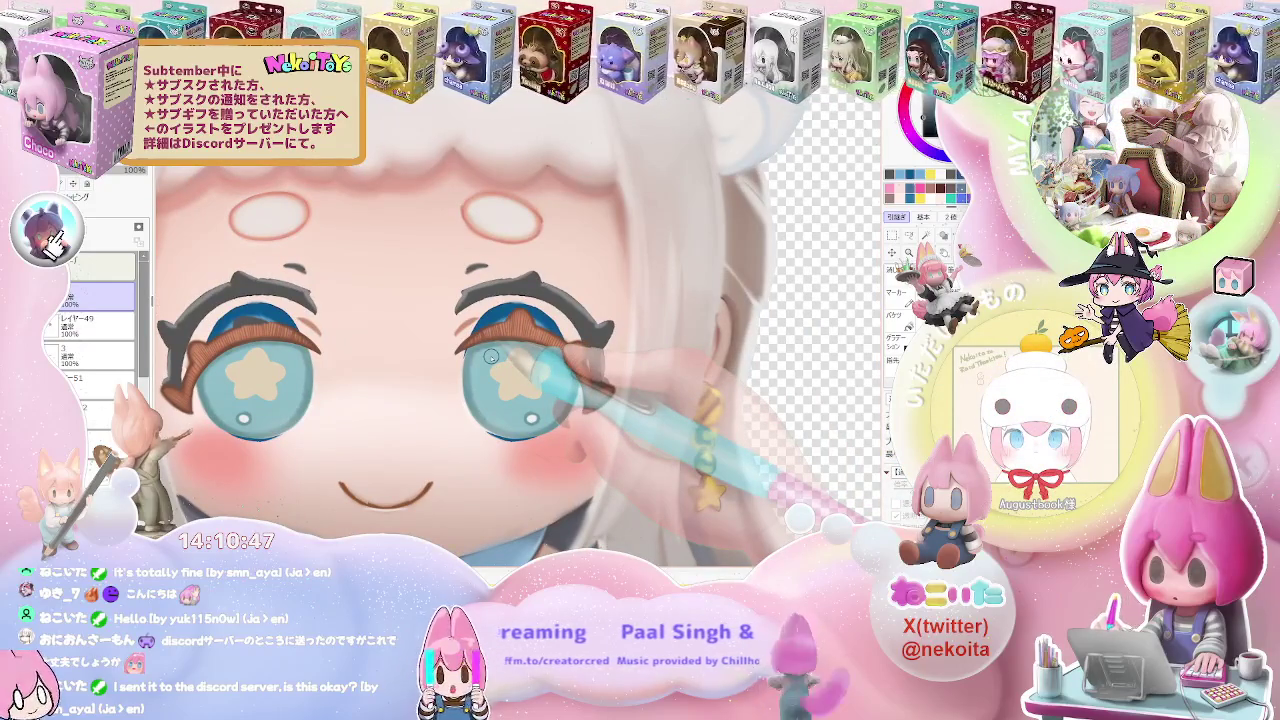
scroll(490, 356, "up", 3)
scroll(420, 345, "up", 2)
scroll(322, 337, "down", 1)
scroll(330, 342, "down", 1)
scroll(340, 350, "down", 2)
scroll(350, 356, "down", 1)
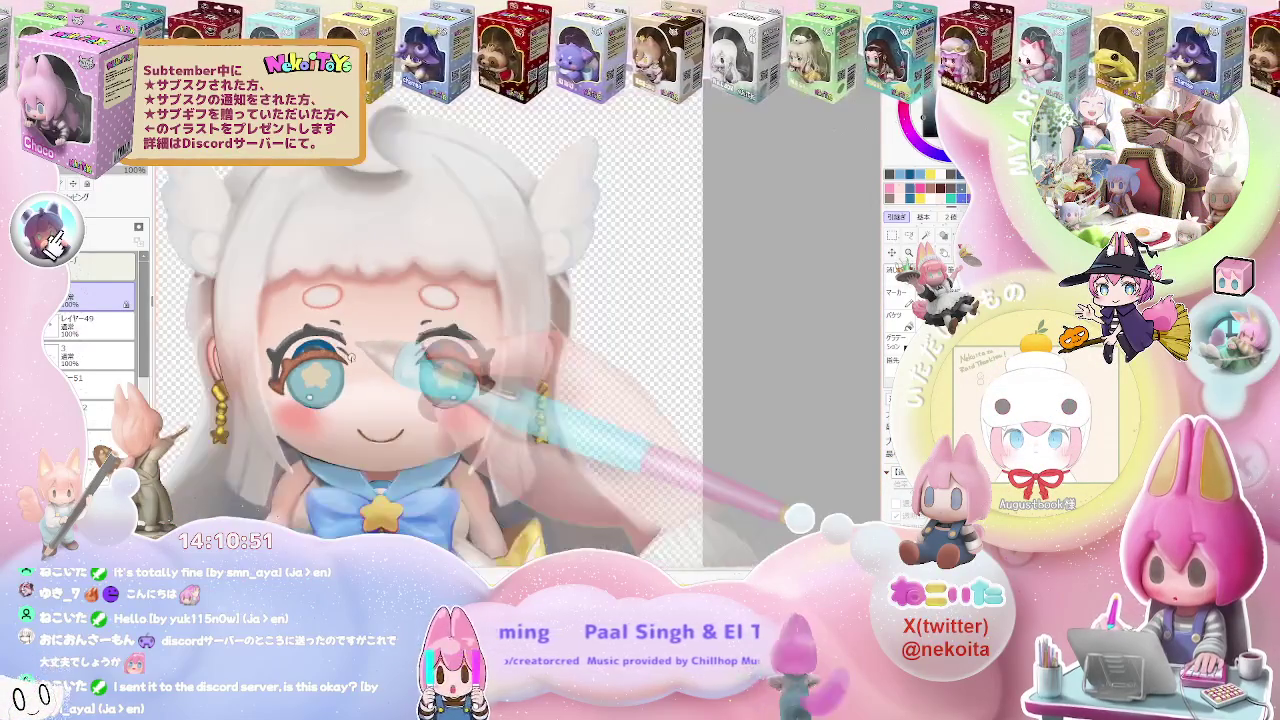
scroll(352, 357, "down", 1)
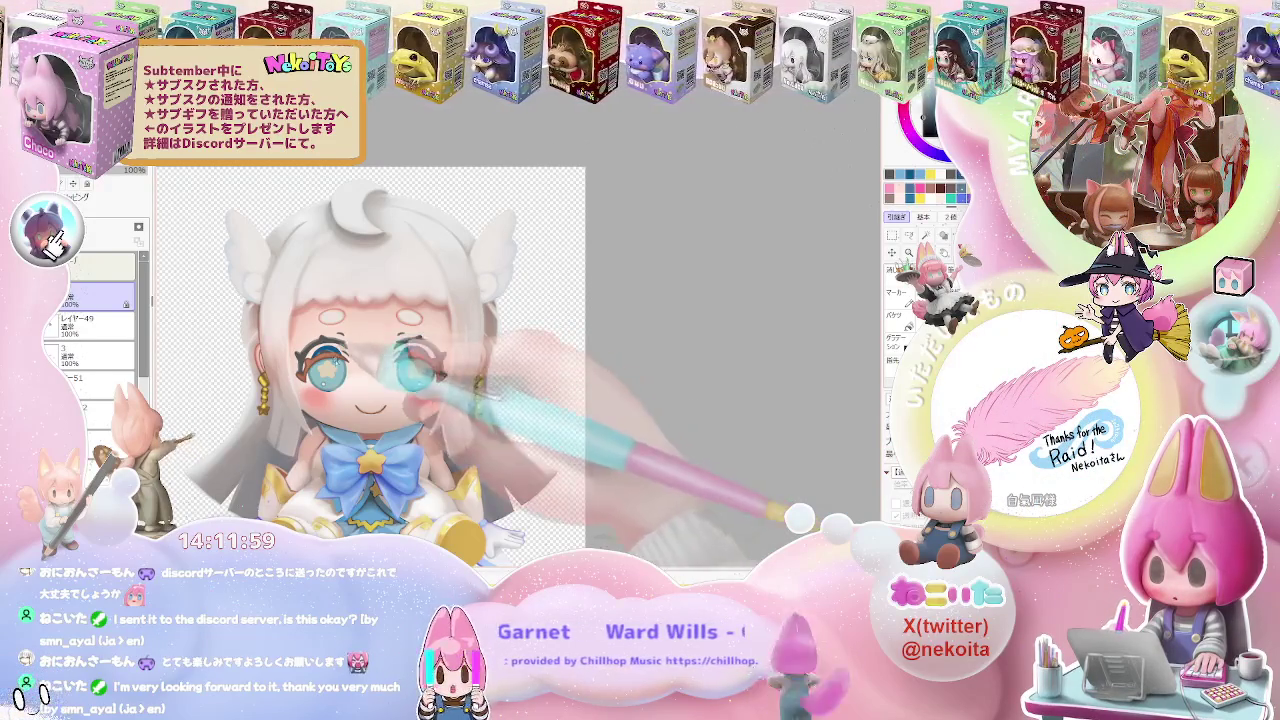
Zoom on the left eye and briefly undo/redo the skin and face layers to check the iris
scroll(330, 360, "up", 5)
scroll(358, 367, "up", 2)
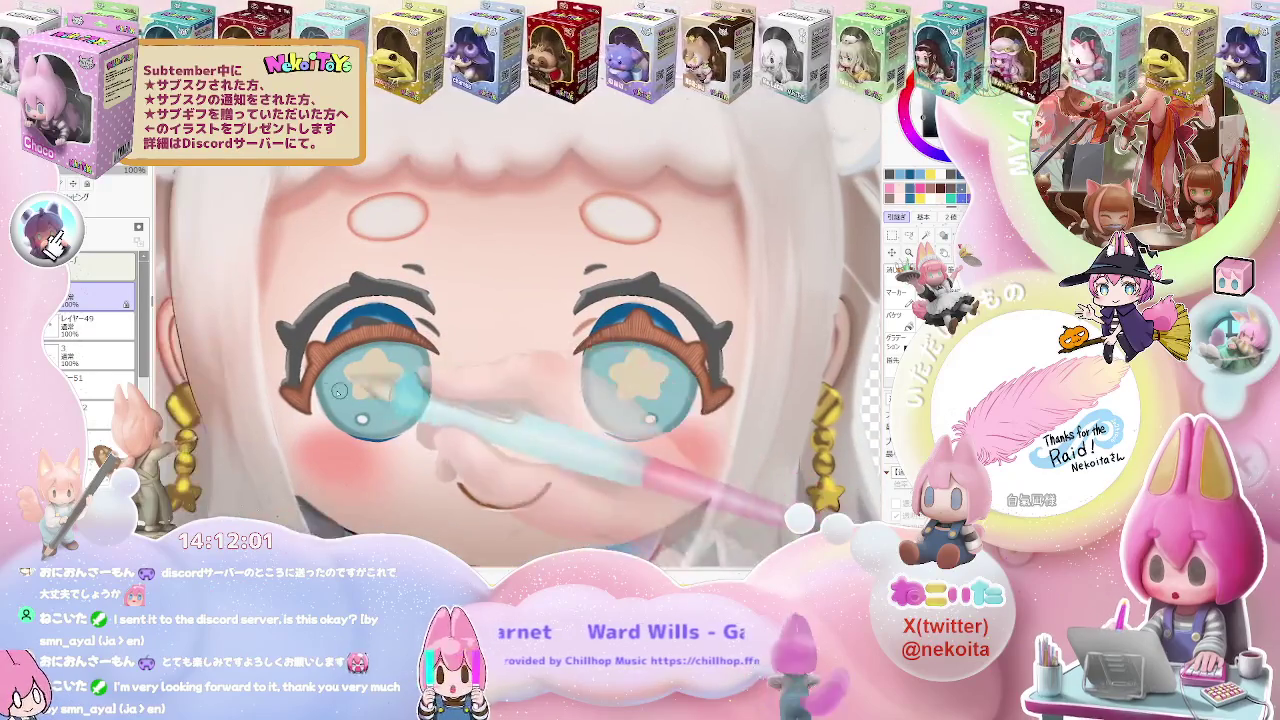
scroll(300, 390, "up", 2)
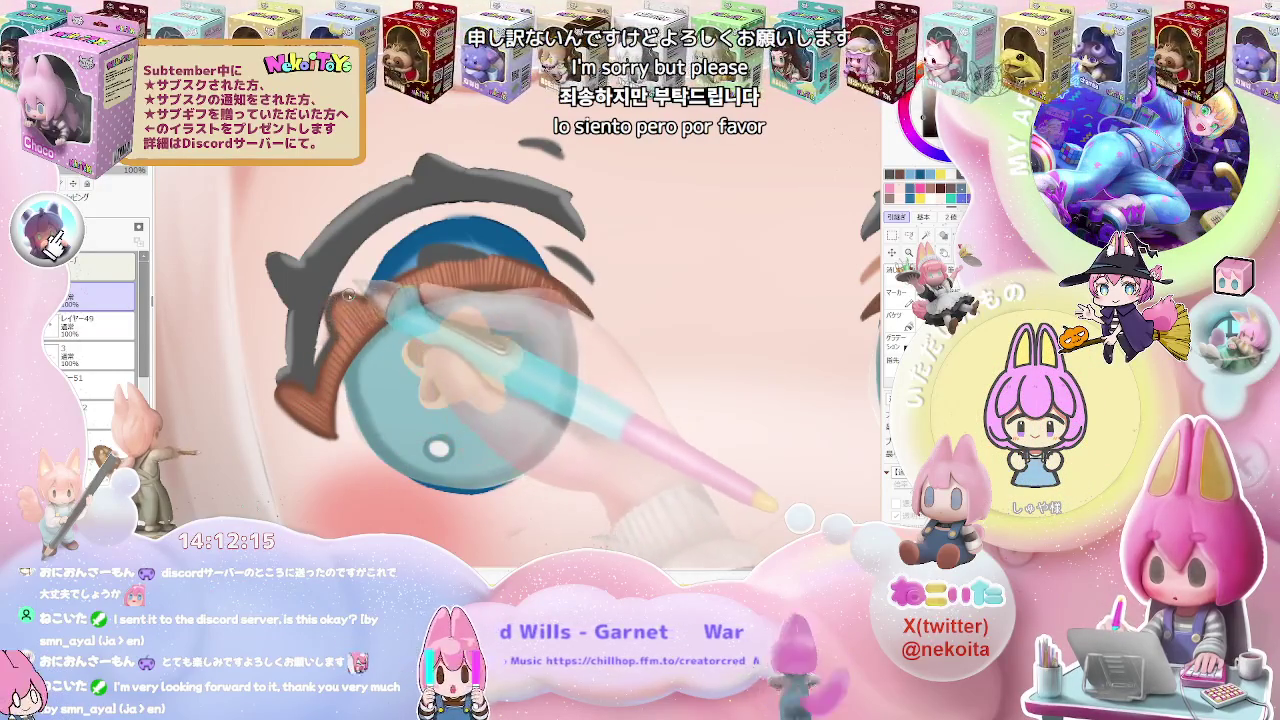
scroll(330, 325, "down", 1)
scroll(330, 325, "down", 1)
scroll(450, 336, "down", 1)
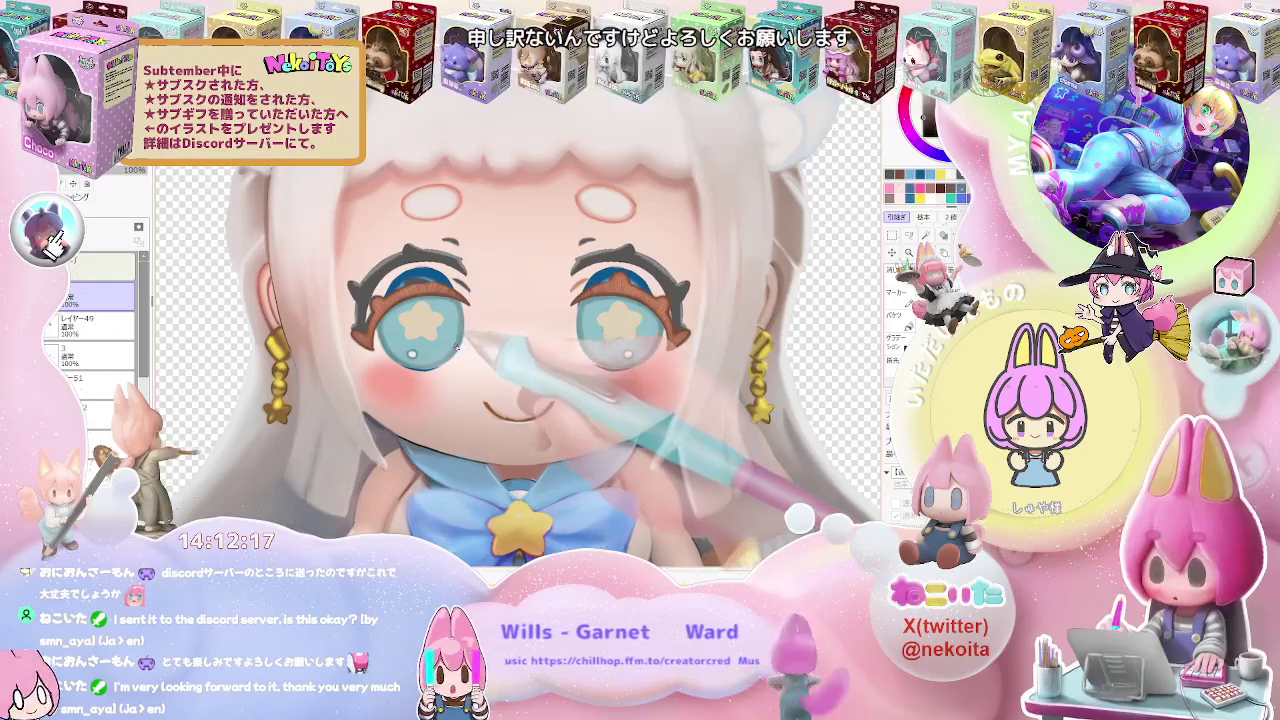
scroll(350, 298, "up", 2)
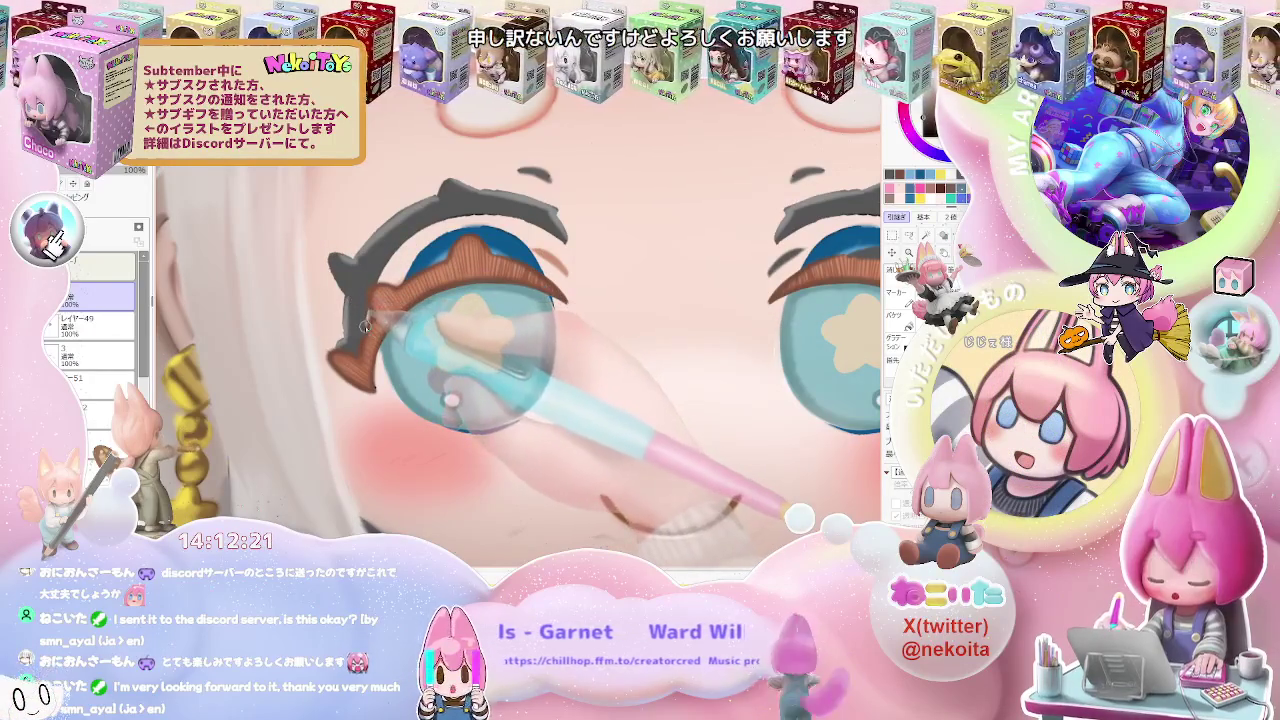
key("ctrl+z")
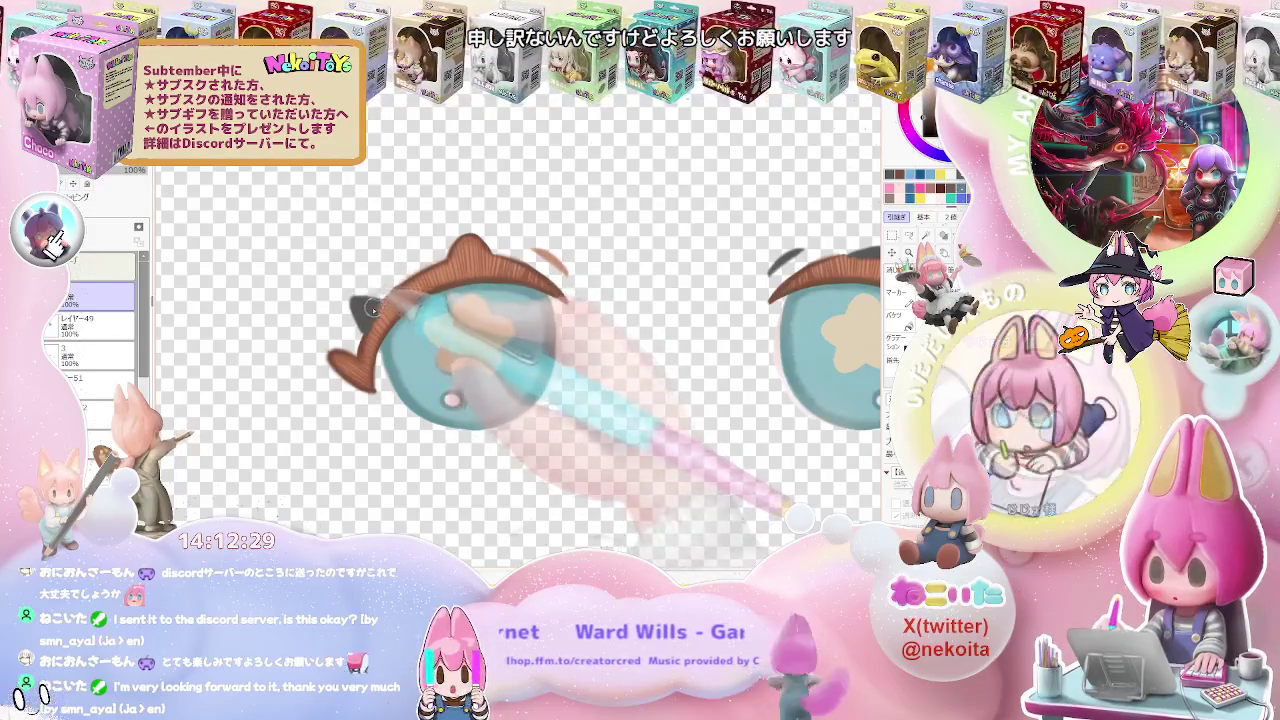
key("ctrl+y")
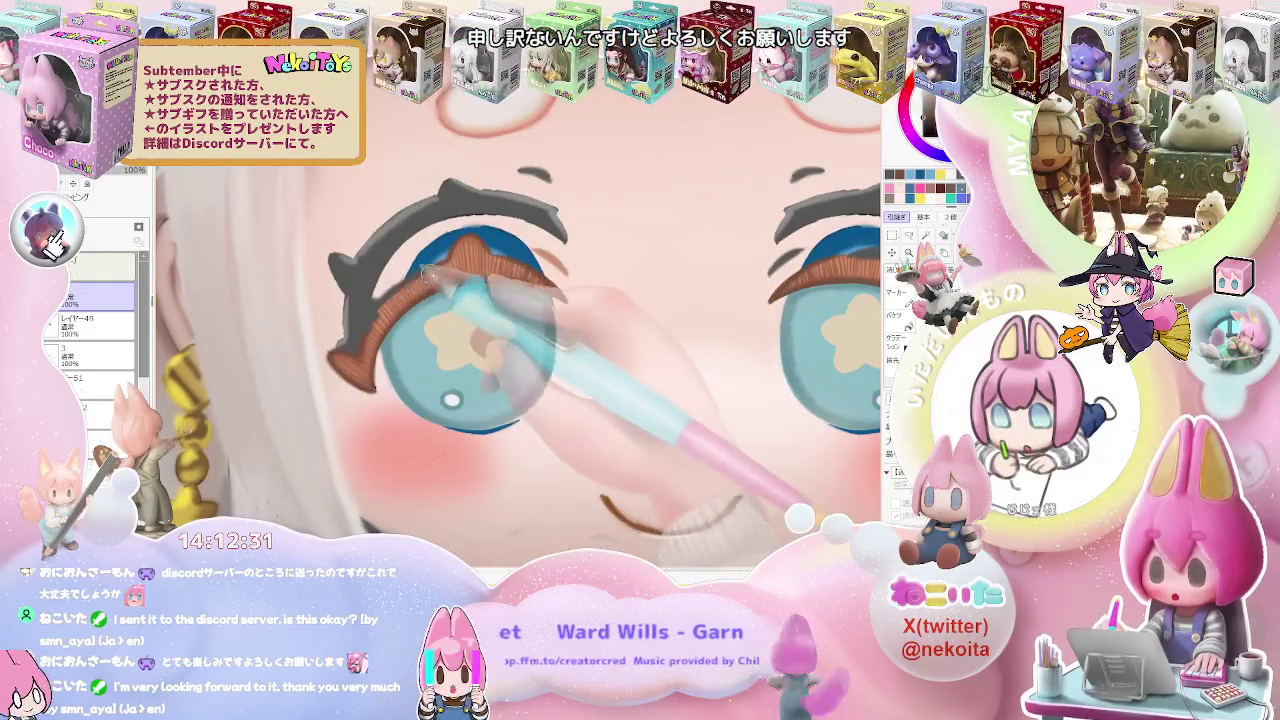
scroll(466, 266, "down", 3)
scroll(470, 265, "up", 3)
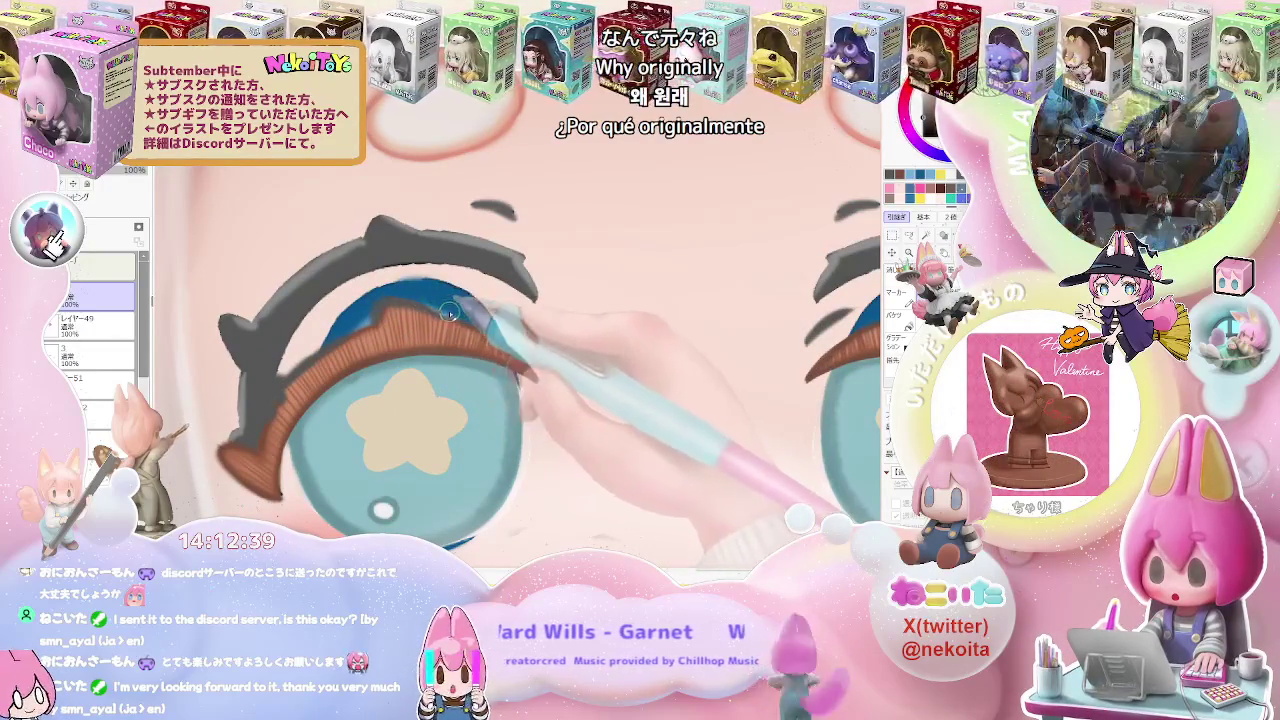
Extend the dark lid line along the left eye with a smaller brush, discarding a brown lash stroke
key("bracketleft")
scroll(420, 308, "down", 2)
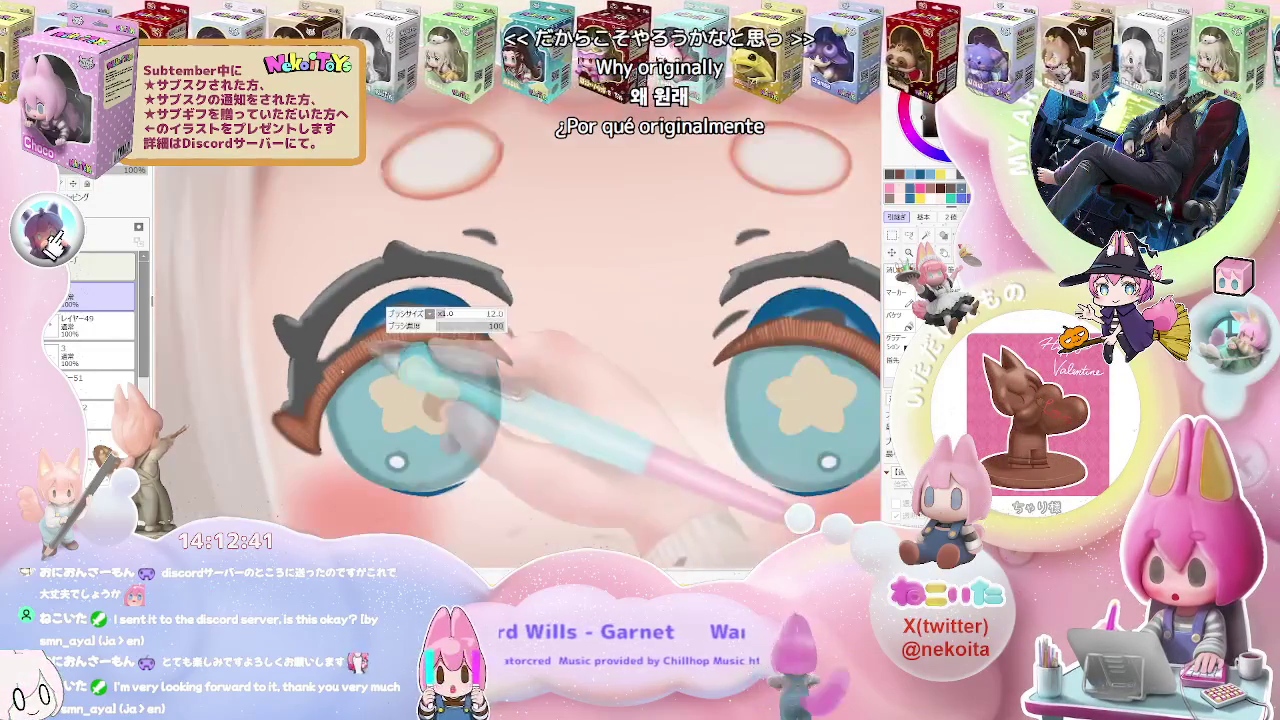
left_click_drag(392, 337, 288, 408)
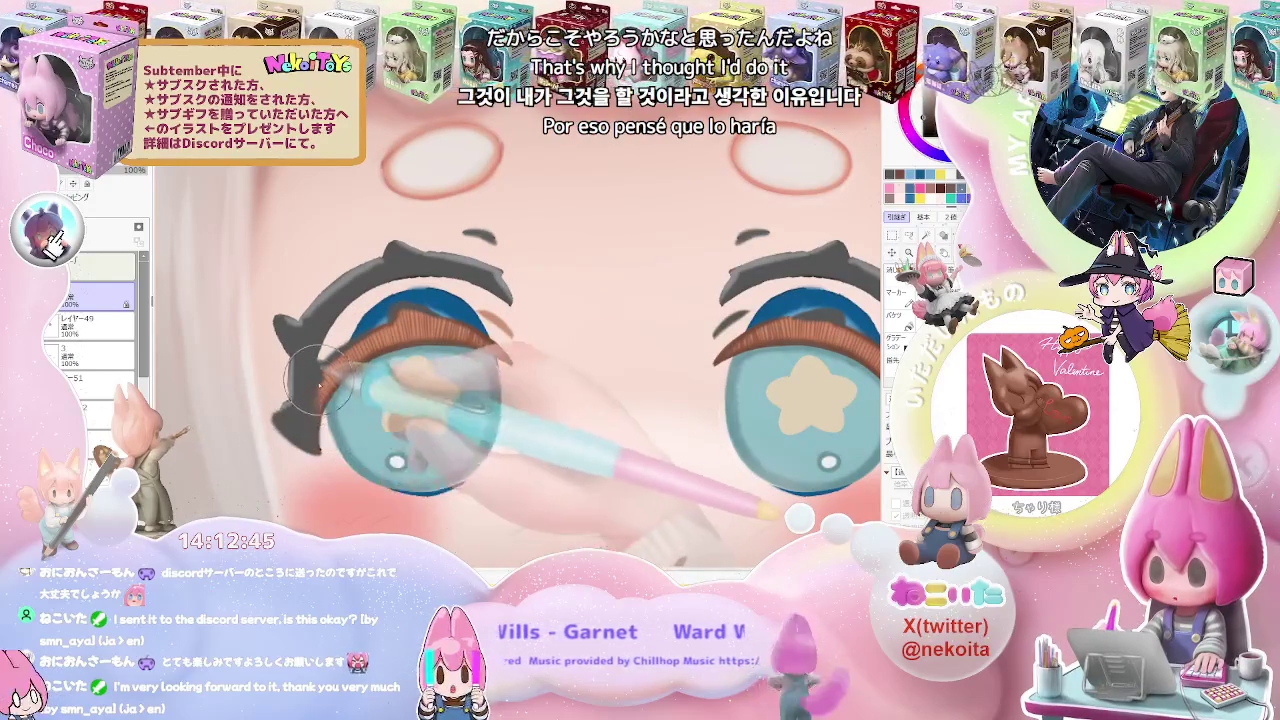
key("ctrl+z")
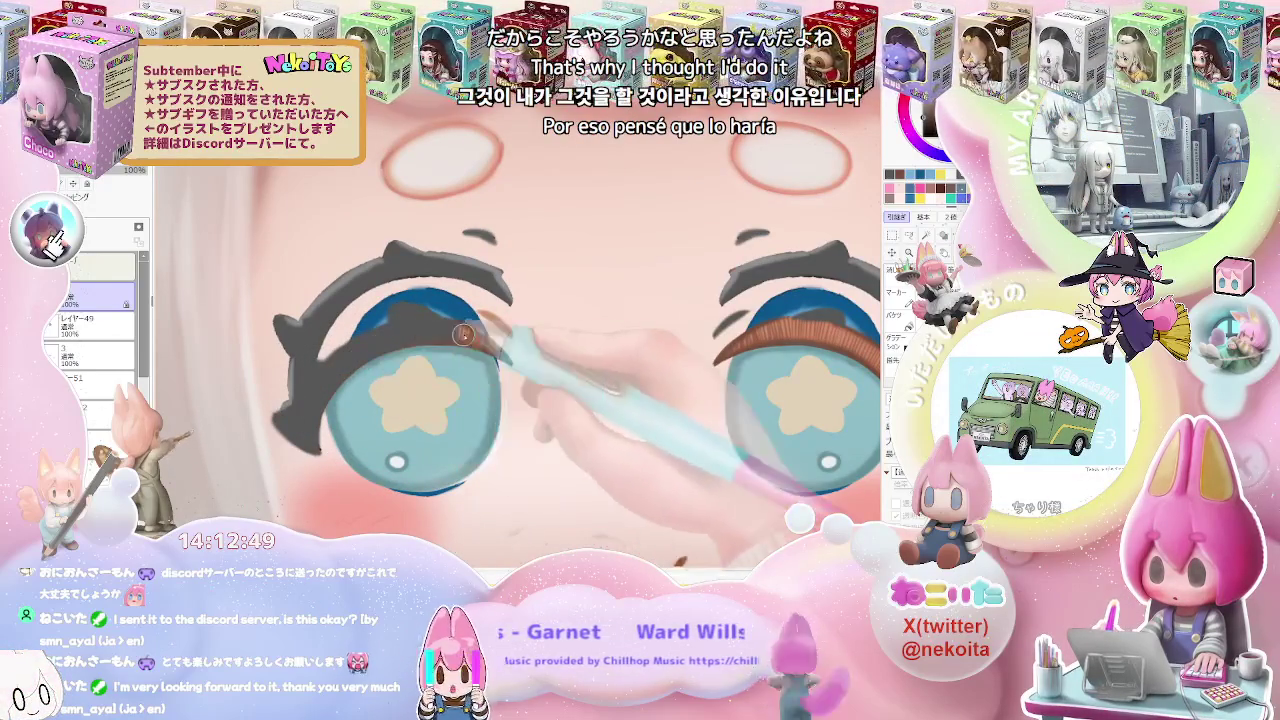
left_click_drag(417, 336, 497, 345)
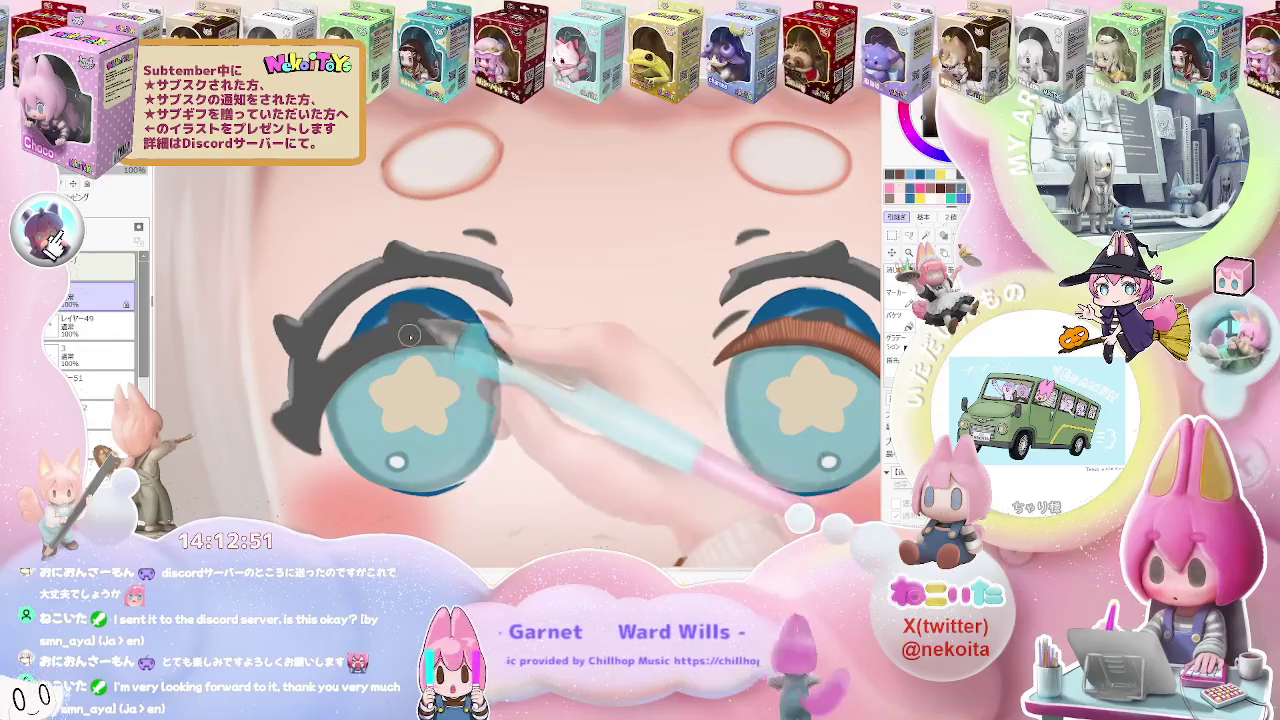
scroll(540, 360, "down", 1)
scroll(563, 370, "down", 1)
scroll(563, 370, "down", 1)
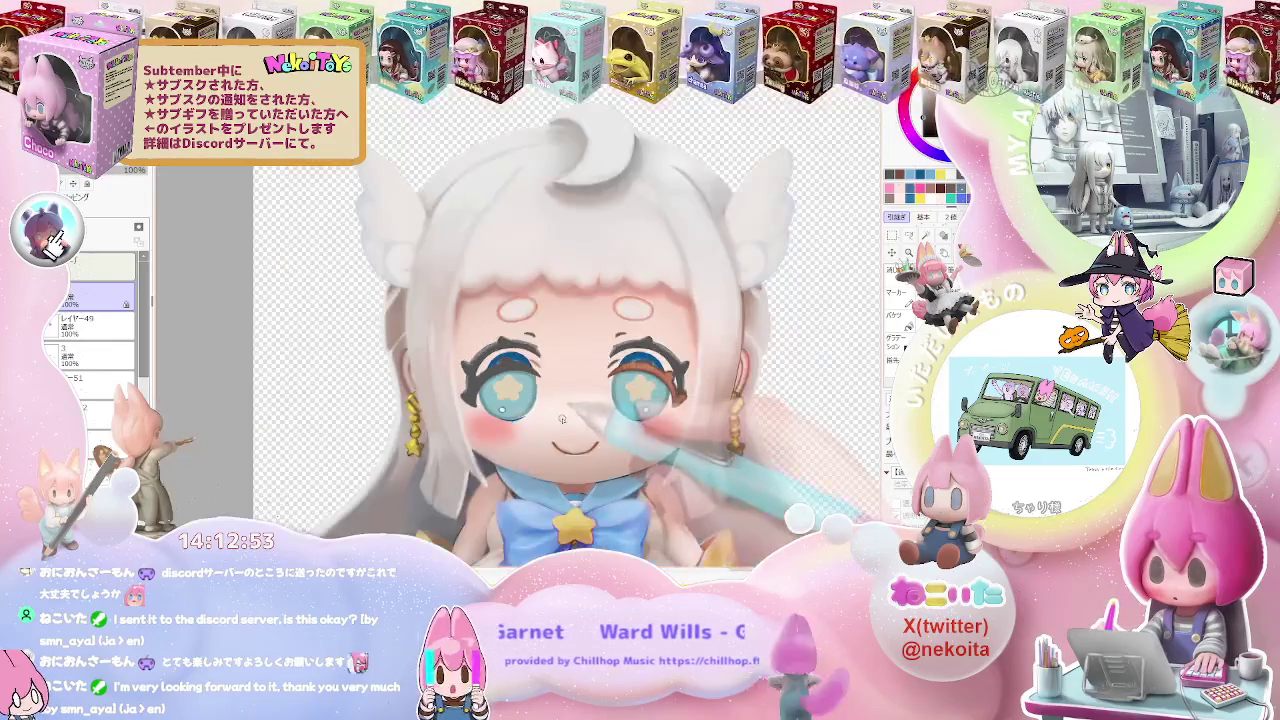
scroll(480, 400, "up", 2)
scroll(440, 423, "up", 1)
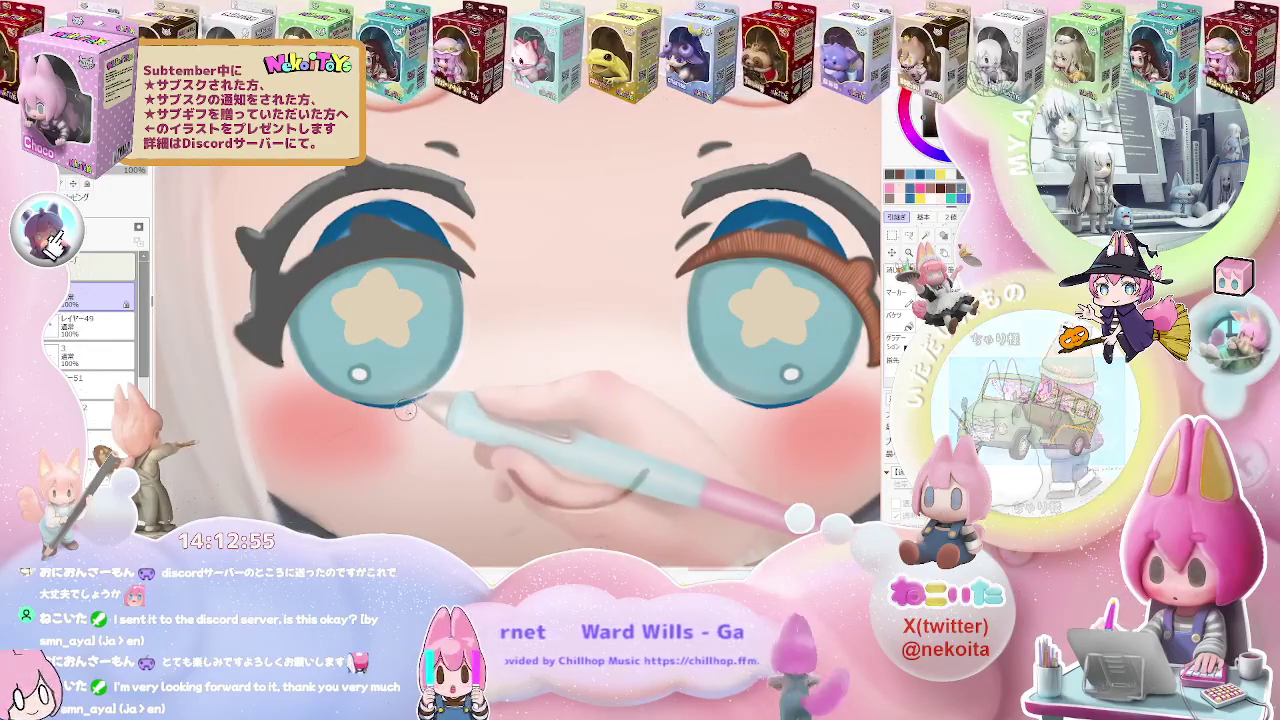
scroll(430, 420, "down", 1)
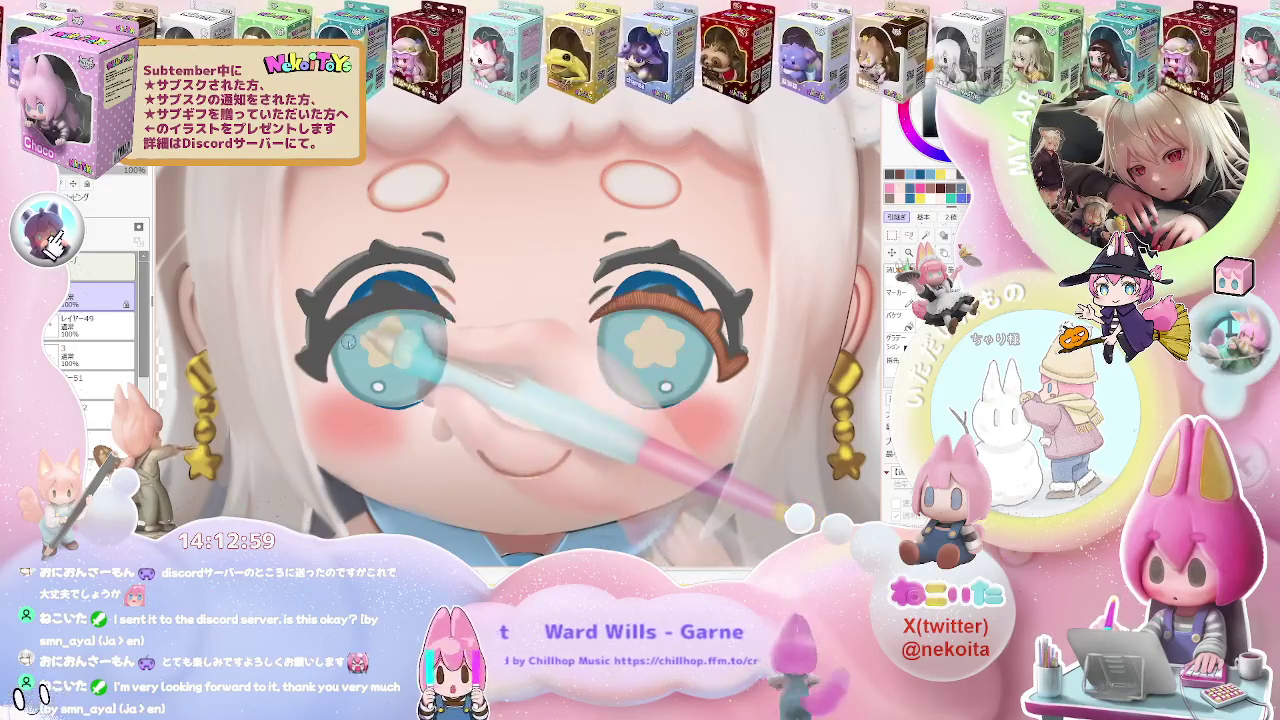
scroll(338, 345, "up", 1)
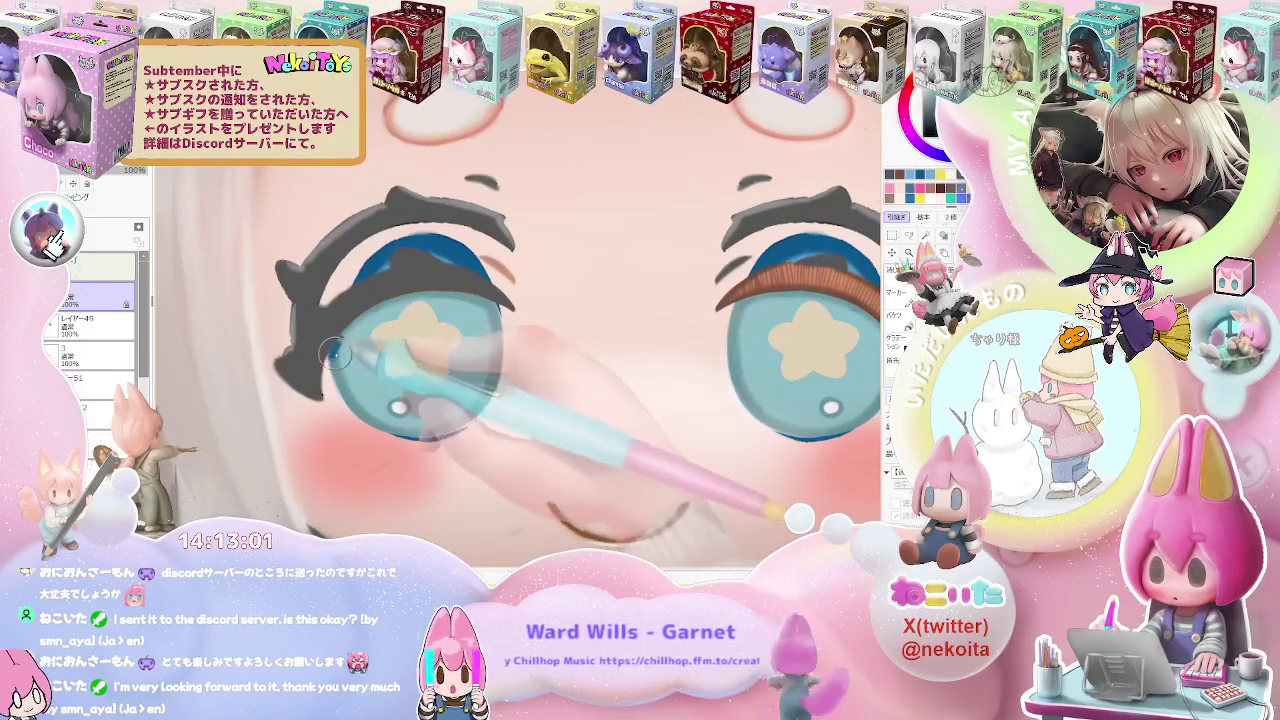
scroll(339, 346, "down", 1)
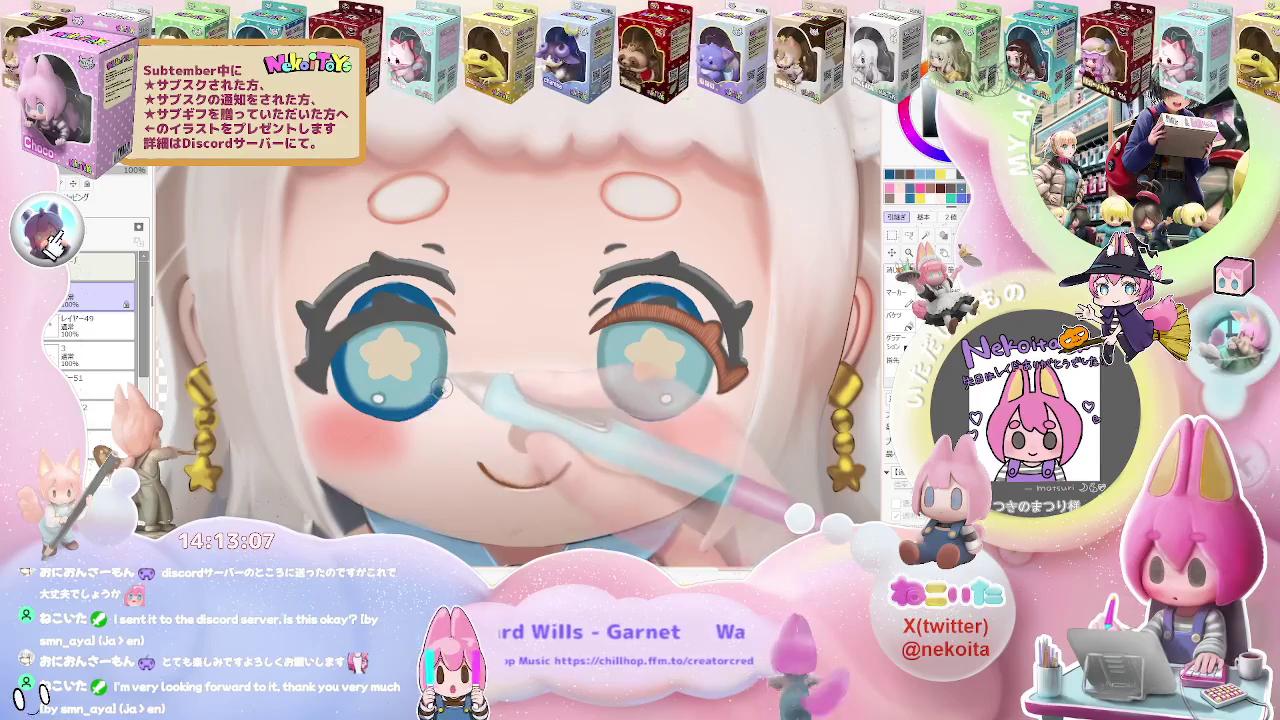
Zoom out to the whole character, restore the blue eyes with undo, and select レイヤー49
key("minus")
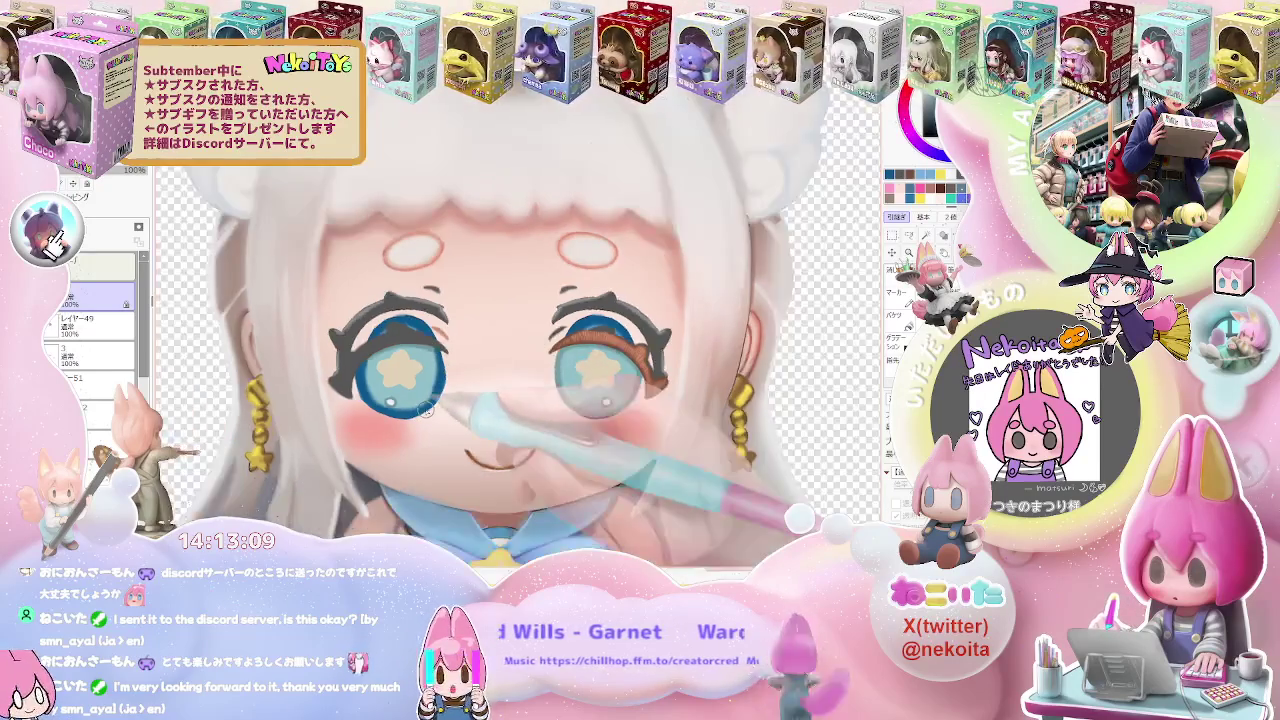
key("minus")
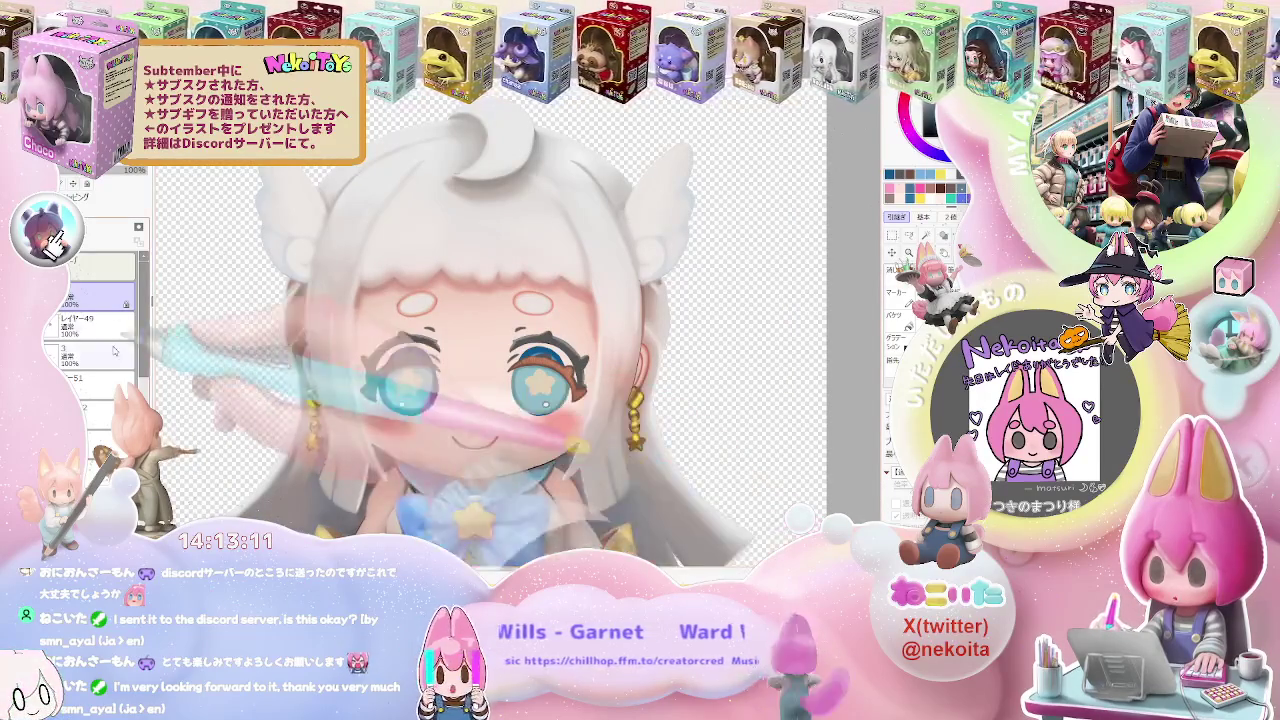
key("ctrl+z")
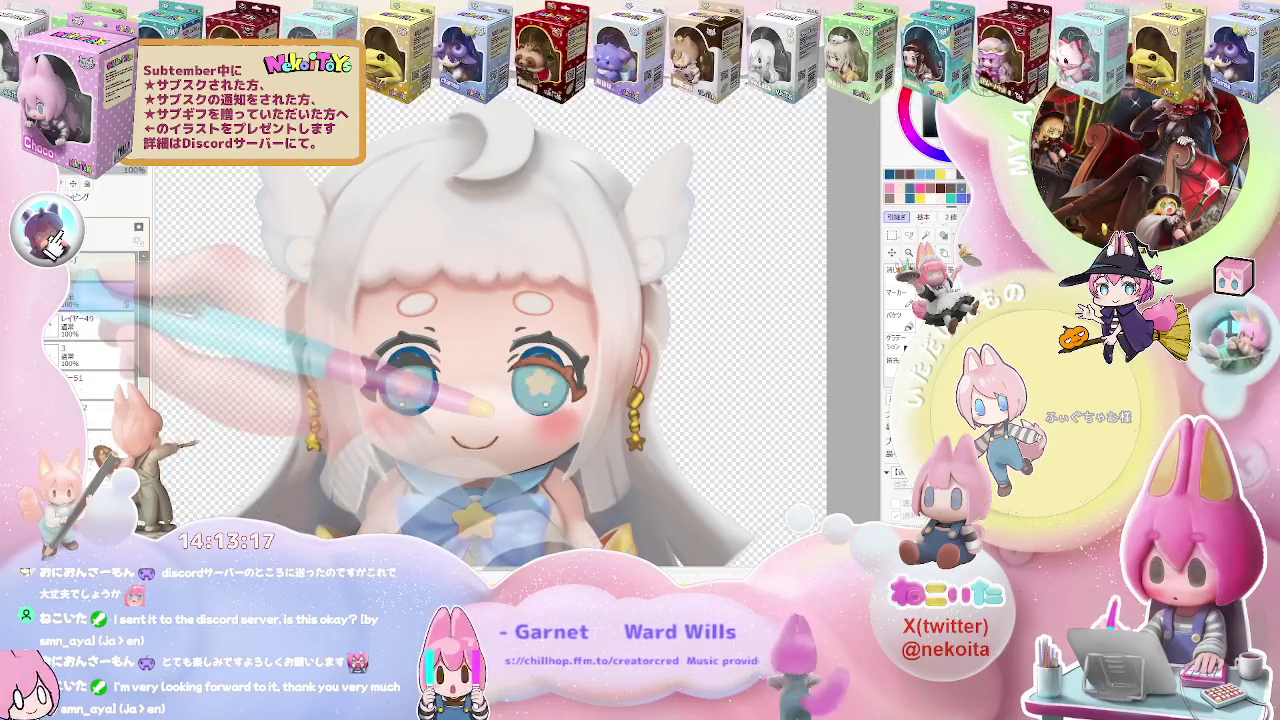
left_click(80, 328)
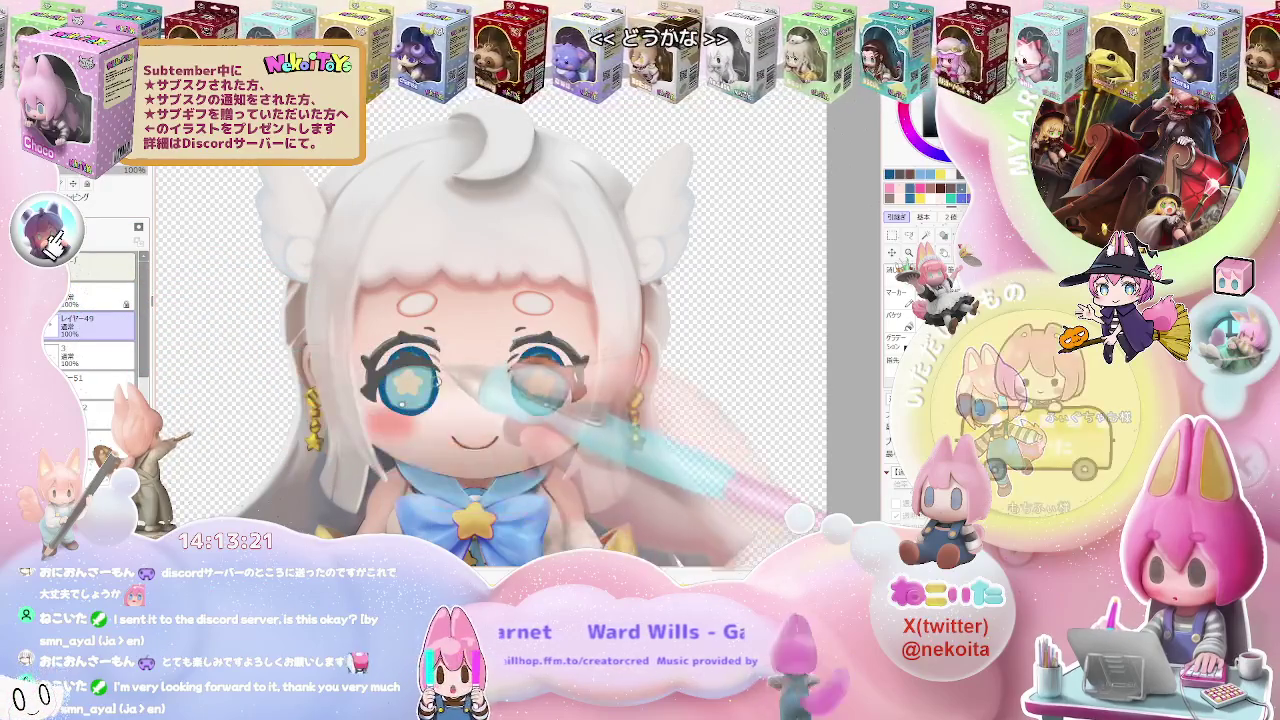
Fill the left iris blue on レイヤー49 with the Bucket tool, zooming out to review
scroll(480, 412, "up", 3)
scroll(420, 390, "up", 3)
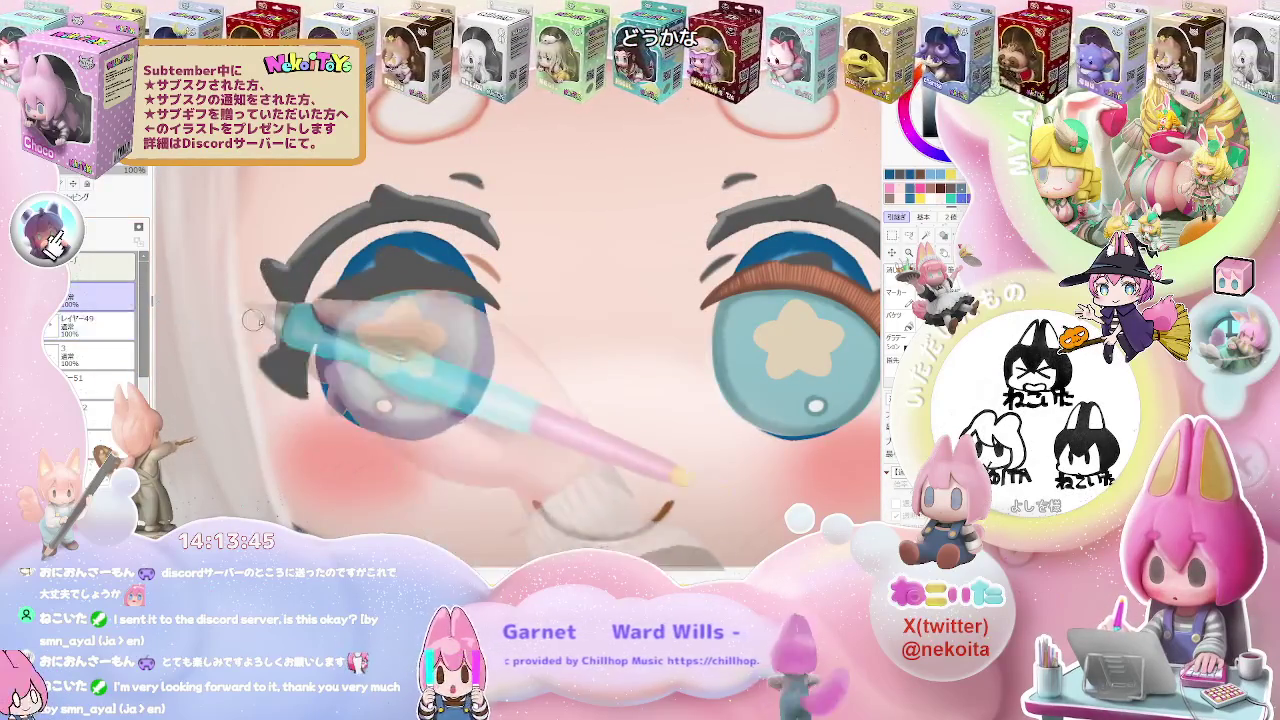
key("g")
key("ctrl+minus")
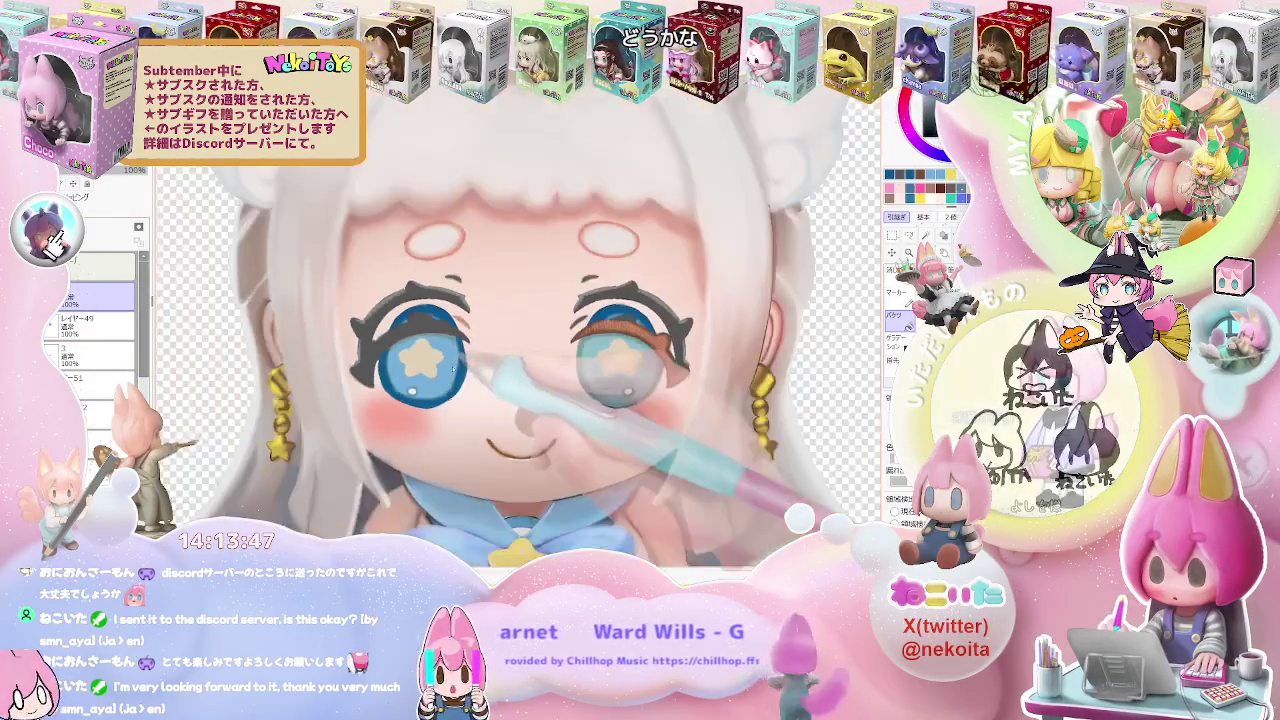
key("ctrl+plus")
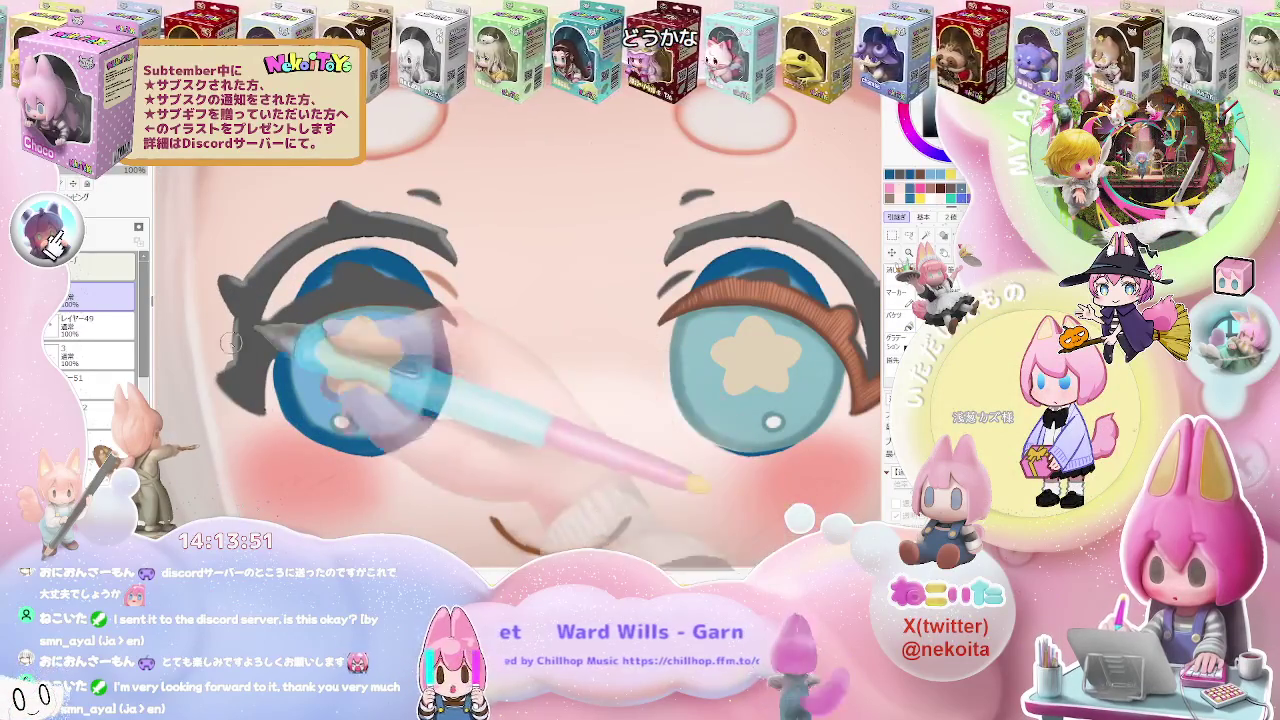
left_click(95, 324)
left_click(95, 297)
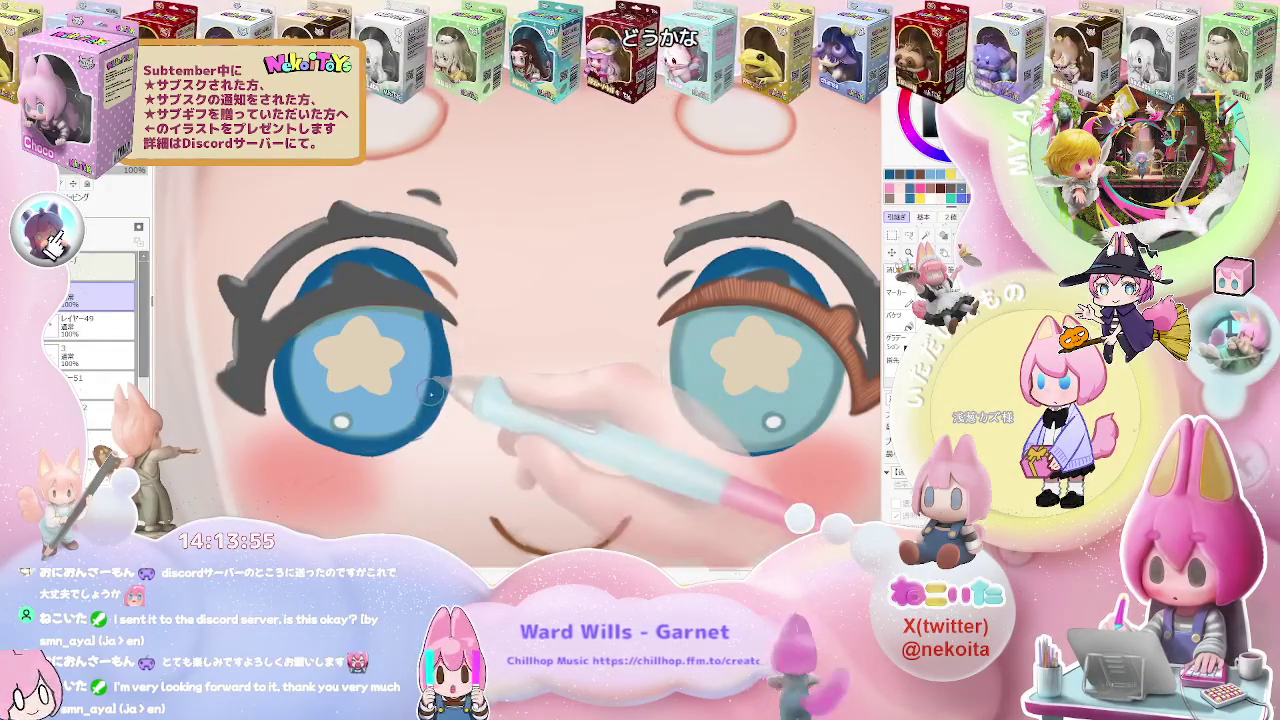
key("ctrl+minus")
key("ctrl+minus")
key("ctrl+plus")
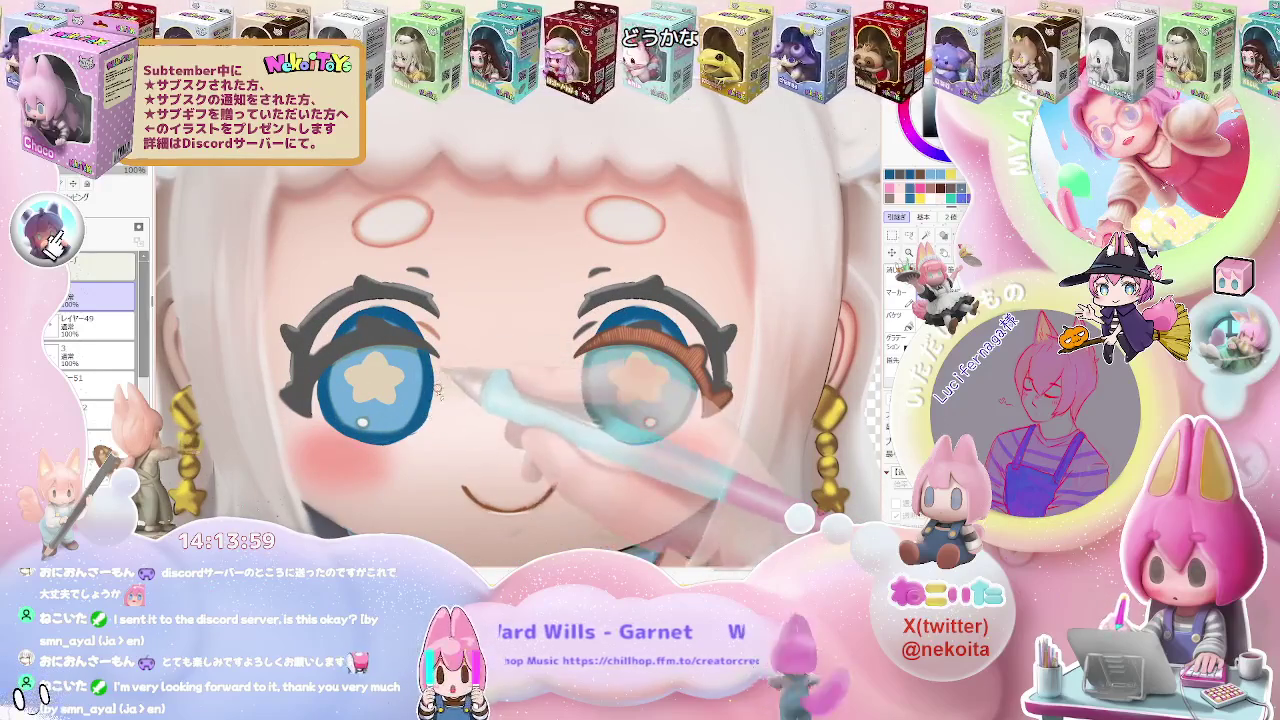
key("ctrl+minus")
key("ctrl+minus")
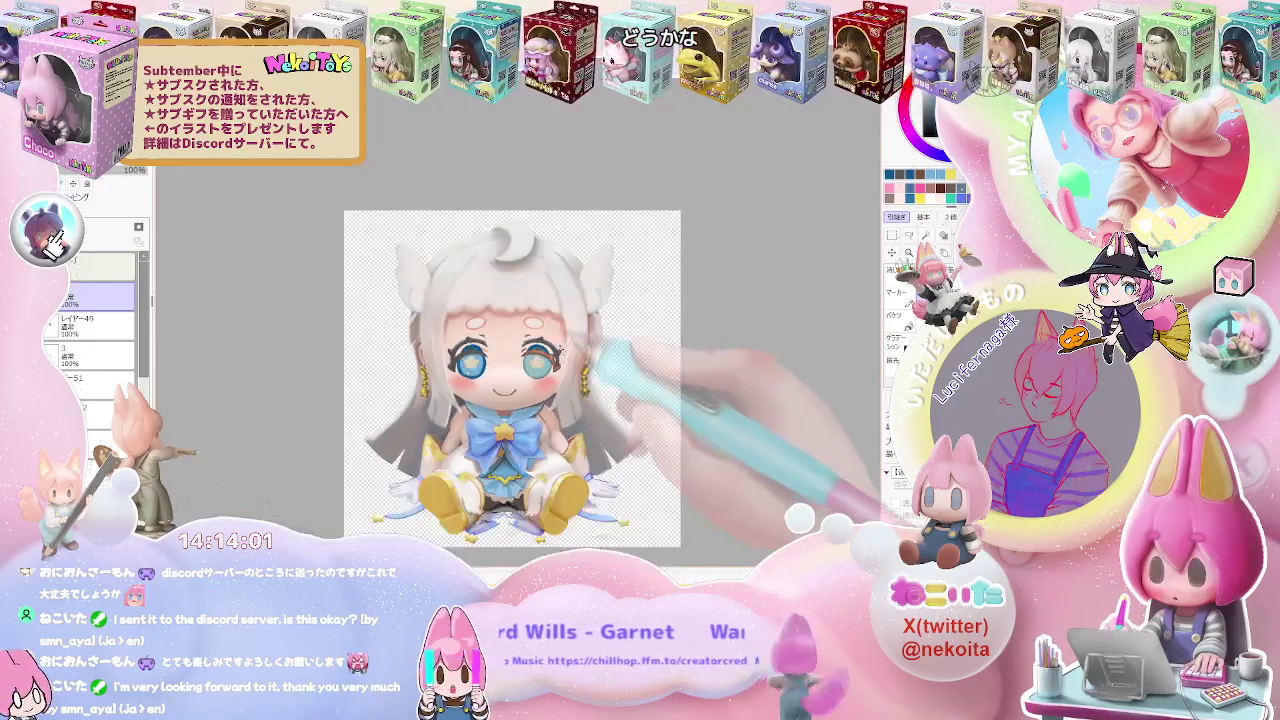
key("End")
key("ctrl+plus")
key("ctrl+plus")
key("ctrl+plus")
key("ctrl+plus")
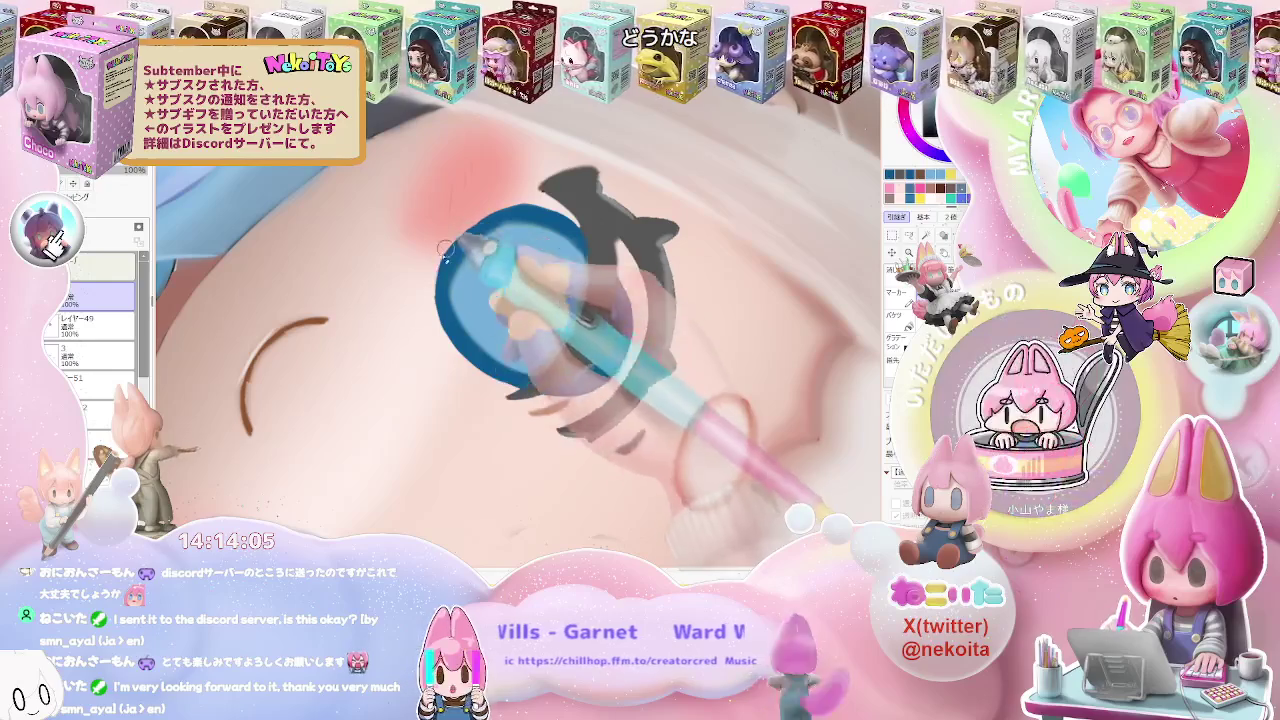
key("Delete")
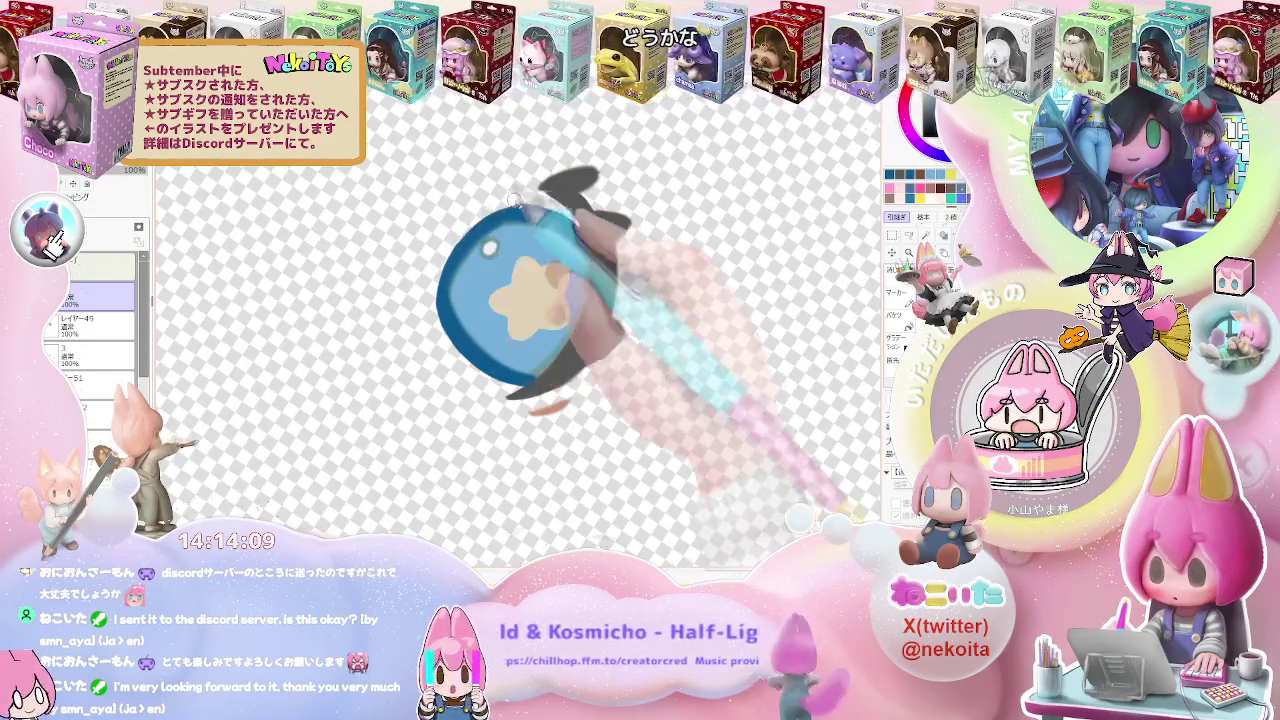
key("ctrl+minus")
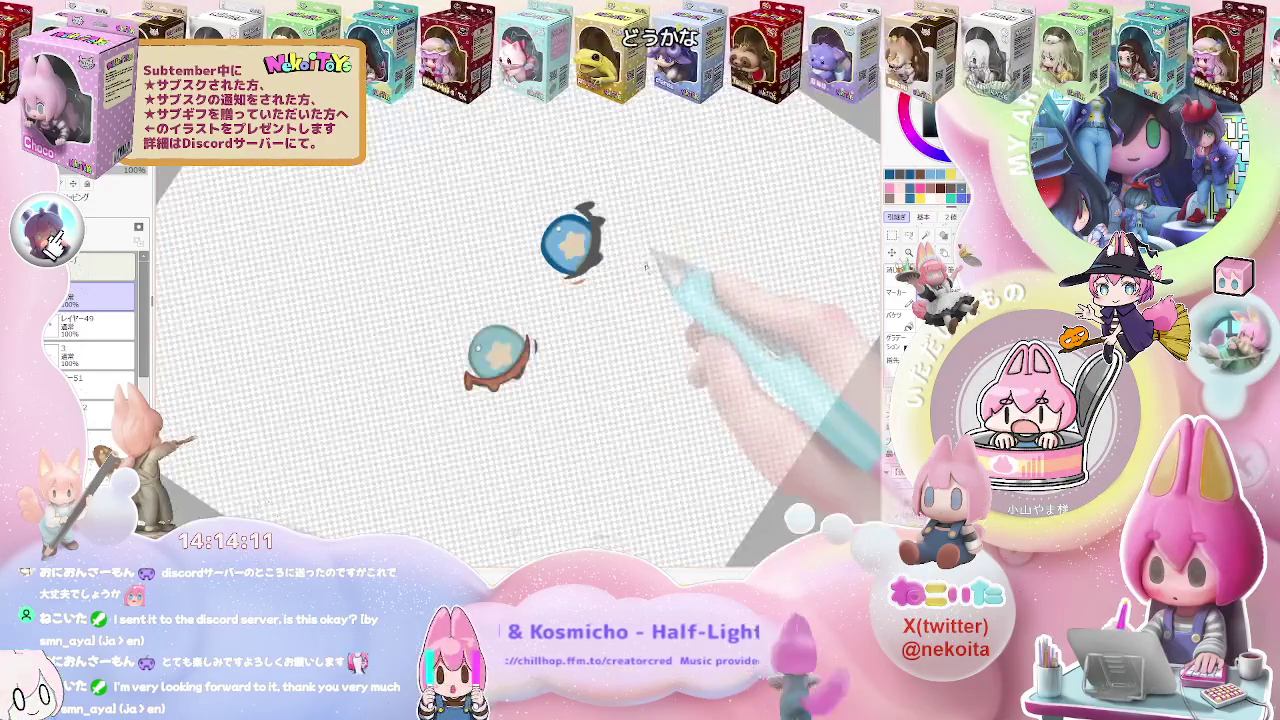
key("ctrl+plus")
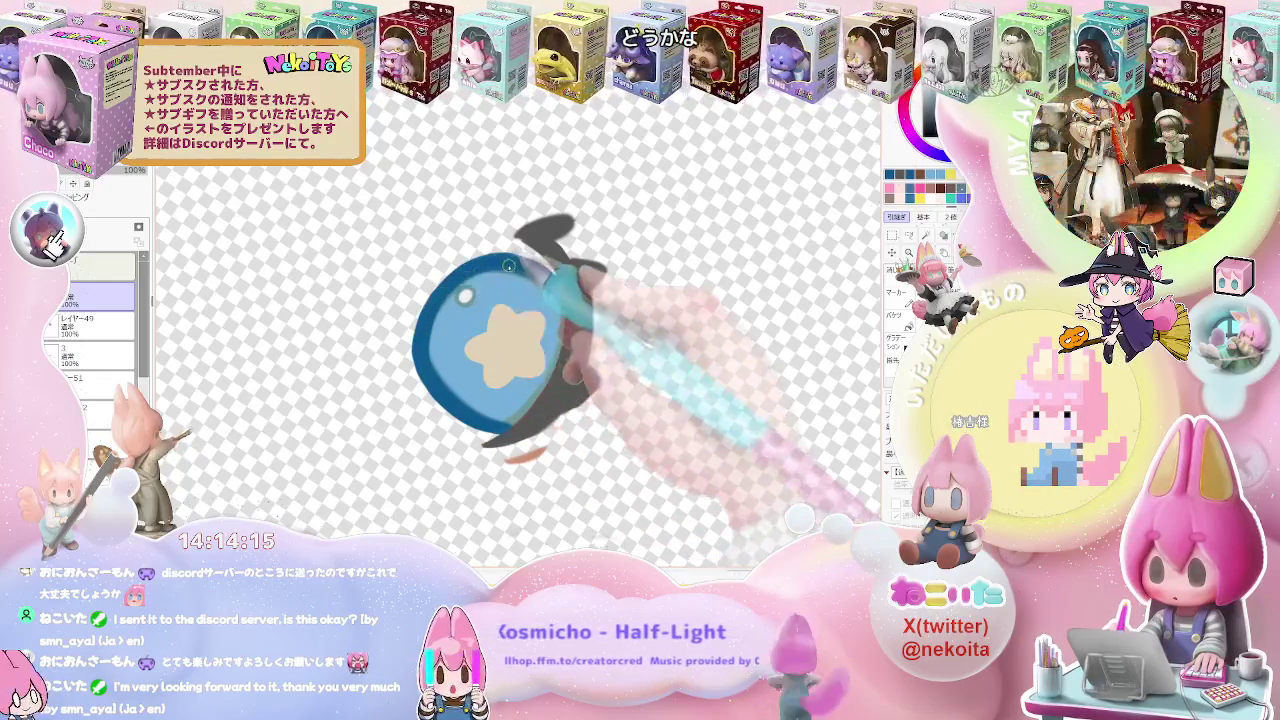
key("ctrl+minus")
key("ctrl+minus")
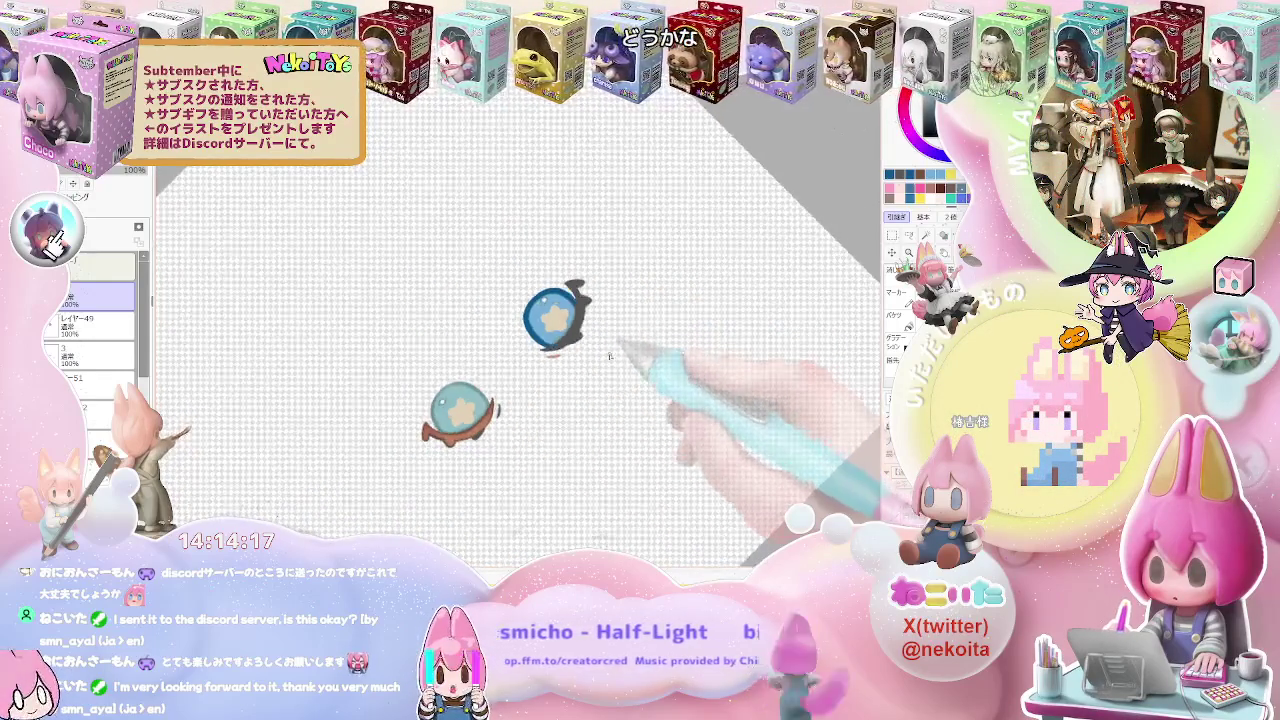
key("ctrl+plus")
scroll(592, 366, "up", 3)
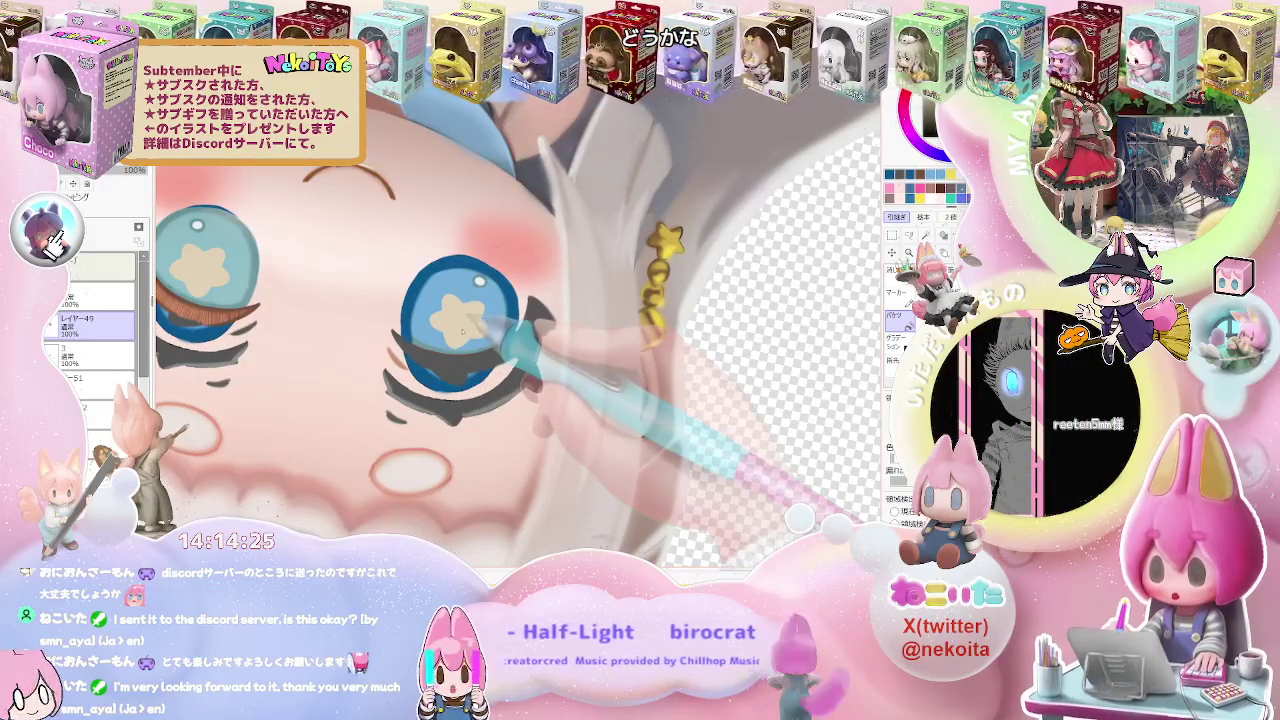
Select the layer above レイヤー49, merge layer 2 down with Ctrl+E, and zoom out to check
key("Up")
key("minus")
key("minus")
key("Delete")
key("Delete")
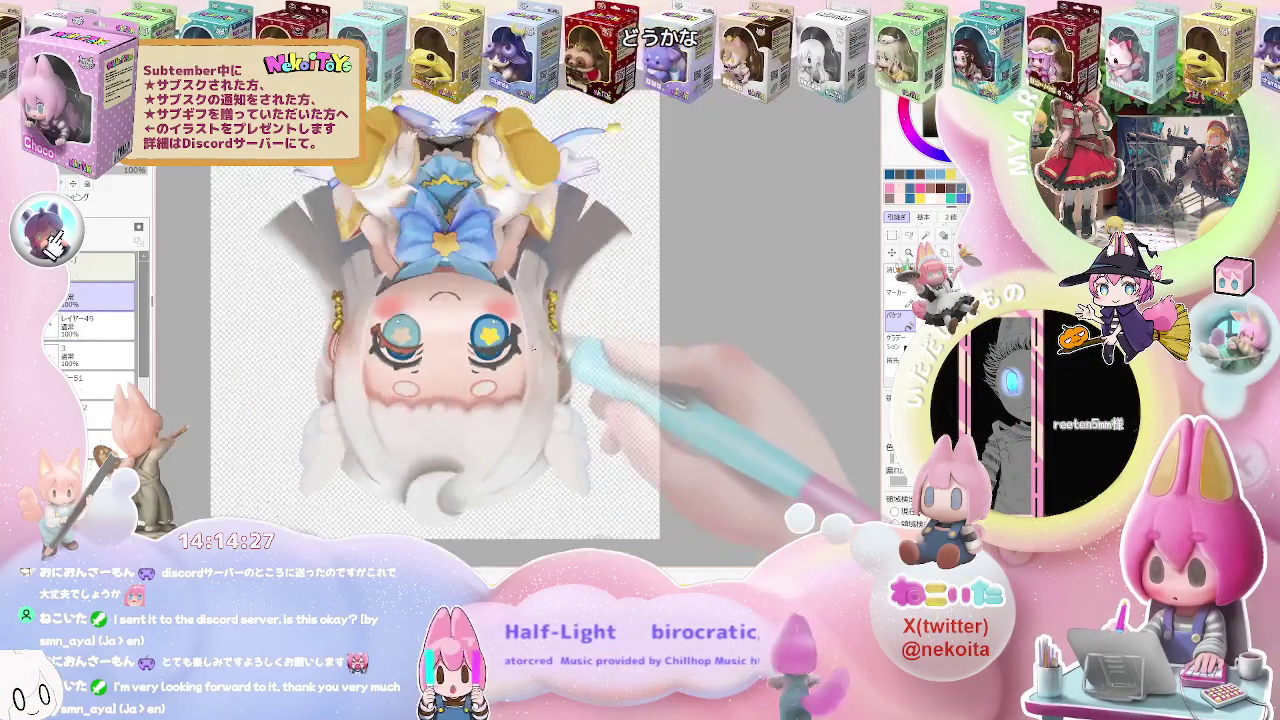
key("Delete")
key("Delete")
key("plus")
key("plus")
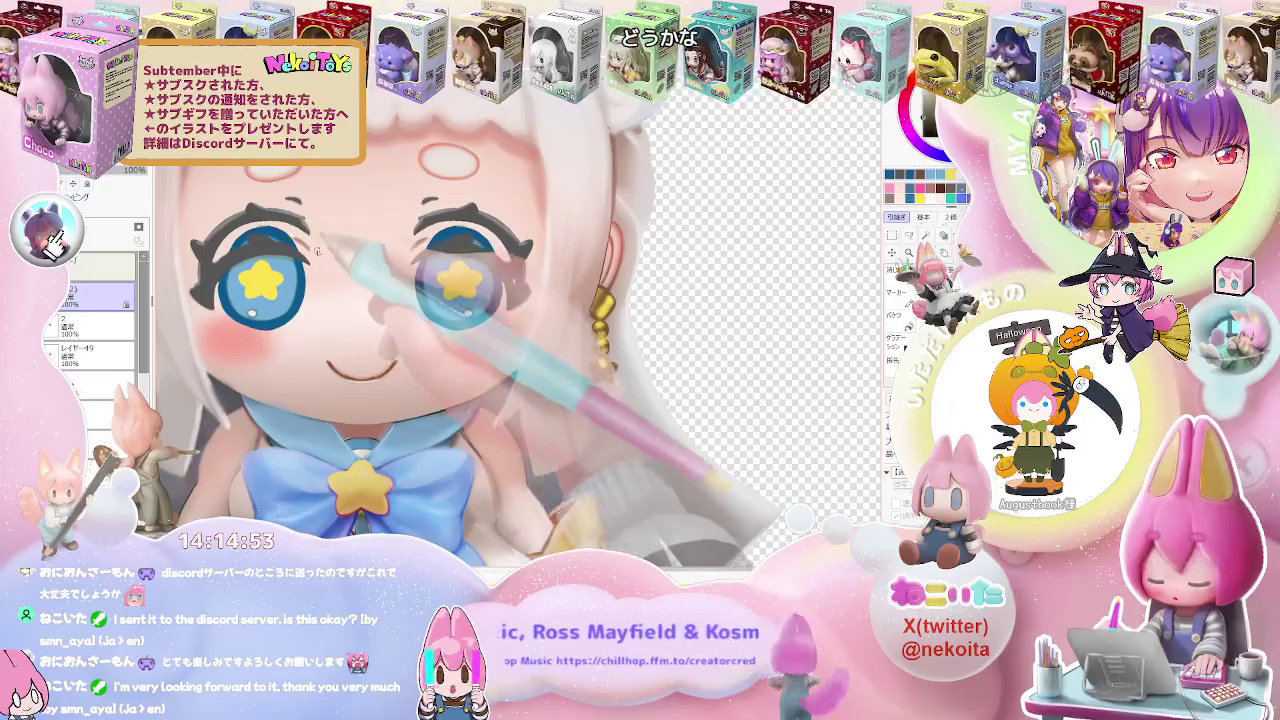
key("ctrl+e")
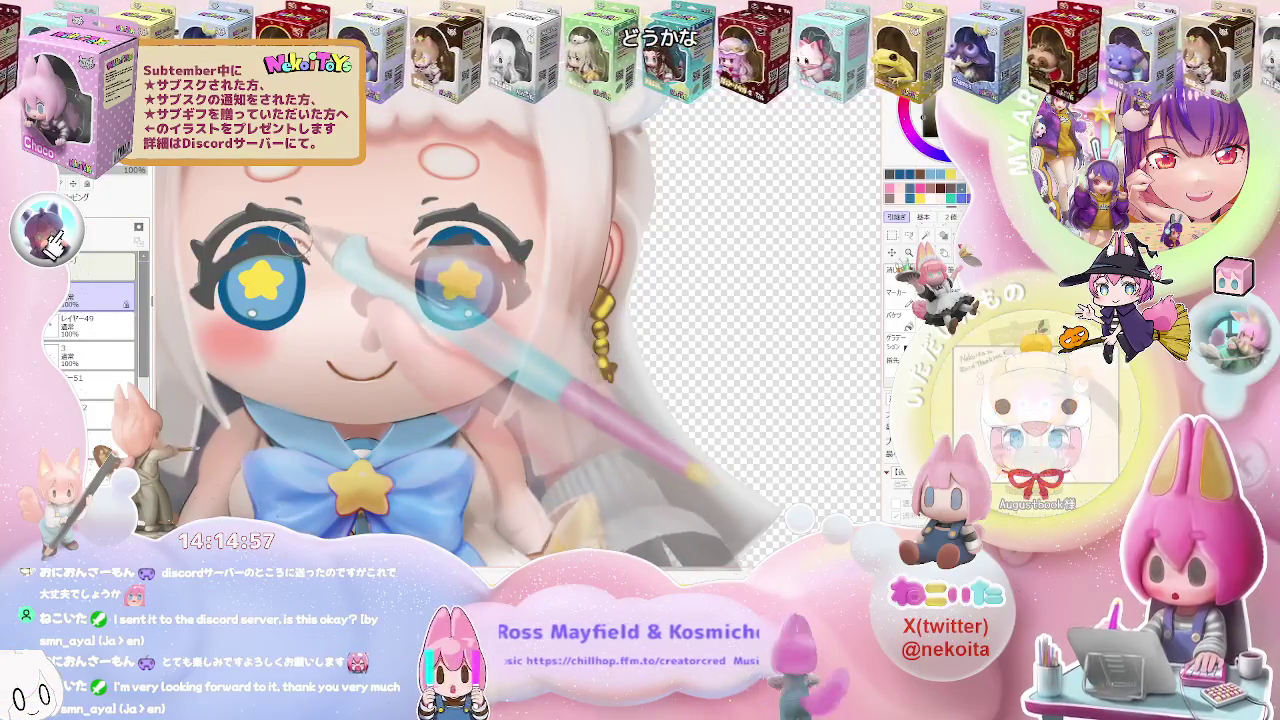
key("minus")
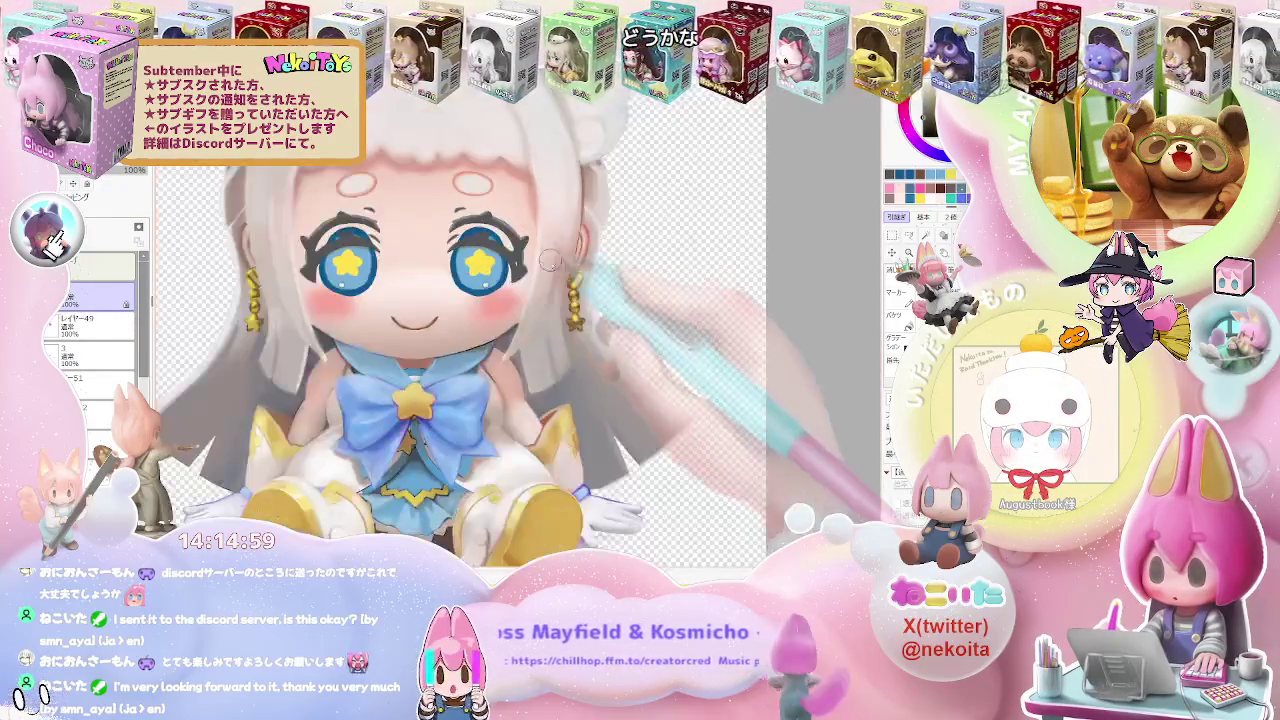
key("minus")
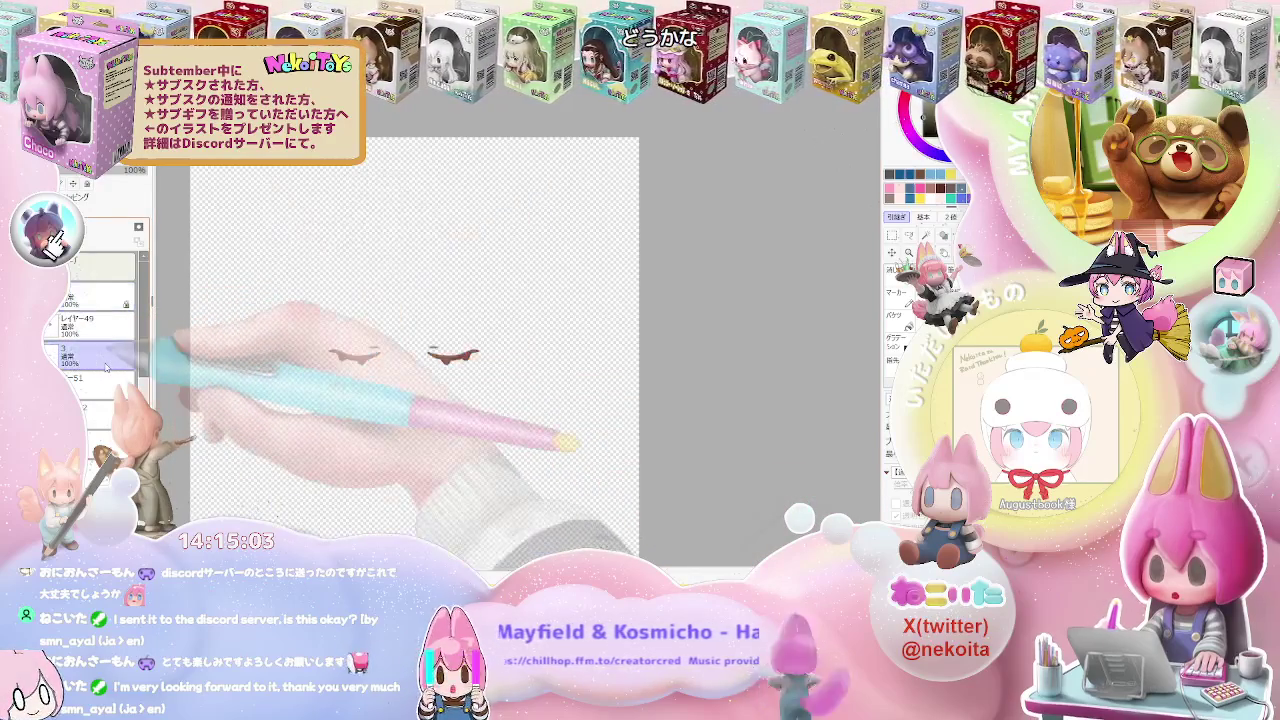
key("bracketright")
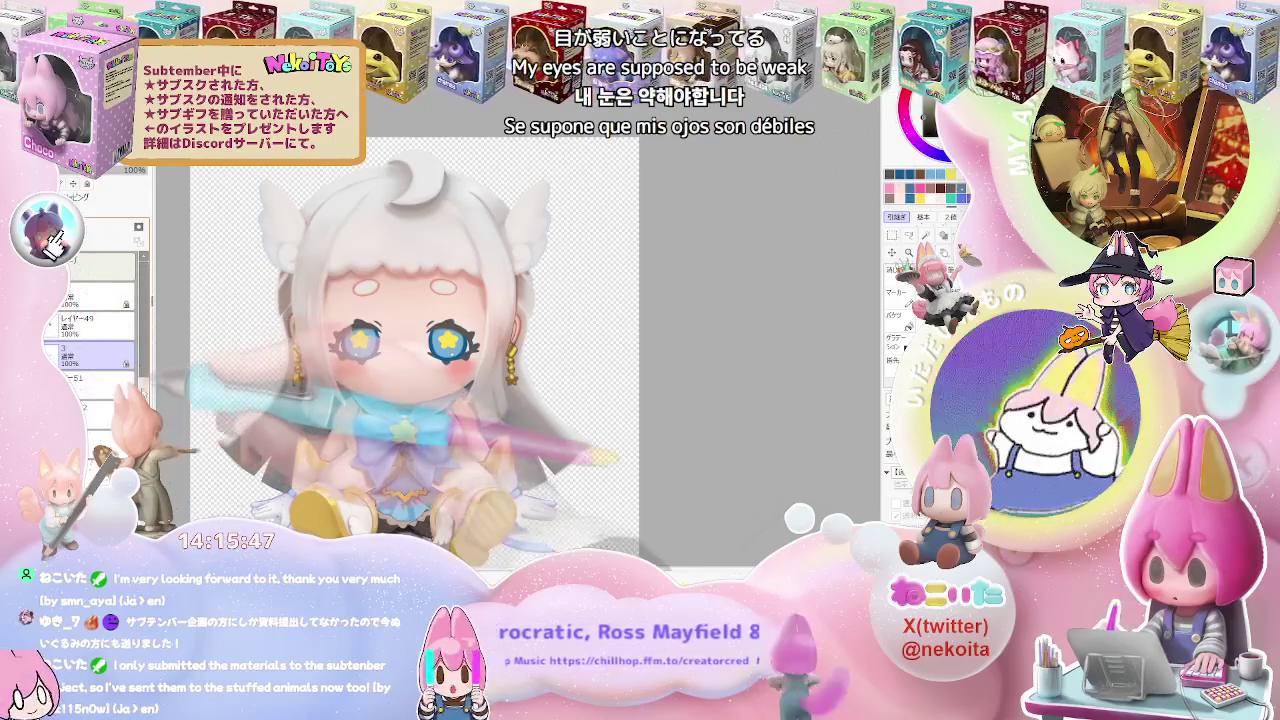
scroll(90, 320, "up", 3)
scroll(90, 320, "down", 3)
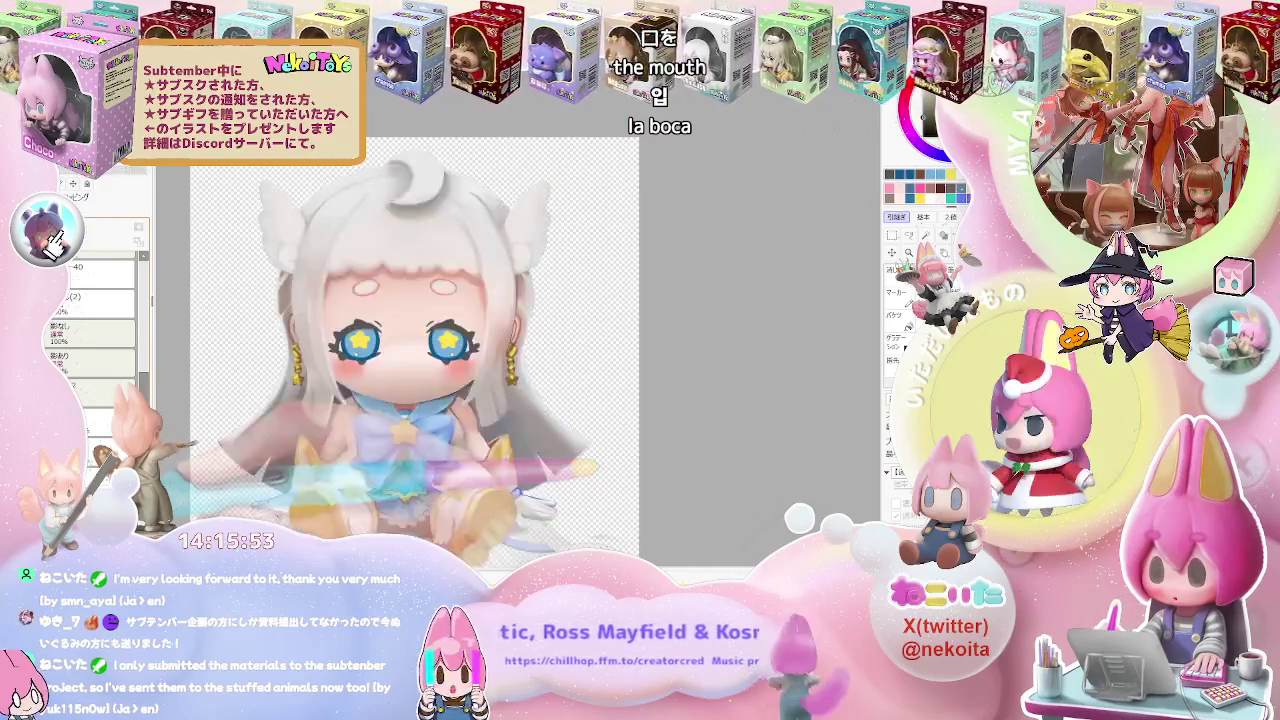
scroll(100, 333, "up", 3)
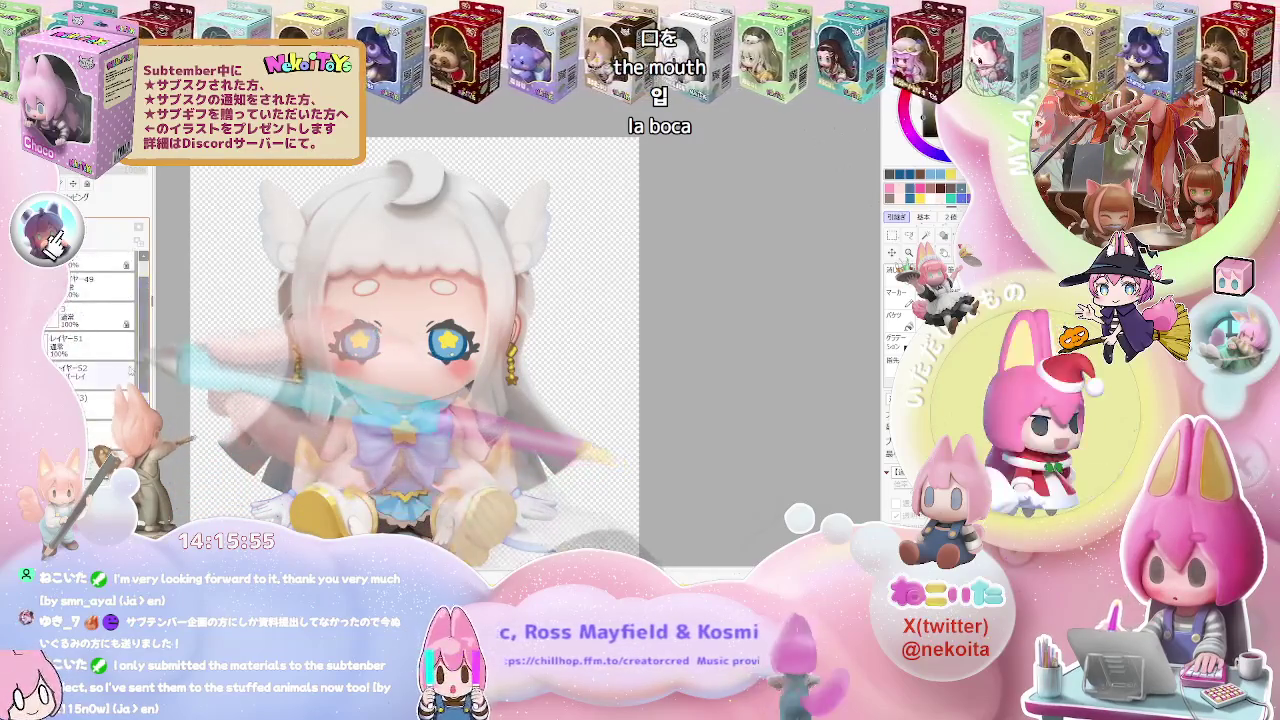
scroll(102, 315, "up", 2)
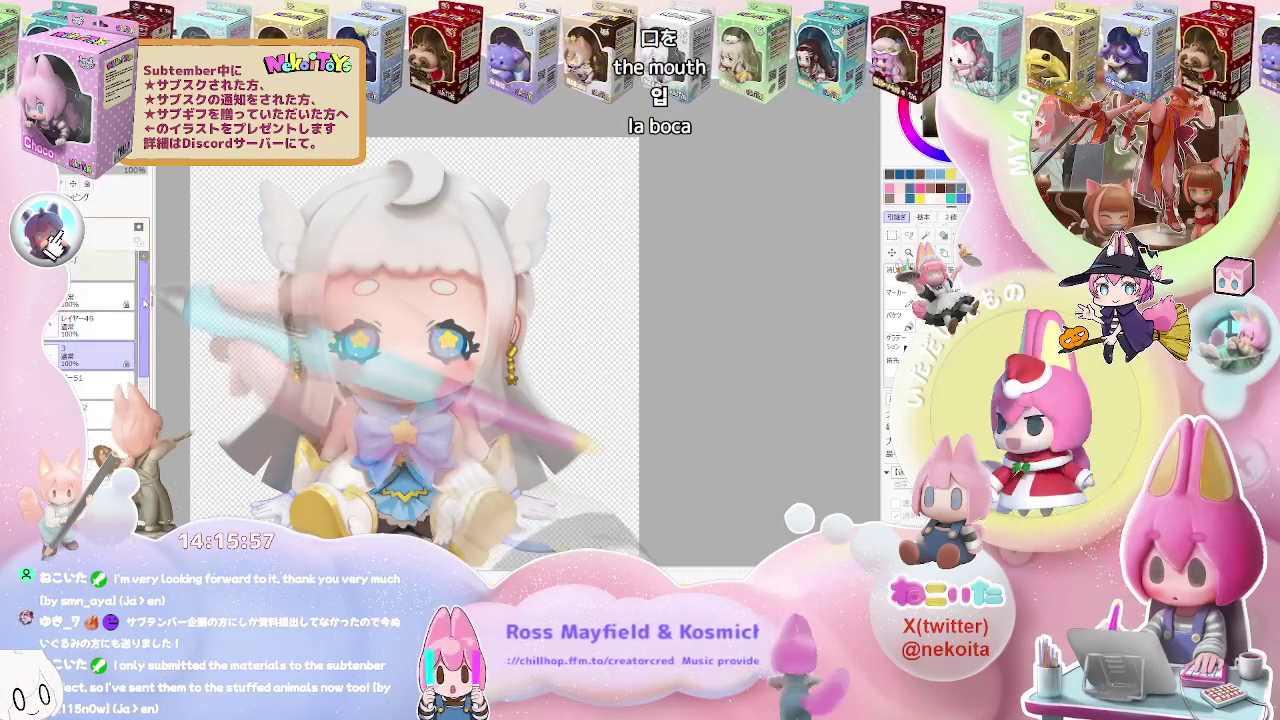
left_click(95, 322)
Cut the smiling mouth with a rectangle selection and paste it onto a new layer
scroll(409, 386, "up", 3)
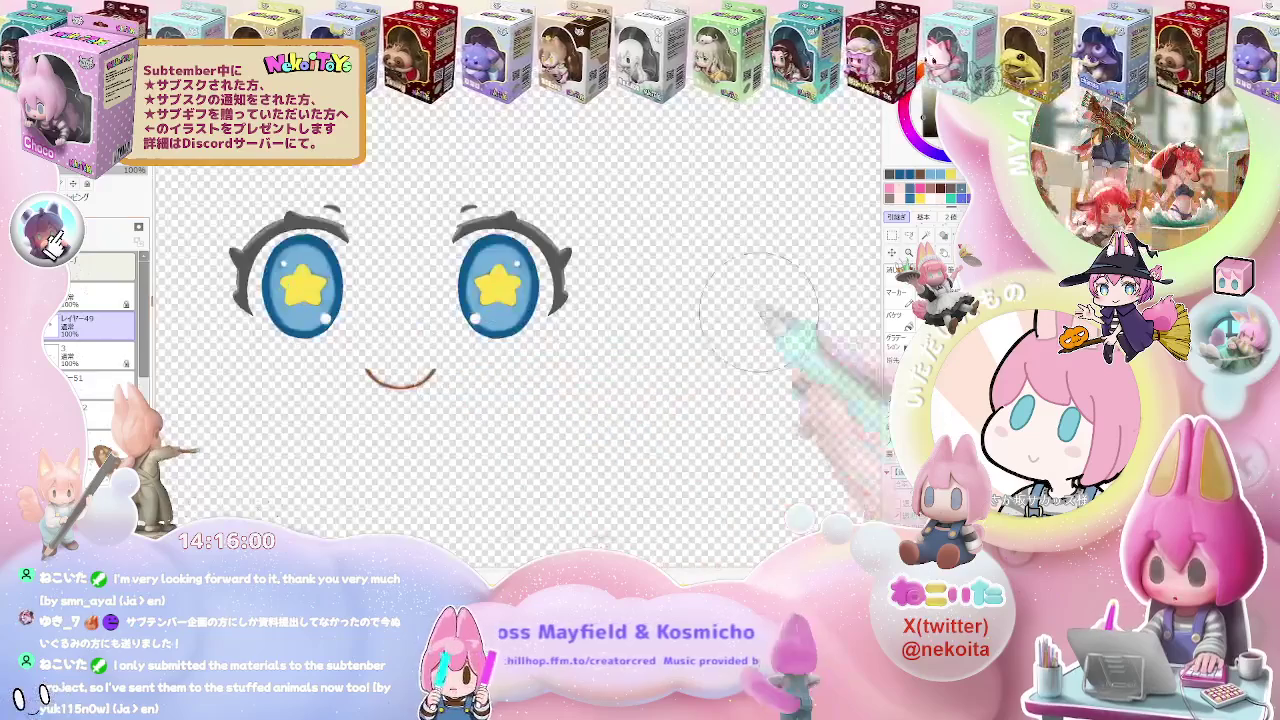
key("m")
left_click_drag(358, 354, 460, 402)
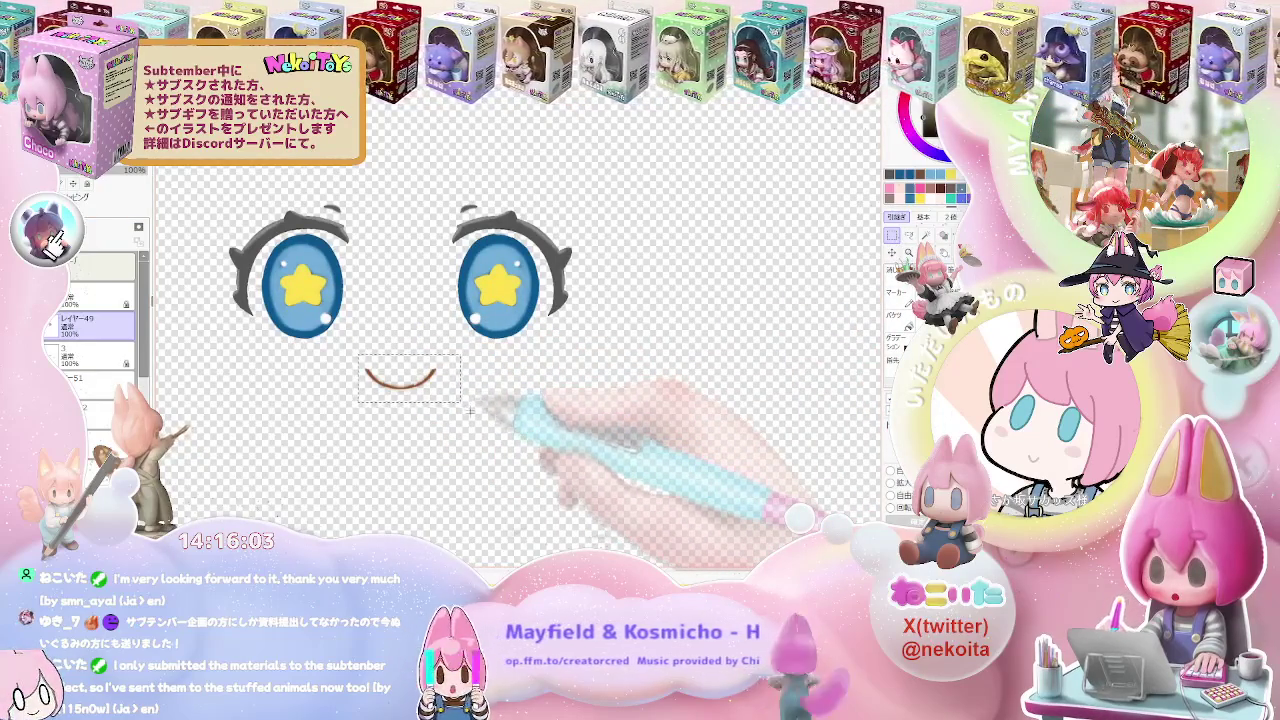
key("ctrl+x")
key("ctrl+v")
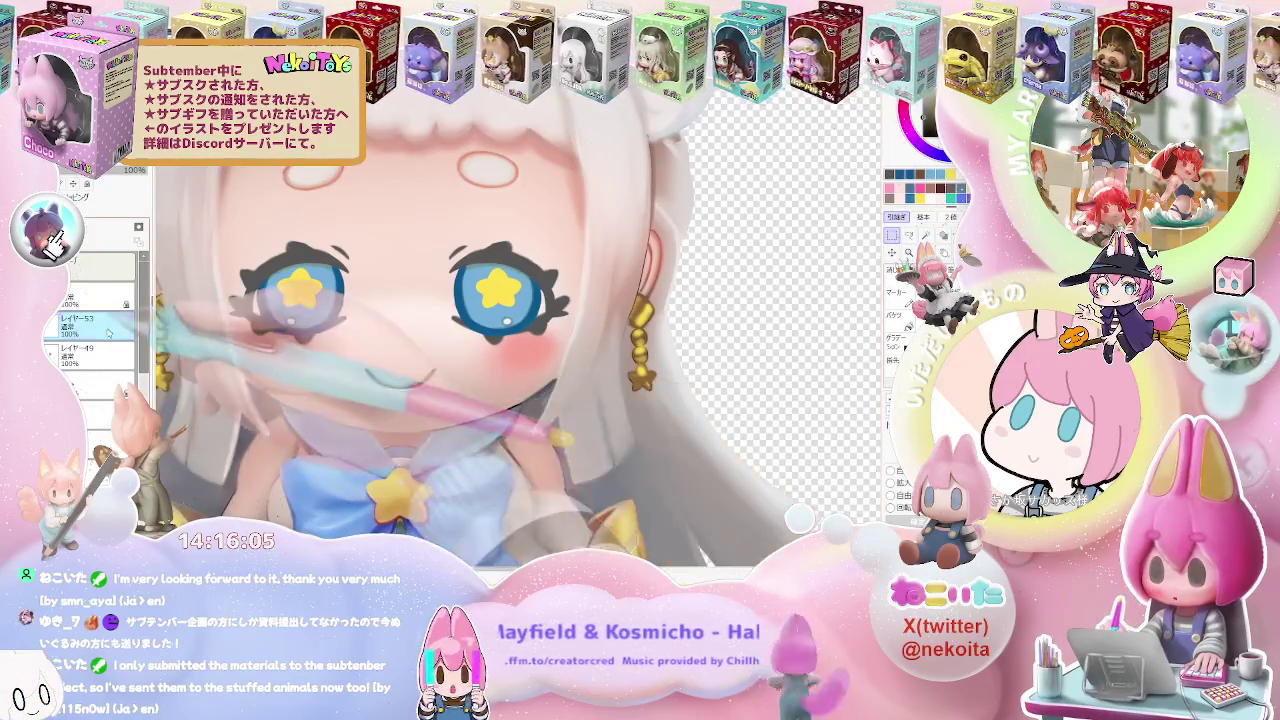
Move the new mouth layer, レイヤー53, below レイヤー49 in the face layers
left_click_drag(90, 326, 85, 378)
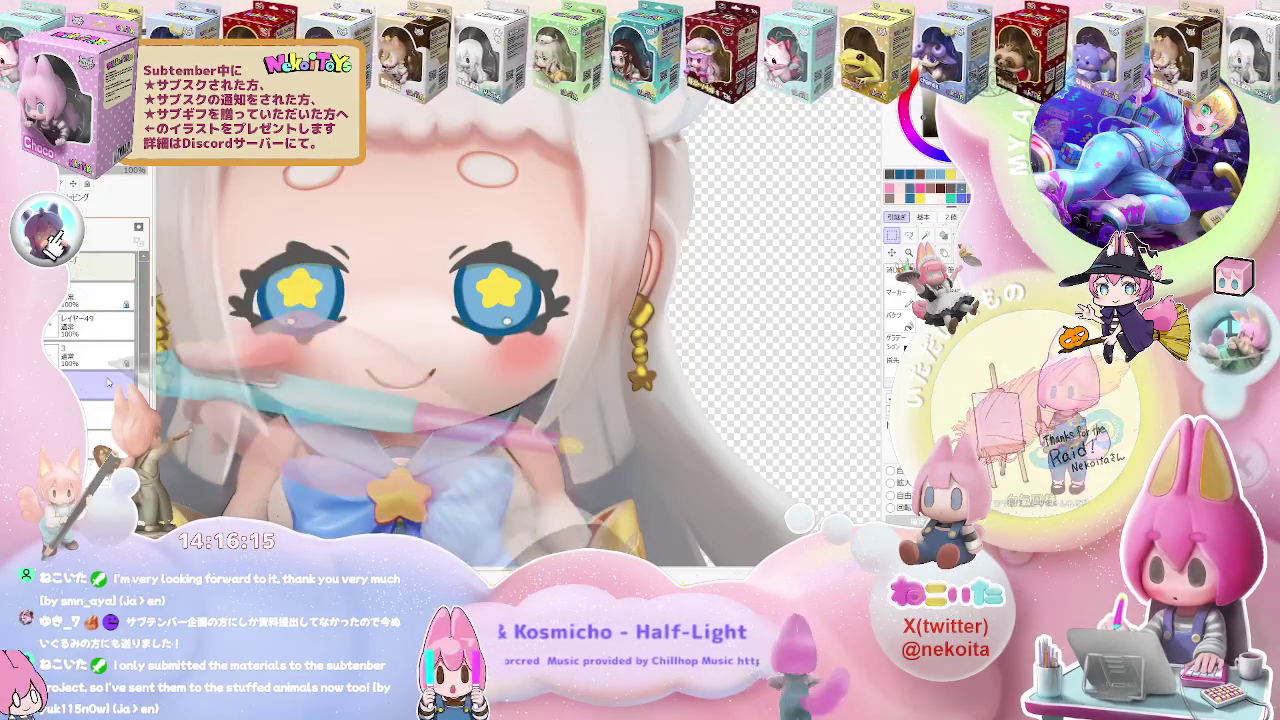
scroll(108, 382, "down", 3)
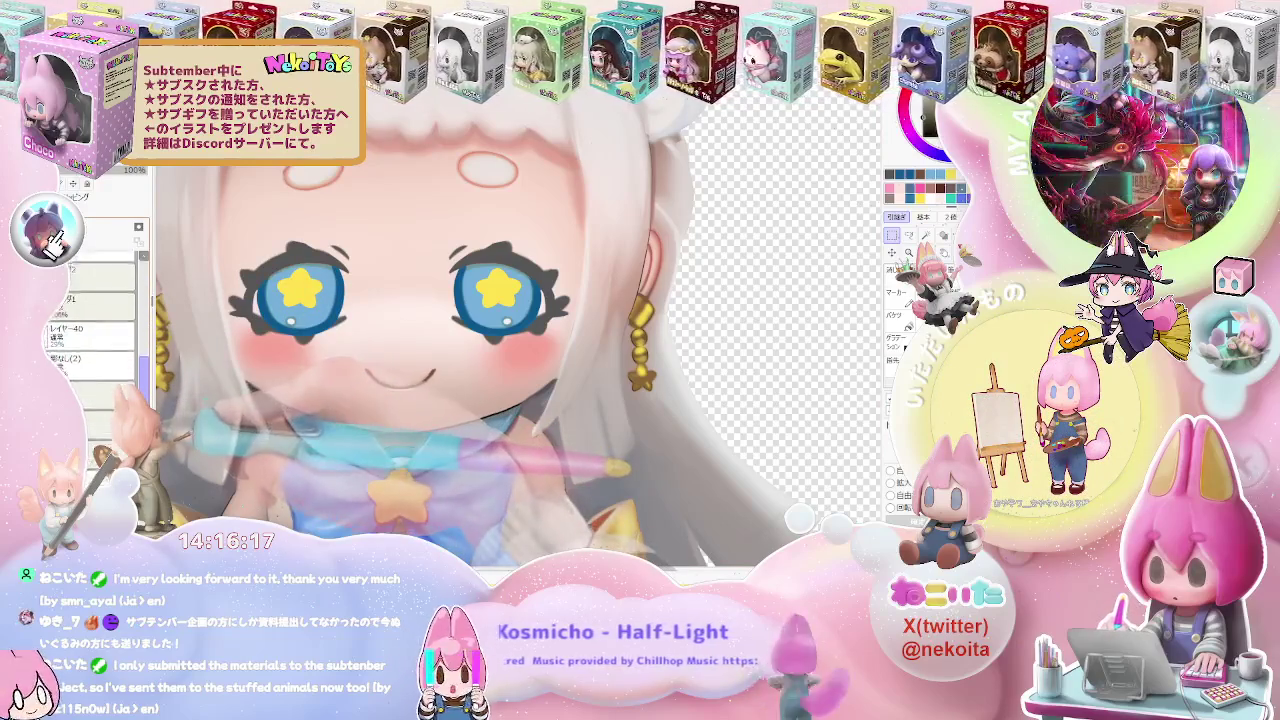
scroll(95, 330, "down", 3)
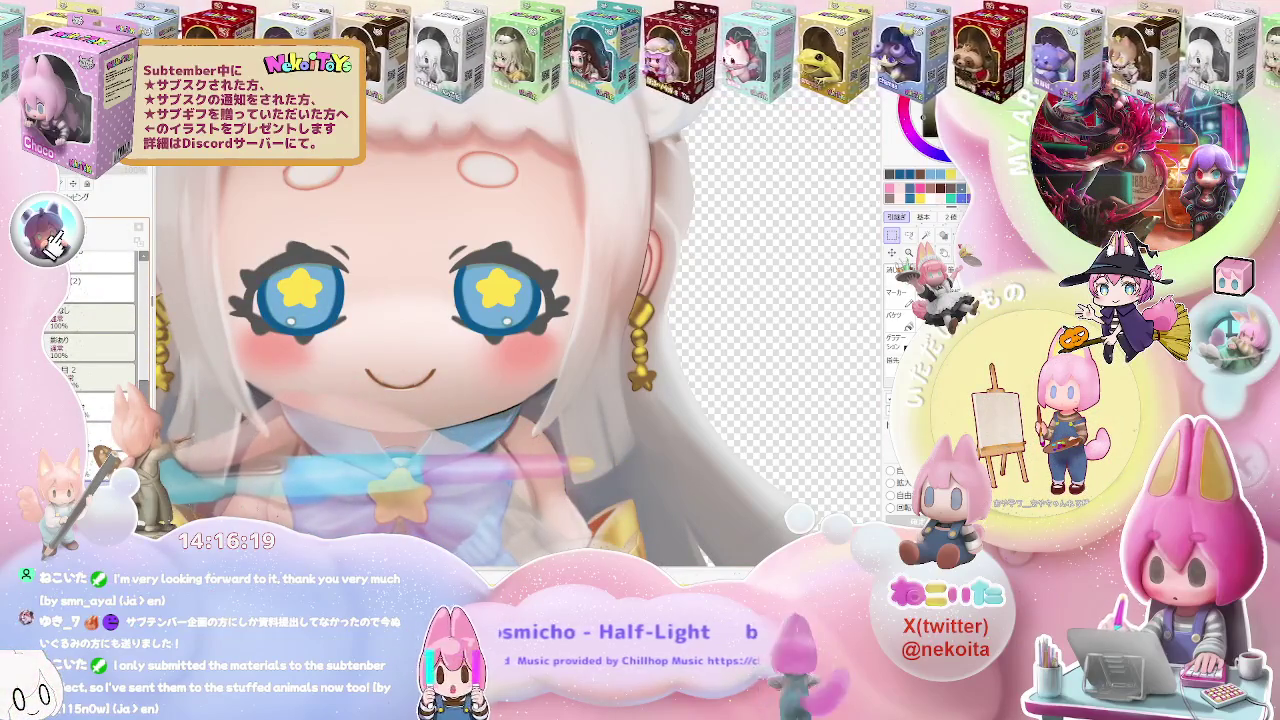
scroll(95, 330, "up", 3)
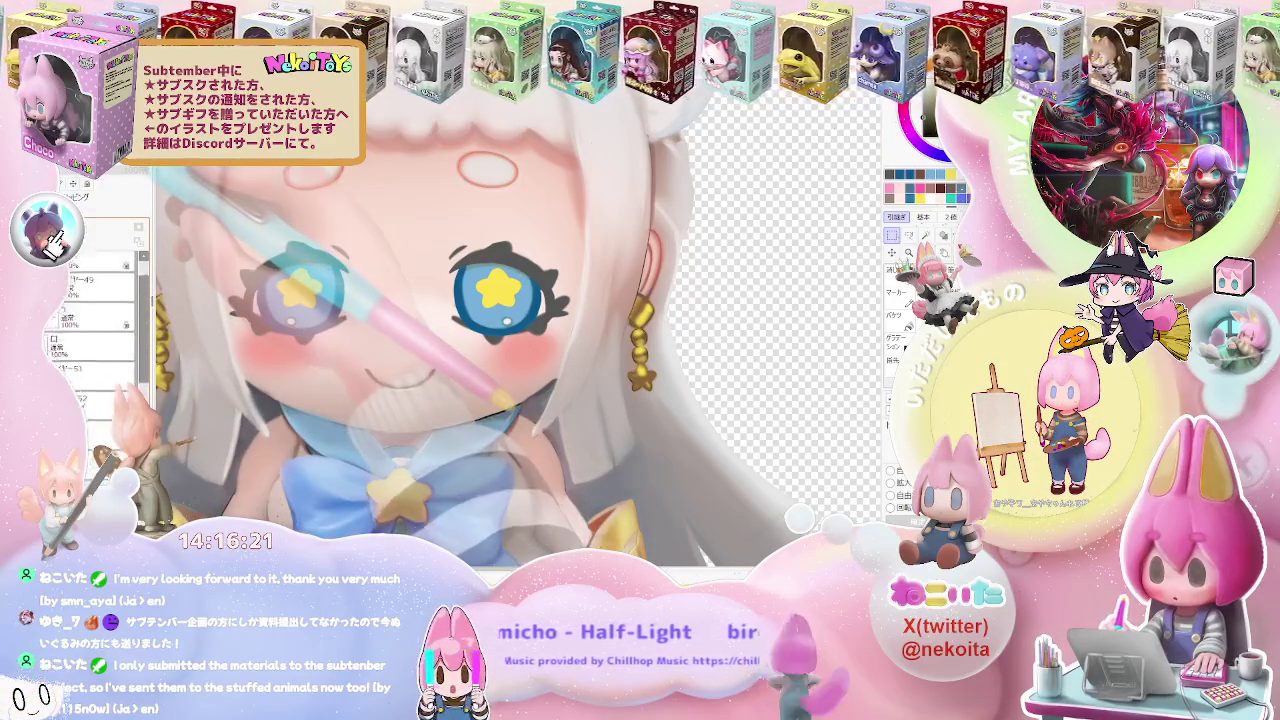
scroll(95, 330, "up", 2)
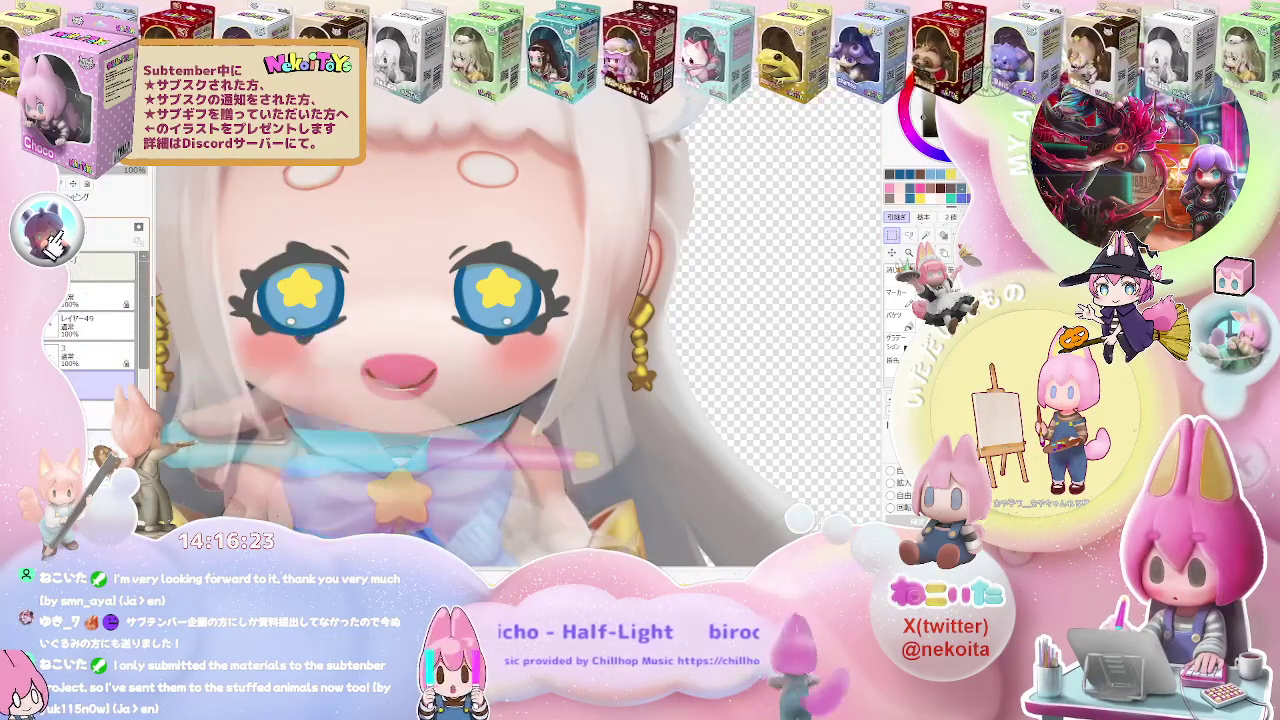
scroll(500, 340, "down", 1)
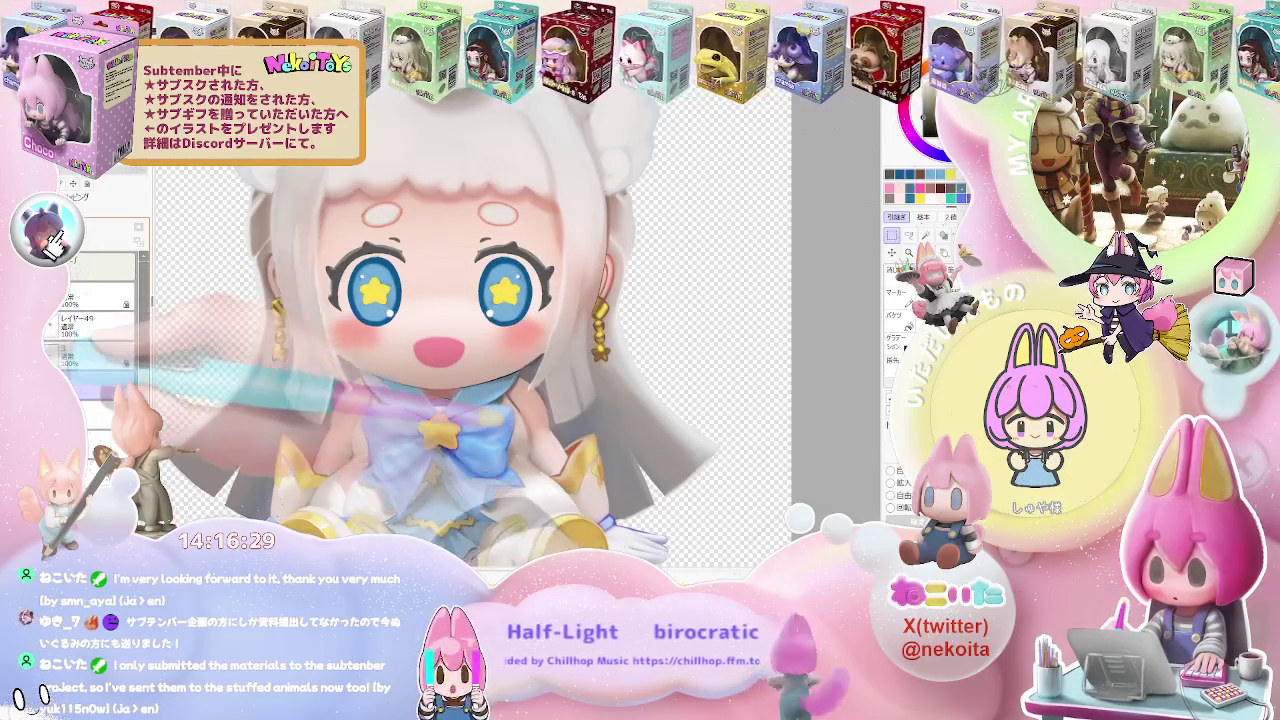
Zoom out to the whole chibi and undo back to the closed-eye version
key("ctrl+minus")
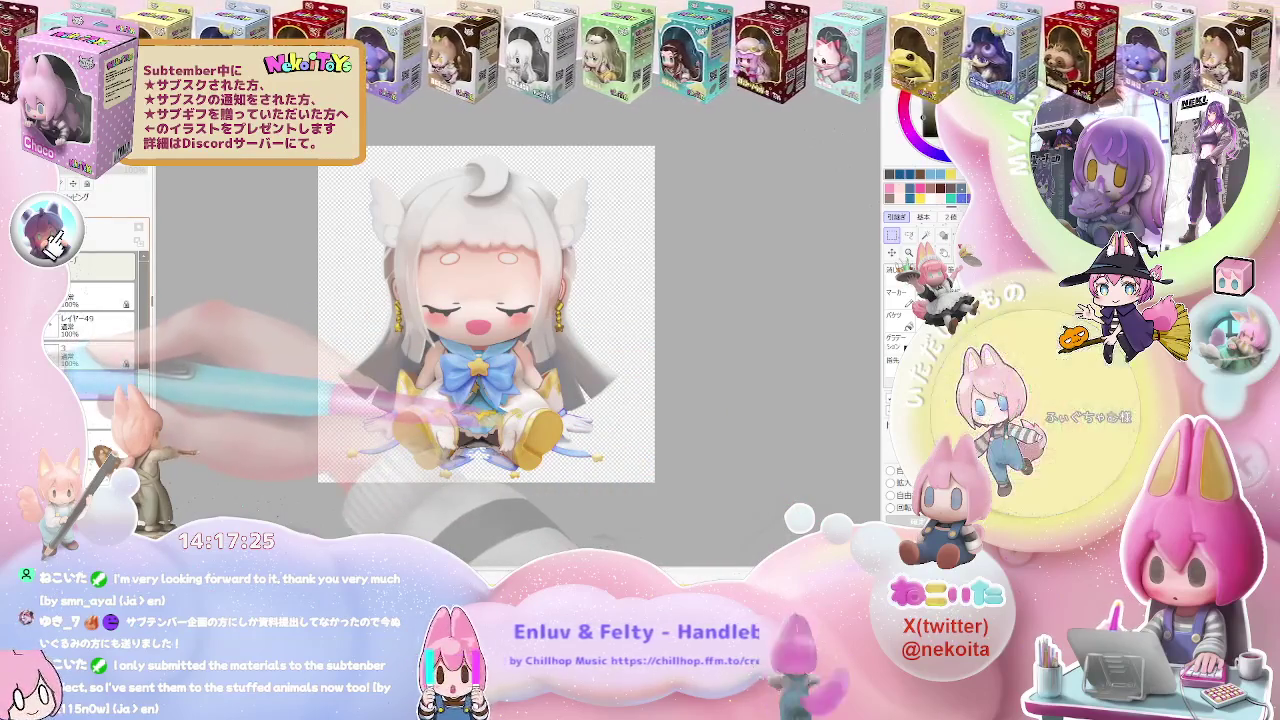
key("ctrl+z")
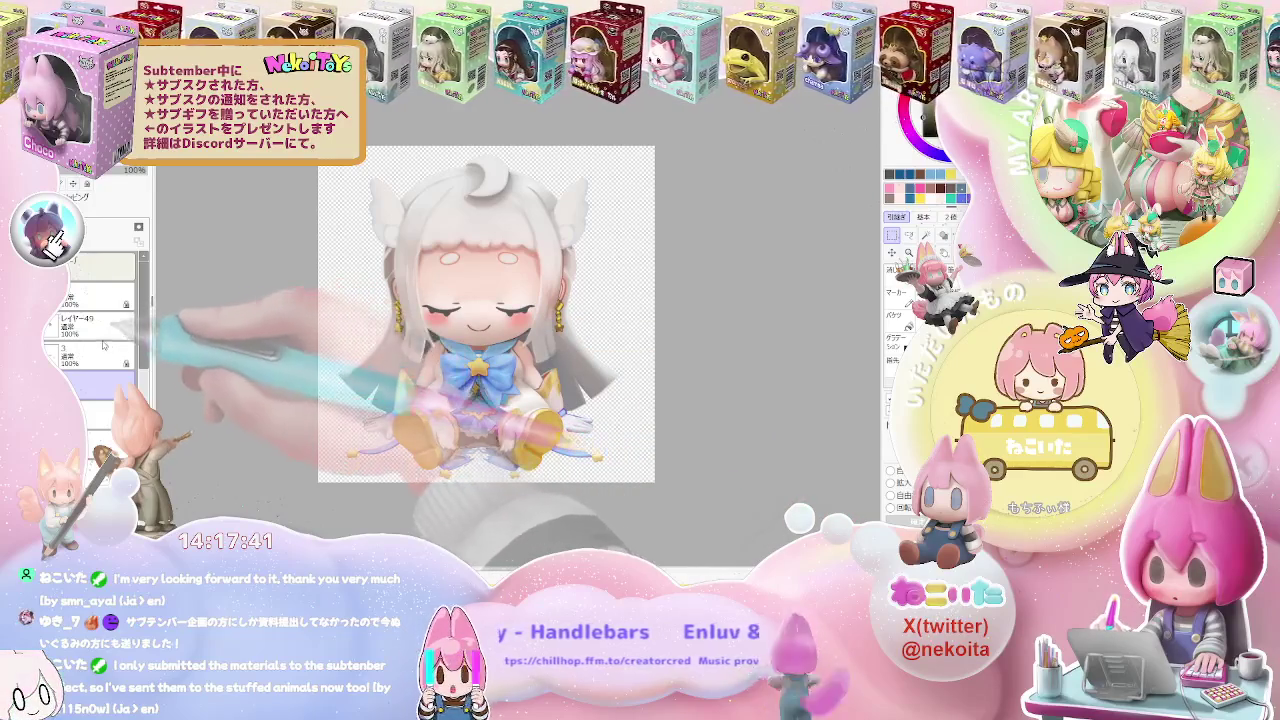
Compare eye versions with undo/redo and the eye-layer visibility icons, leaving the star eyes hidden
key("ctrl+y")
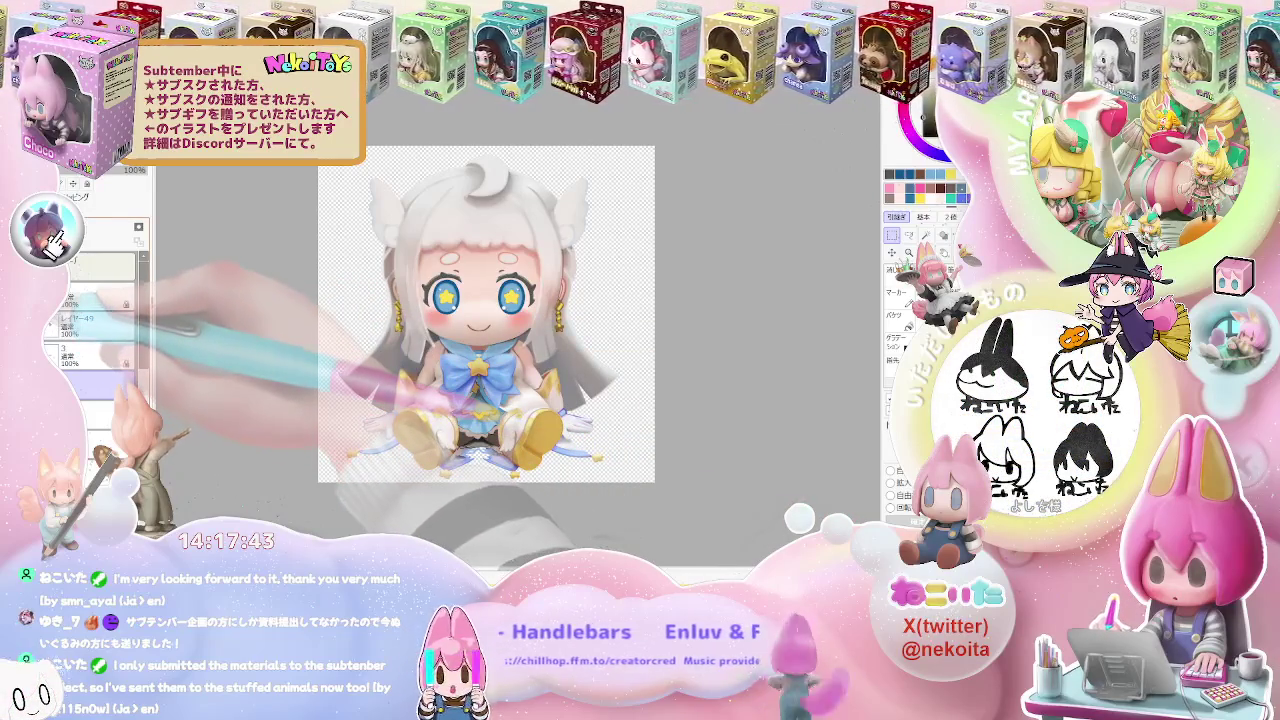
key("ctrl+z")
key("ctrl+y")
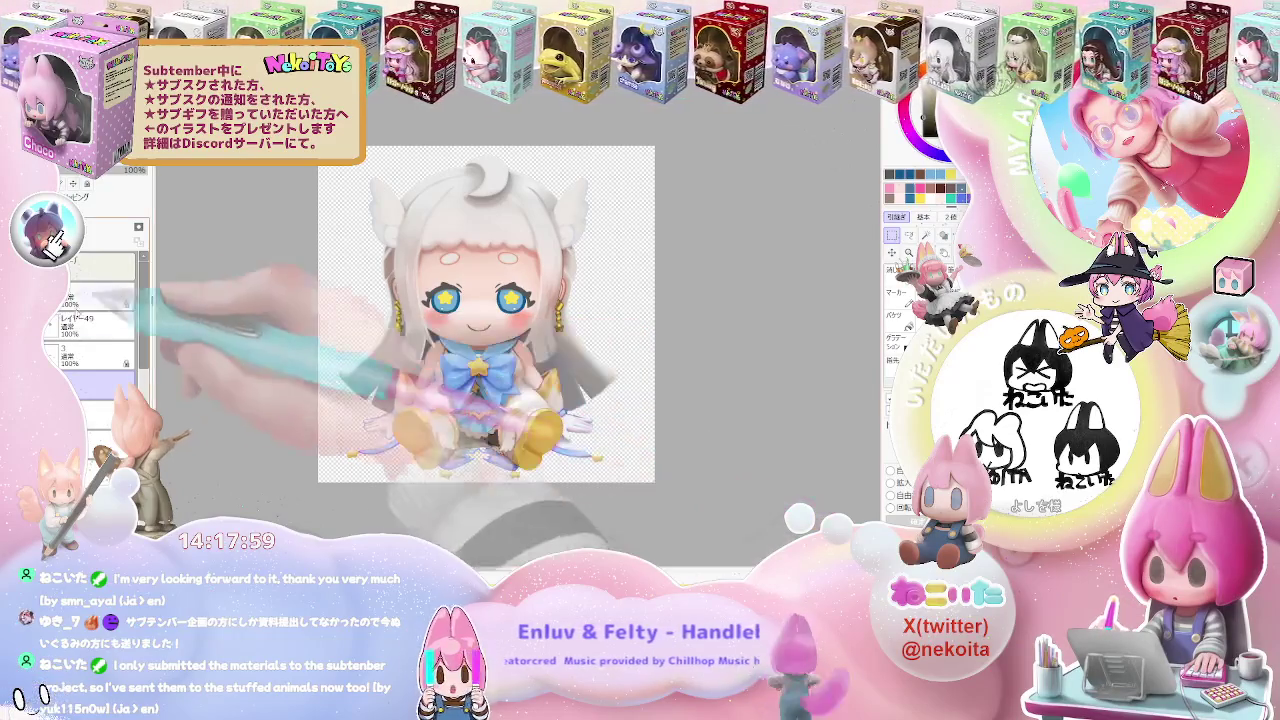
left_click(50, 332)
left_click(50, 352)
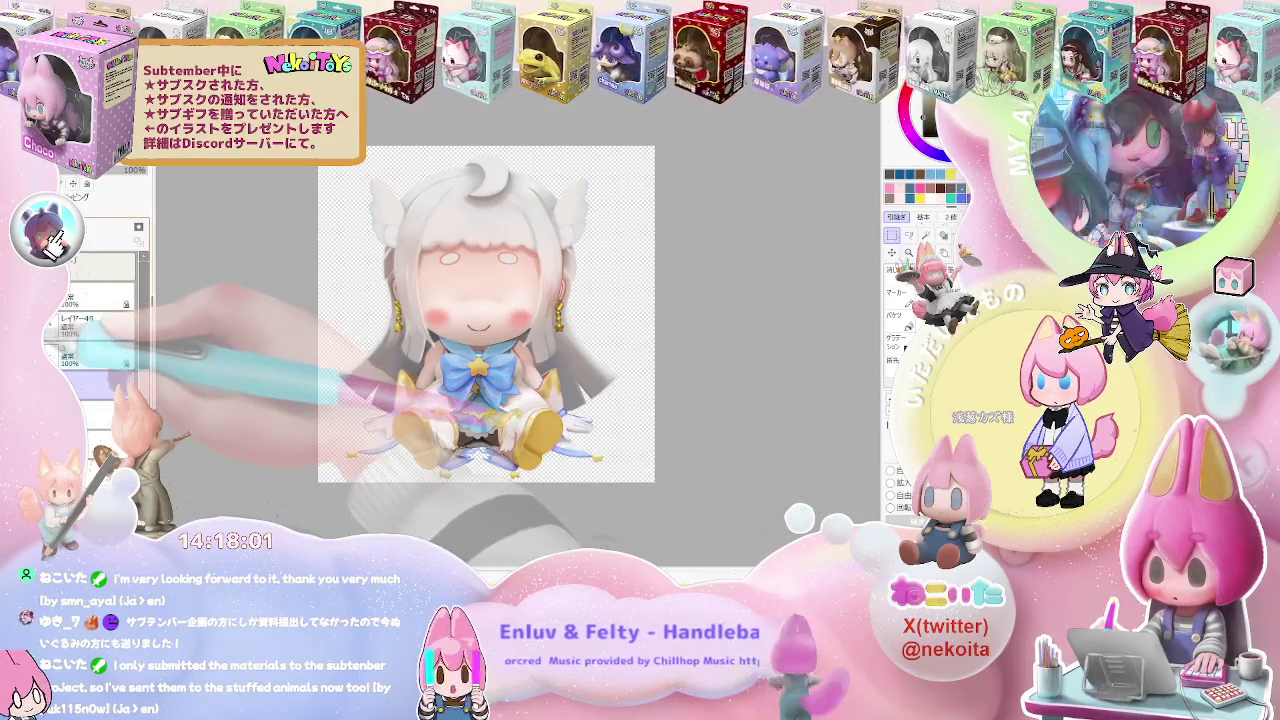
left_click(50, 355)
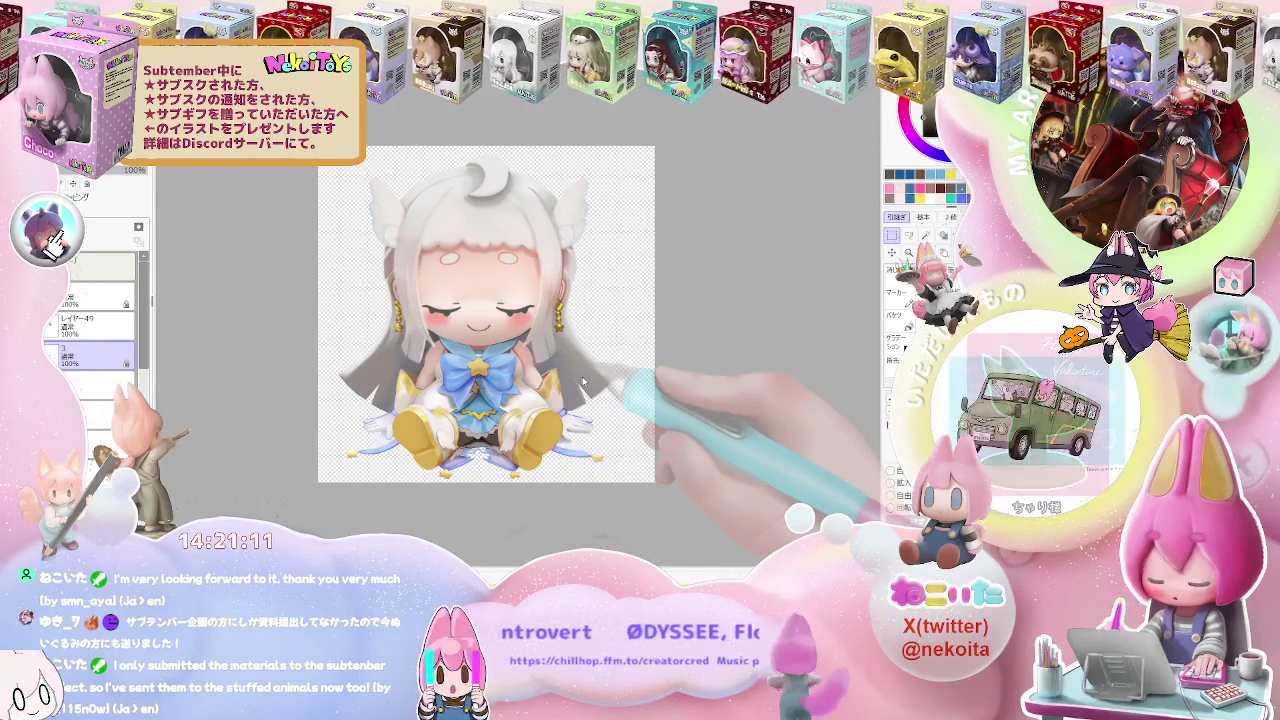
Switch between open documents until the blank white canvas is shown
key("ctrl+n")
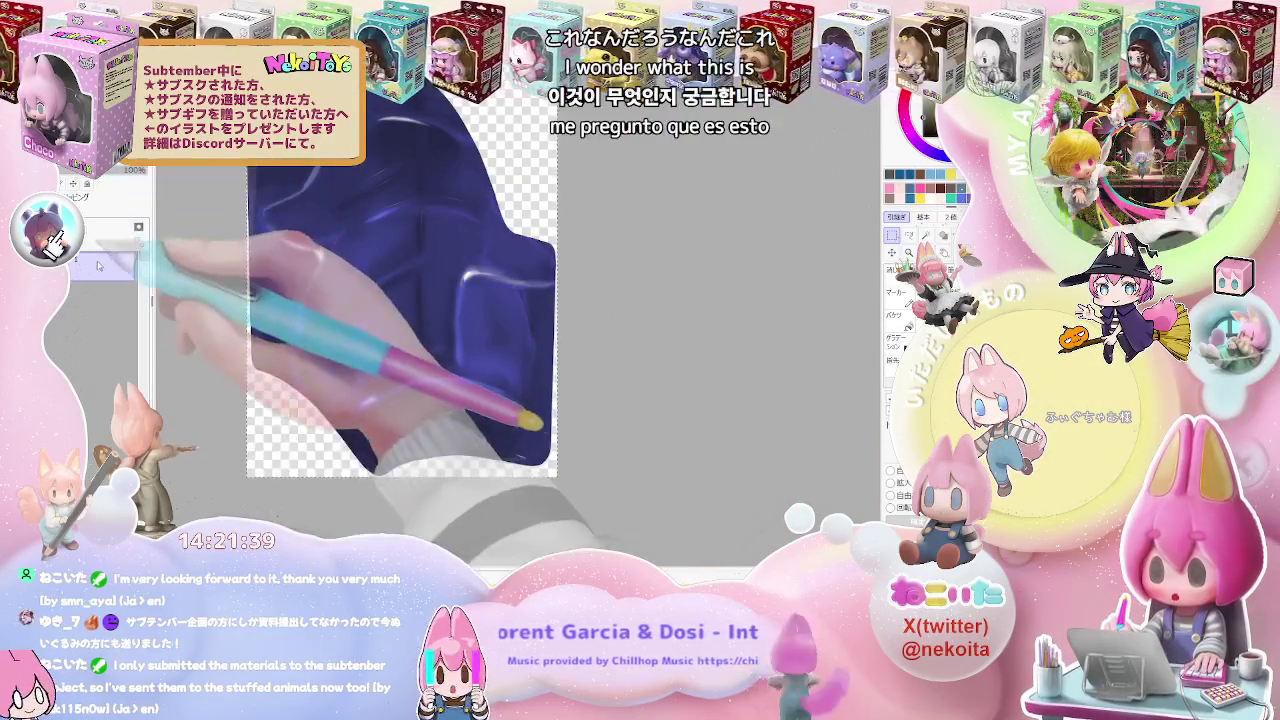
key("ctrl+Tab")
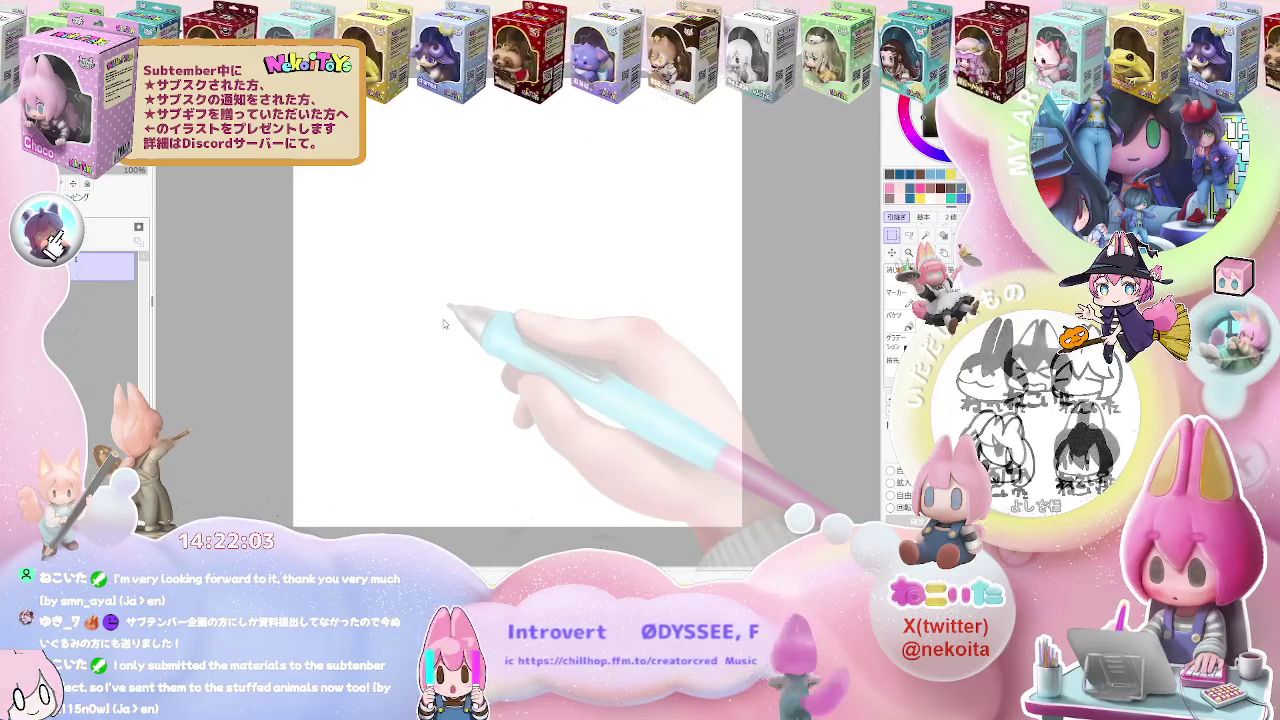
key("ctrl+Tab")
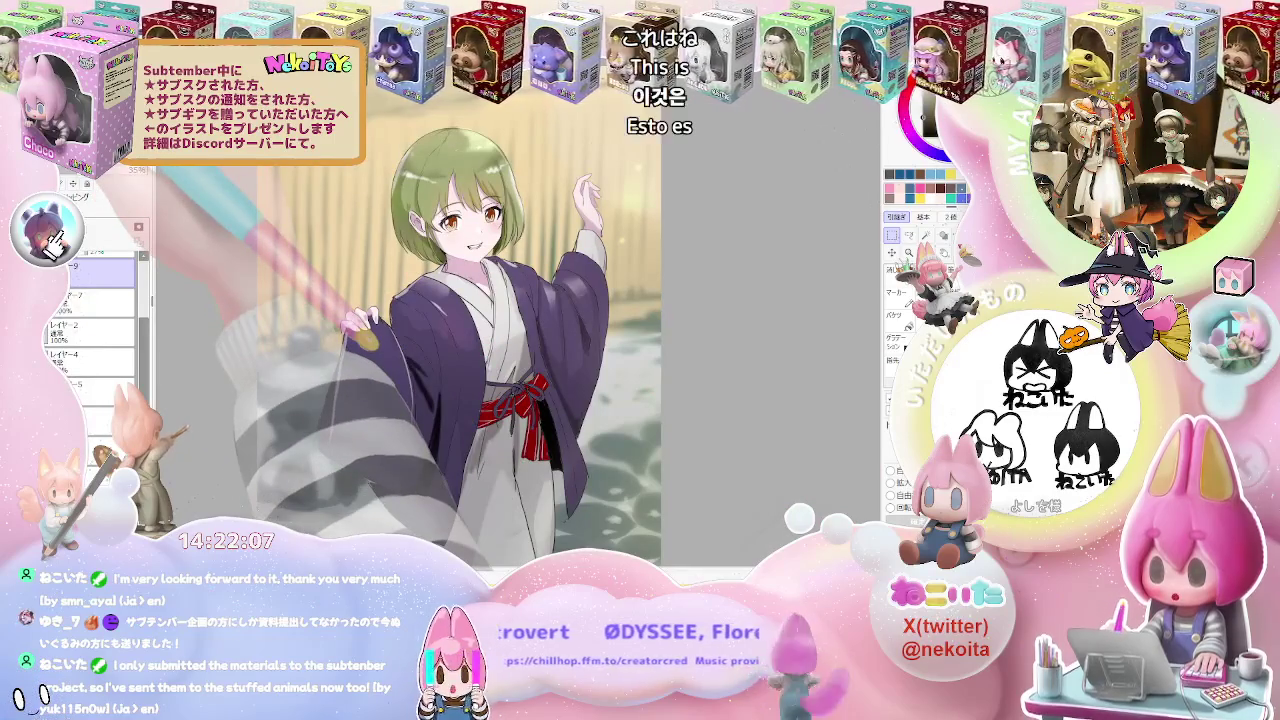
key("ctrl+Tab")
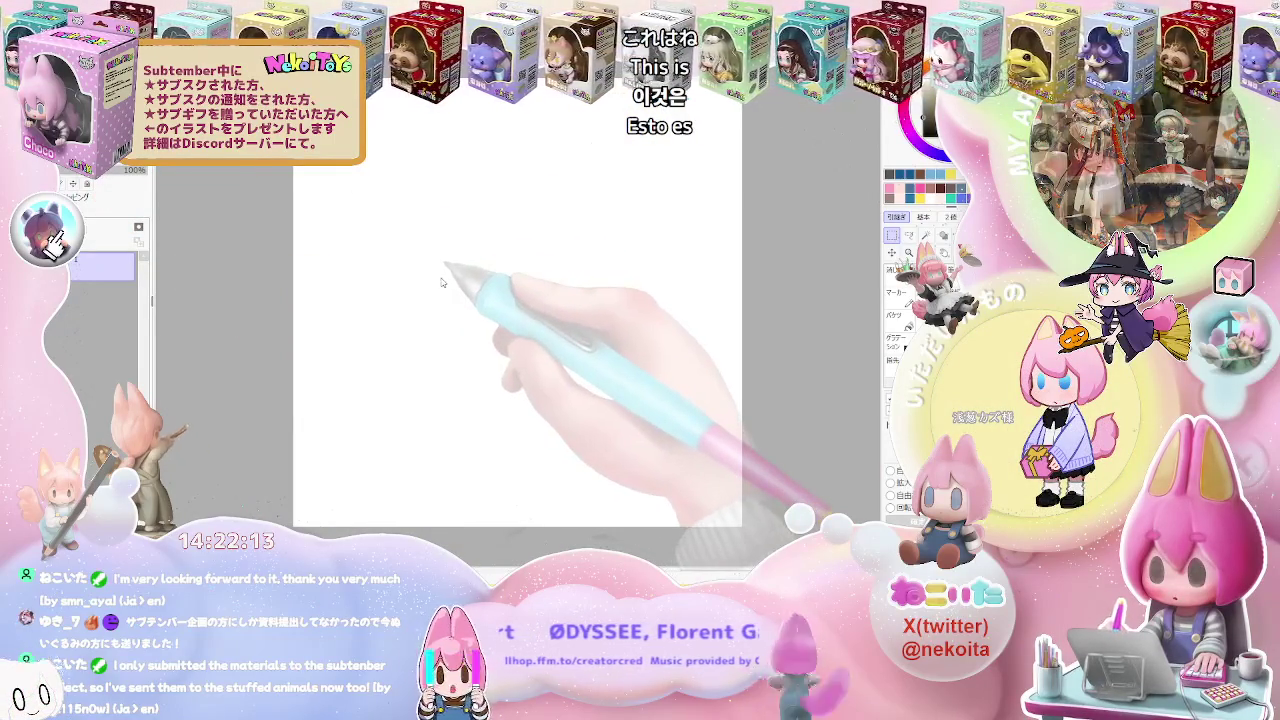
key("ctrl+Tab")
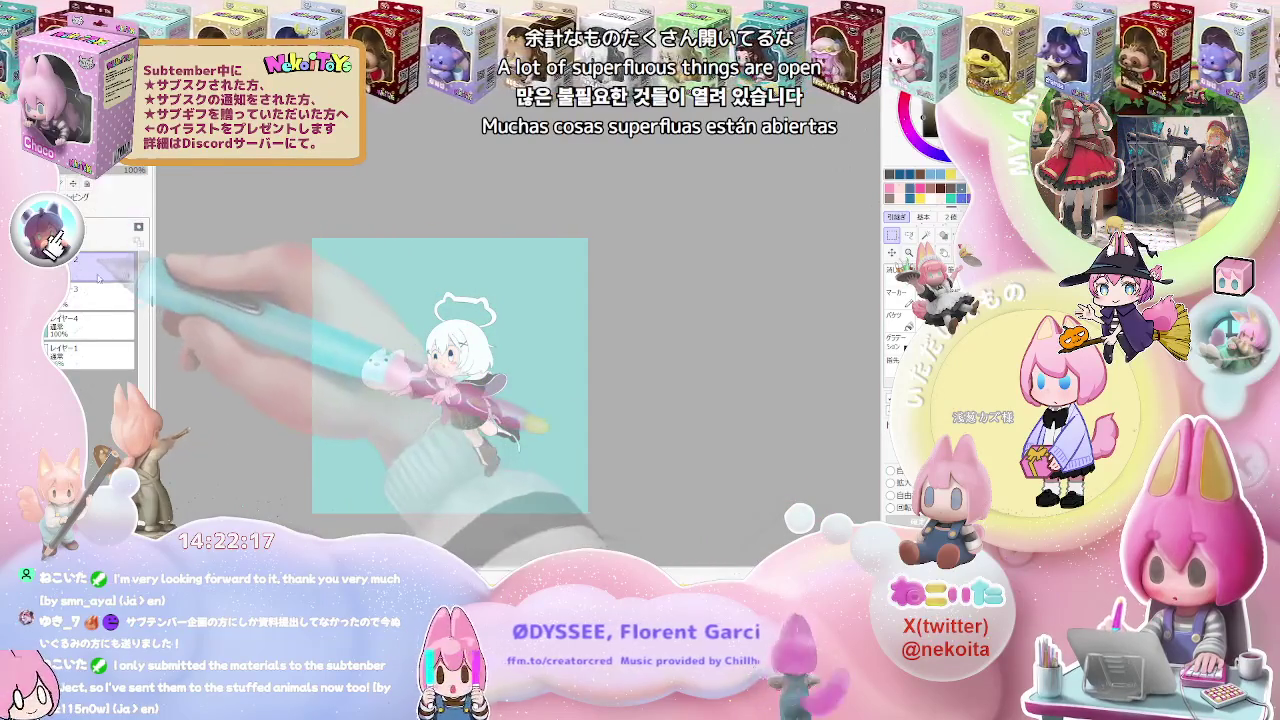
key("ctrl+w")
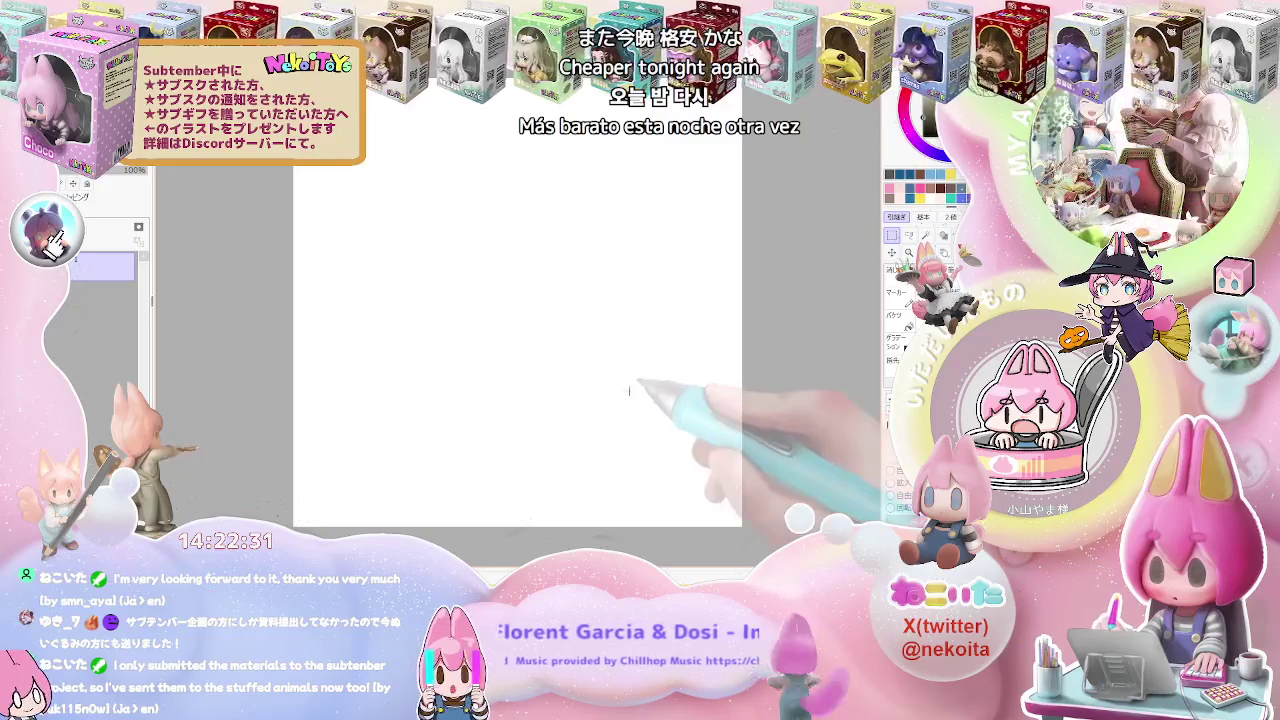
scroll(574, 405, "up", 2)
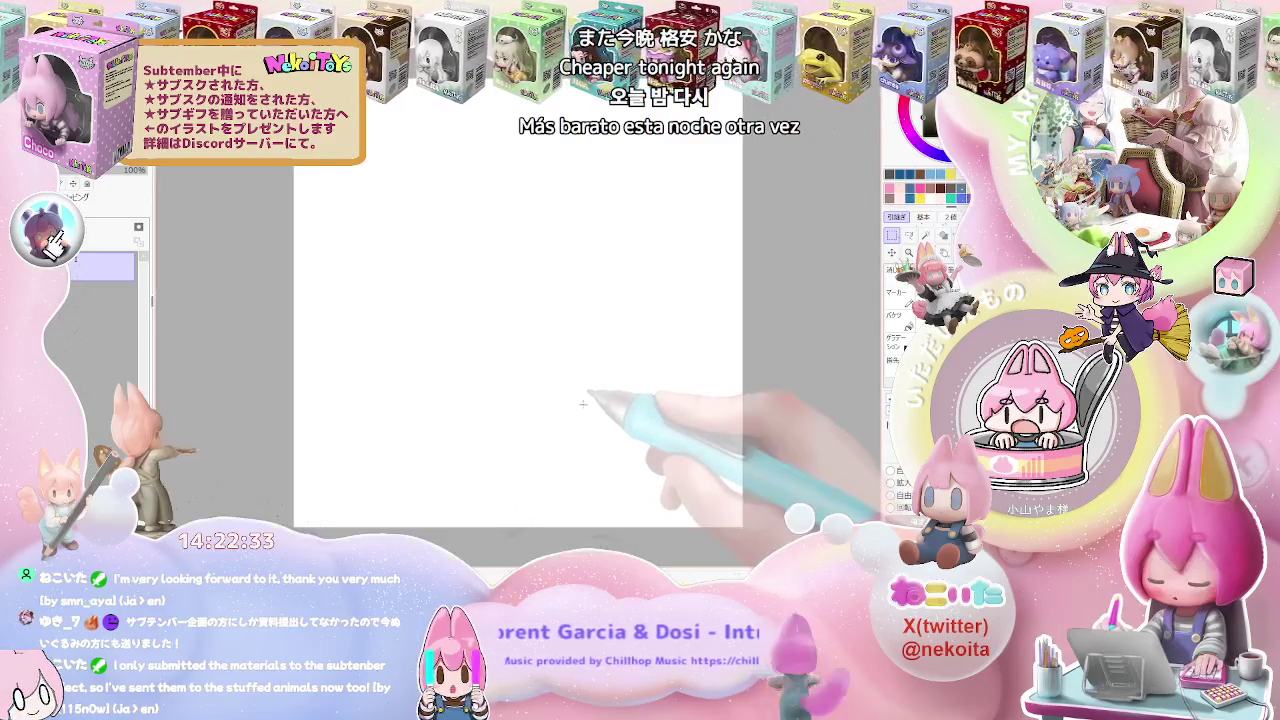
scroll(550, 430, "down", 2)
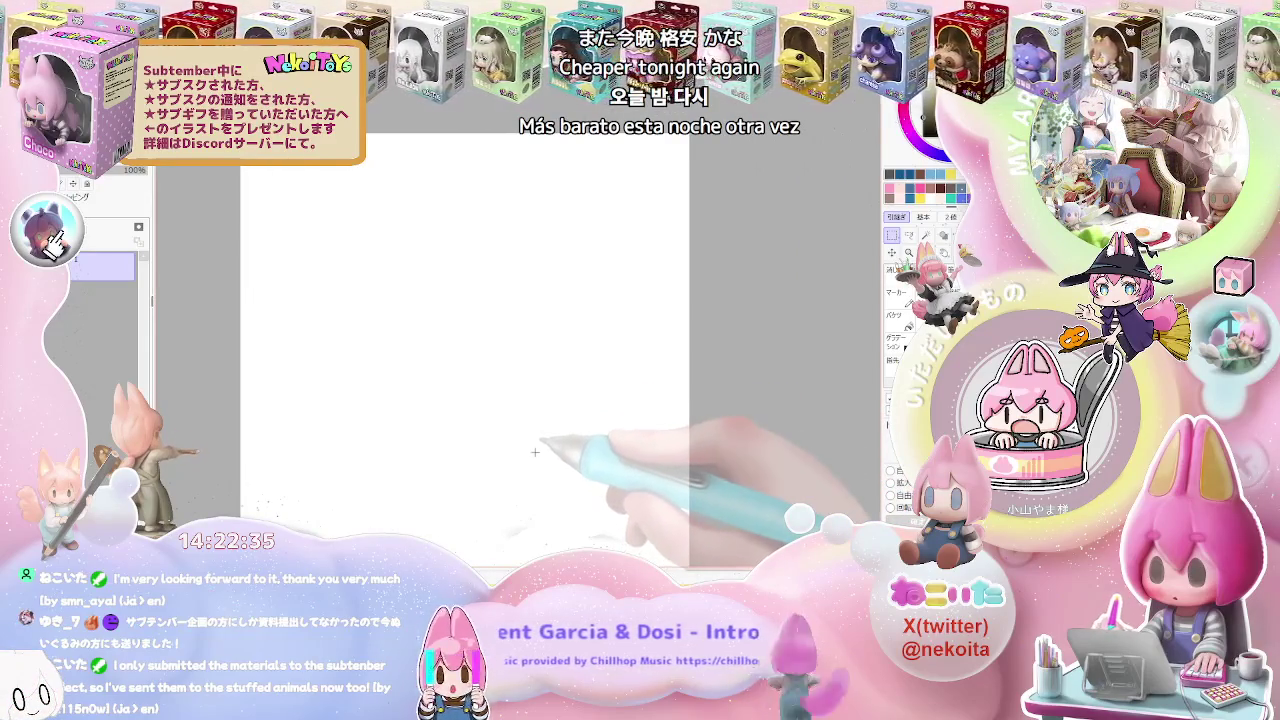
scroll(540, 452, "up", 2)
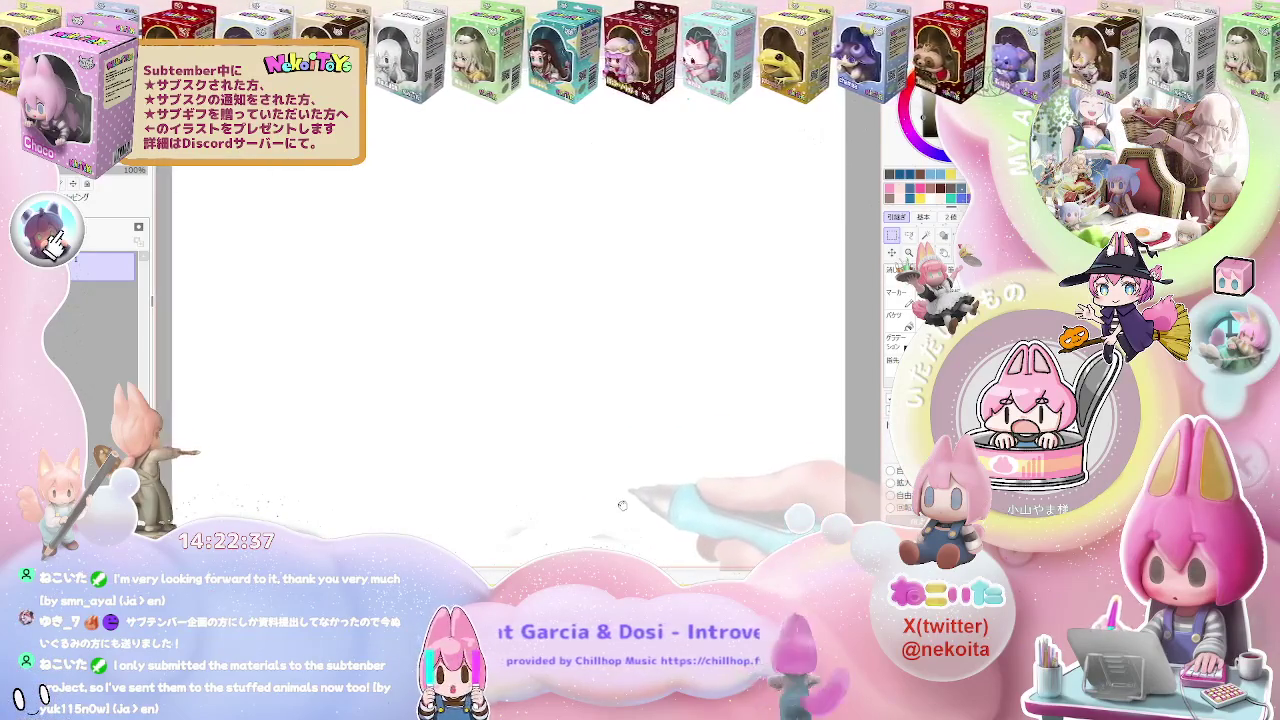
scroll(620, 501, "down", 2)
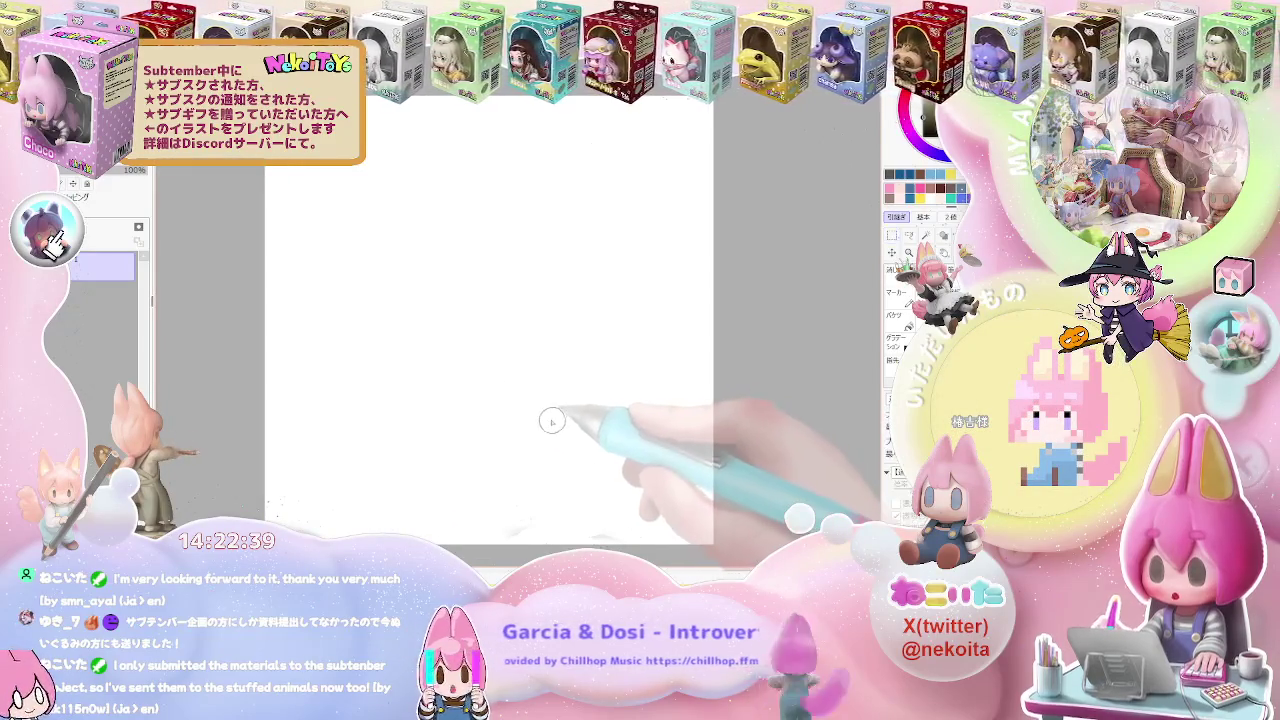
Sketch a rough head circle with body and leg lines below it
left_click_drag(343, 258, 360, 318)
key("ctrl+z")
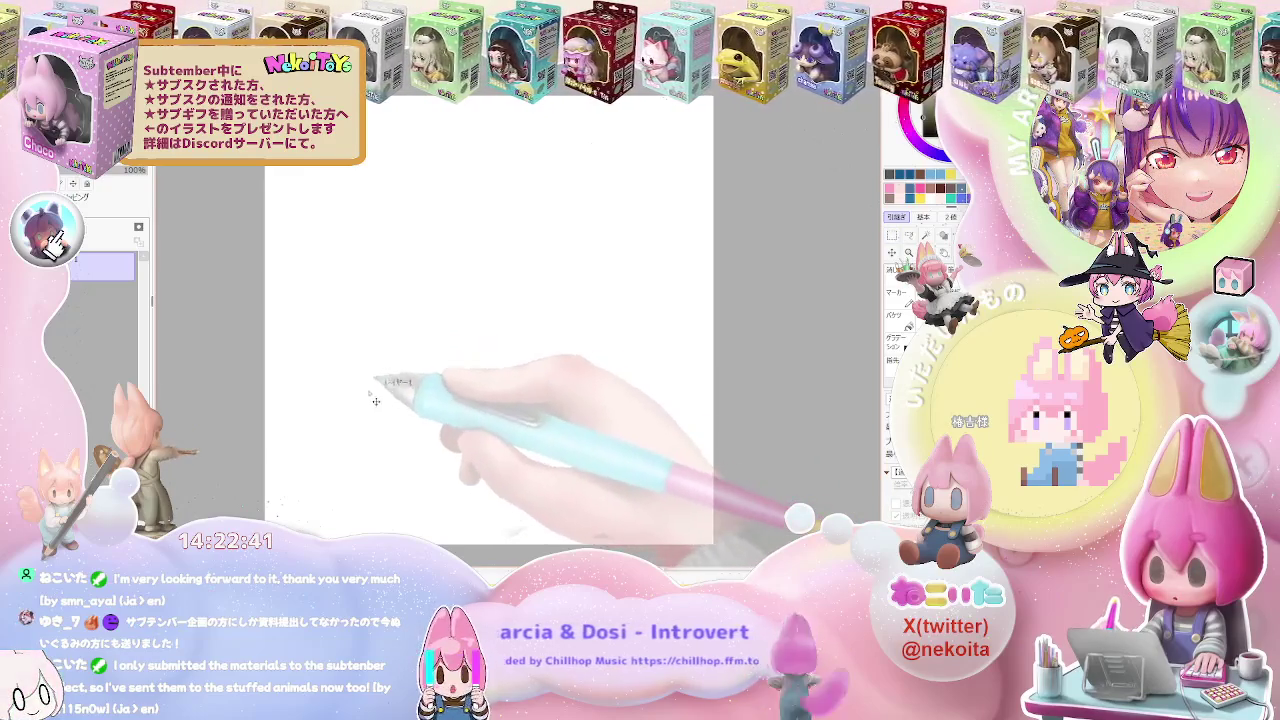
left_click_drag(322, 388, 427, 372)
mouse_move(340, 424)
left_mouse_down()
mouse_move(418, 396)
mouse_move(400, 480)
mouse_move(340, 498)
left_mouse_up()
mouse_move(425, 400)
left_mouse_down()
mouse_move(460, 455)
mouse_move(355, 500)
left_mouse_up()
left_click_drag(318, 392, 420, 348)
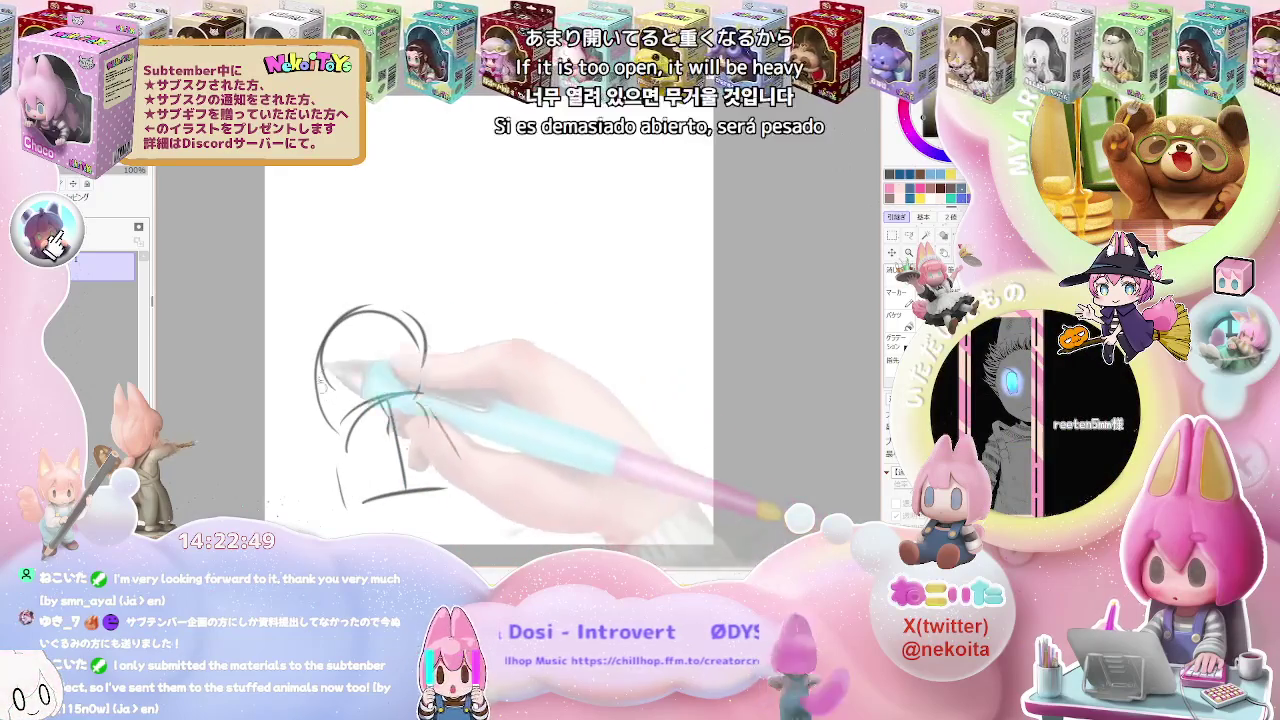
Add more head circles across the top and a torso under the lower-left head
left_click_drag(330, 390, 272, 495)
left_click_drag(220, 318, 266, 332)
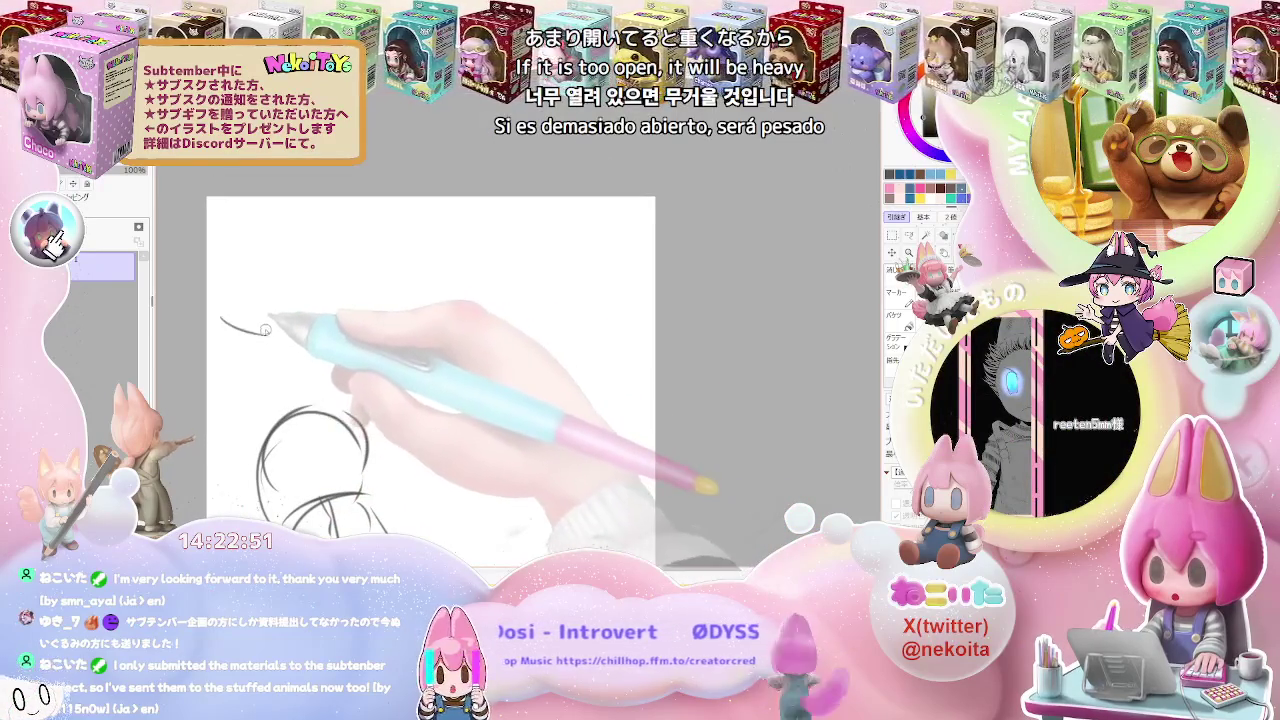
key("ctrl+z")
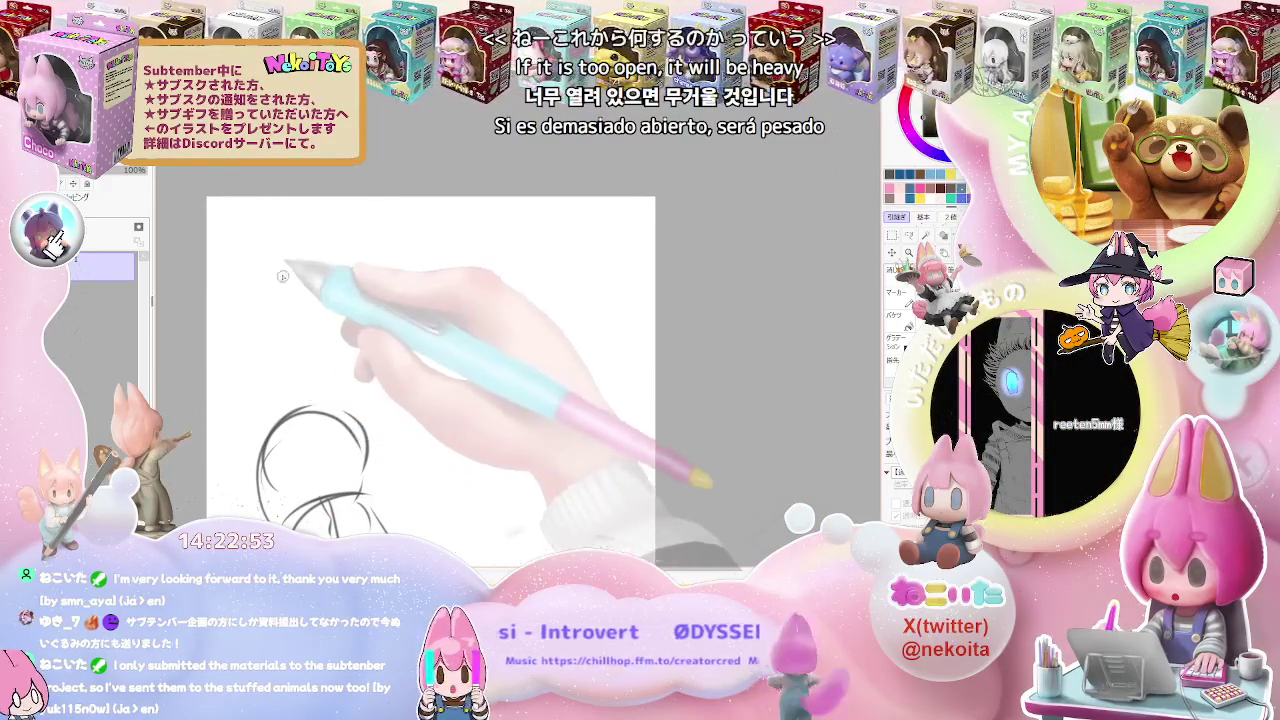
left_click_drag(300, 200, 325, 240)
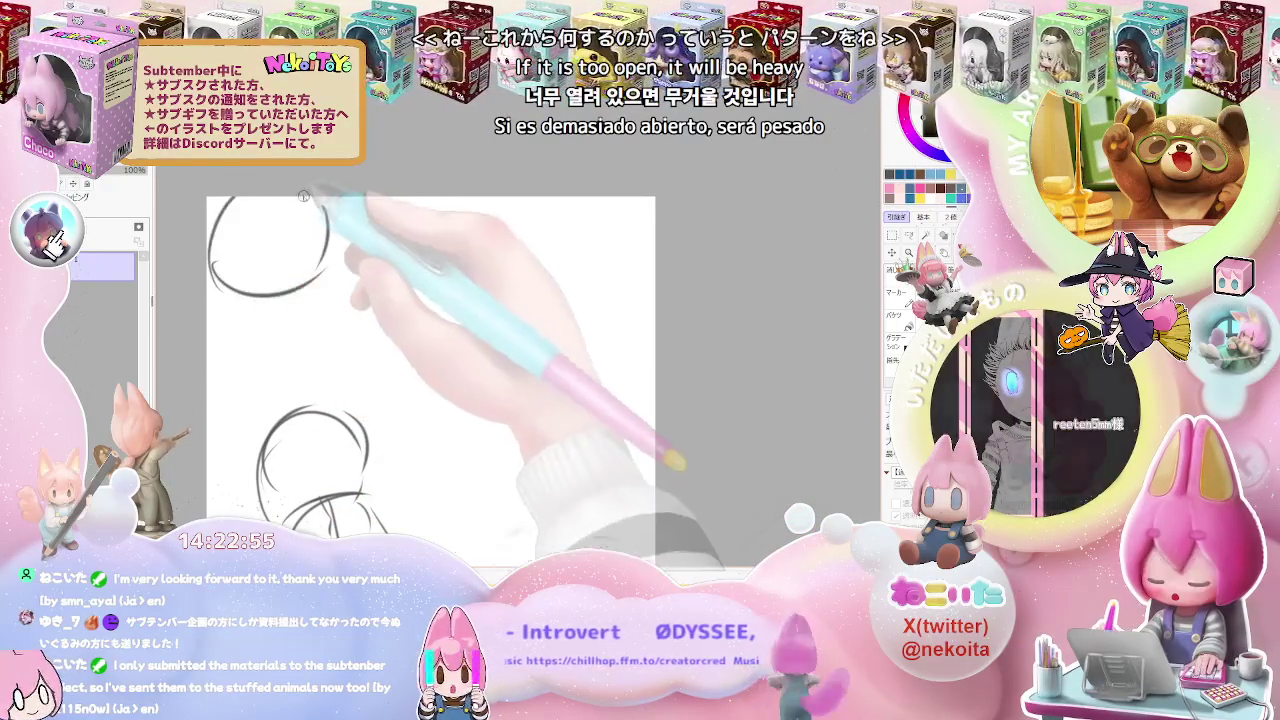
key("ctrl+minus")
left_click_drag(290, 325, 288, 346)
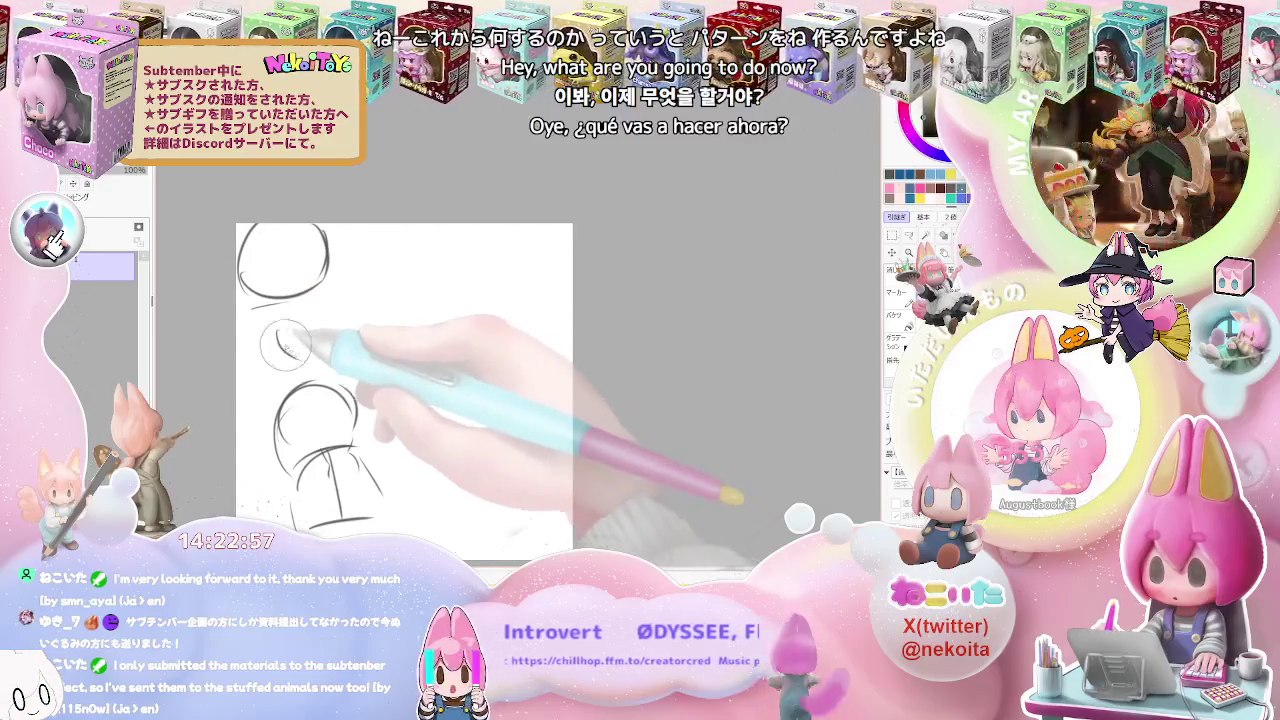
mouse_move(282, 300)
left_mouse_down()
mouse_move(285, 370)
mouse_move(350, 355)
mouse_move(362, 290)
mouse_move(376, 300)
left_mouse_up()
left_click_drag(405, 228, 392, 295)
left_click_drag(480, 235, 496, 290)
mouse_move(408, 232)
left_mouse_down()
mouse_move(440, 306)
mouse_move(485, 306)
mouse_move(468, 377)
left_mouse_up()
mouse_move(505, 327)
left_mouse_down()
mouse_move(562, 385)
mouse_move(432, 430)
left_mouse_up()
scroll(527, 385, "down", 2)
Redraw the lower-right circle as a full circle and add overlapping circles at the upper right
mouse_move(516, 404)
left_mouse_down()
mouse_move(510, 442)
mouse_move(520, 410)
mouse_move(455, 440)
left_mouse_up()
key("ctrl+z")
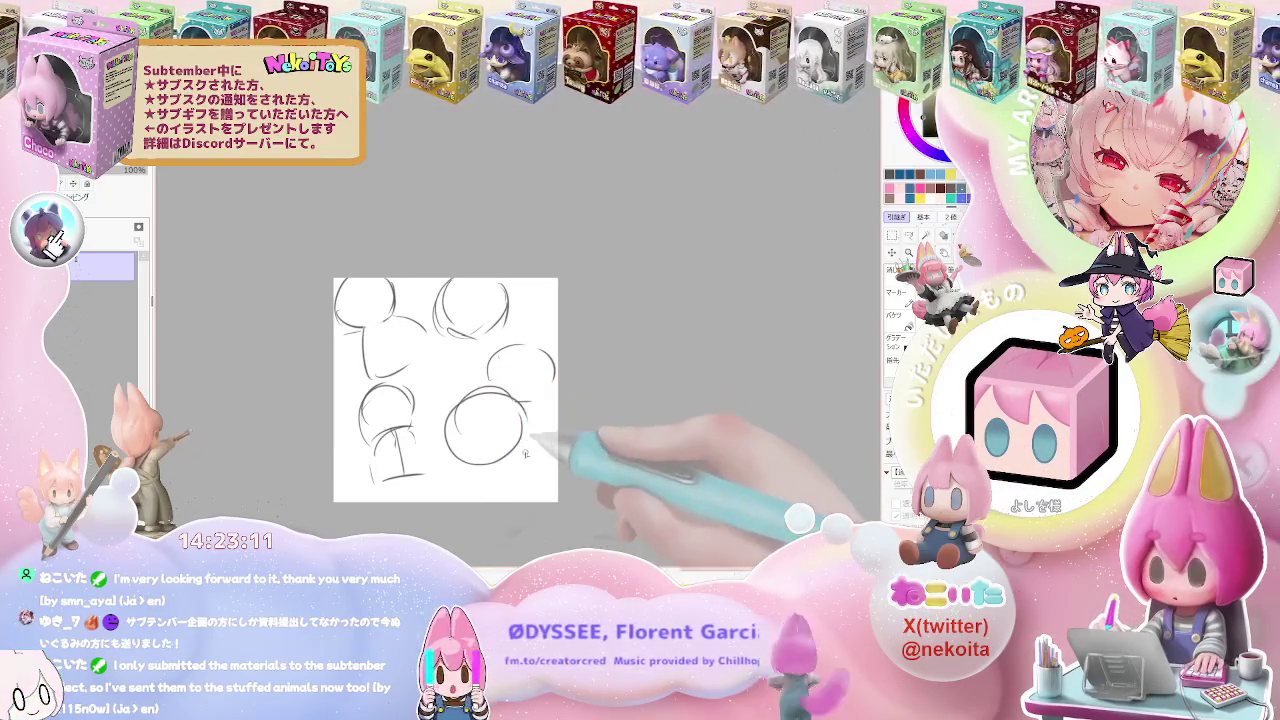
mouse_move(465, 490)
left_mouse_down()
mouse_move(485, 492)
mouse_move(350, 448)
left_mouse_up()
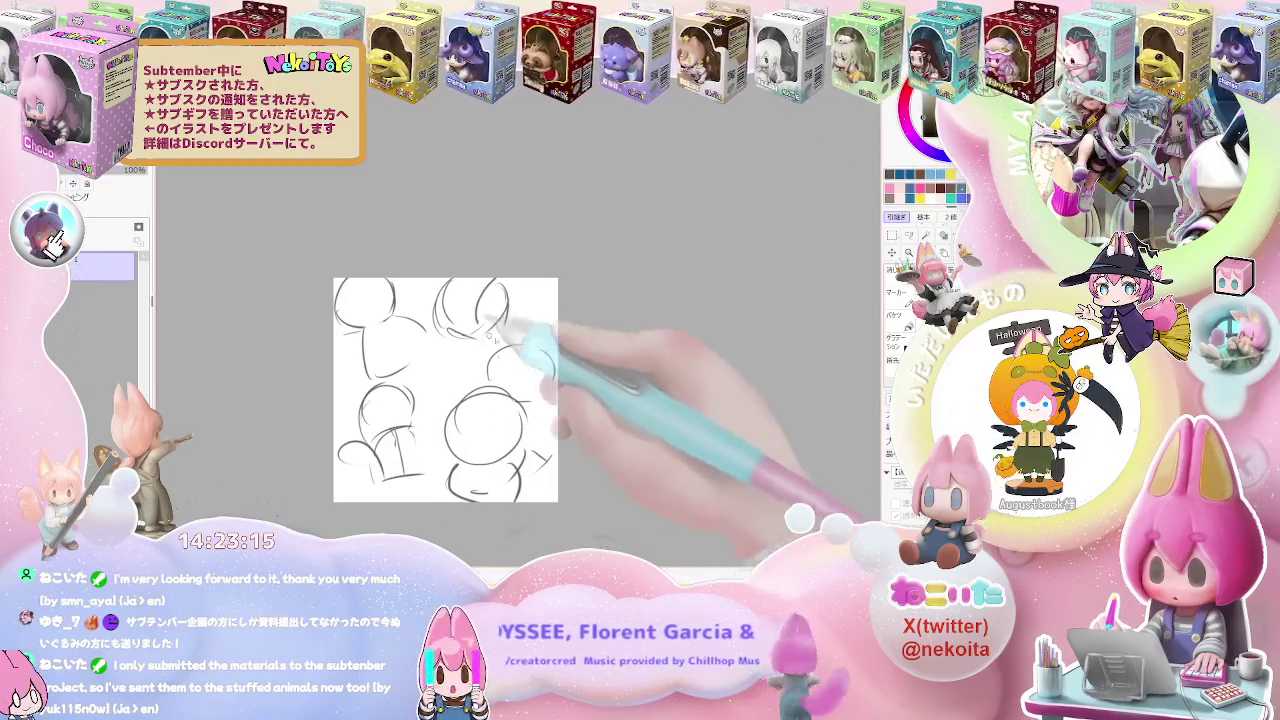
left_click_drag(470, 300, 543, 316)
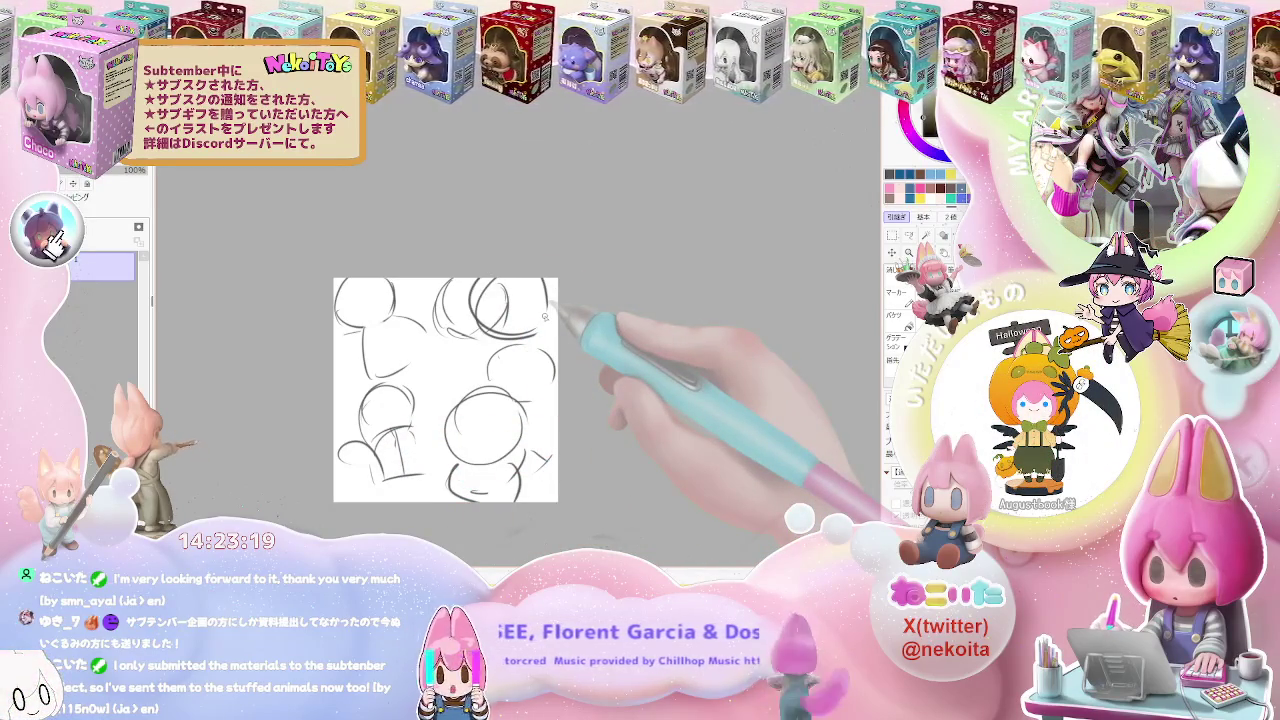
scroll(545, 316, "up", 1)
scroll(545, 316, "down", 1)
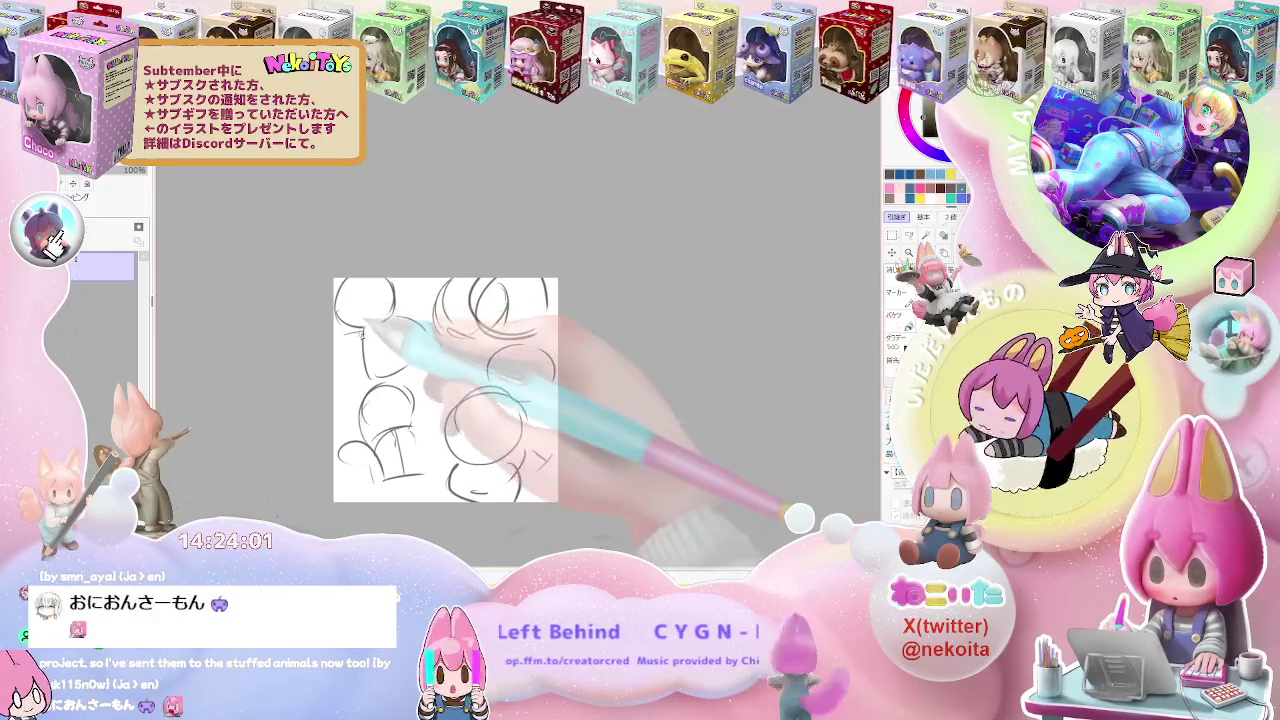
Rework the top-left head and add more head circles and pose strokes across the sketch
mouse_move(395, 295)
left_mouse_down()
mouse_move(360, 335)
mouse_move(349, 300)
mouse_move(423, 325)
mouse_move(372, 342)
mouse_move(415, 310)
left_mouse_up()
mouse_move(375, 348)
left_mouse_down()
mouse_move(434, 335)
mouse_move(380, 380)
mouse_move(440, 370)
mouse_move(372, 368)
left_mouse_up()
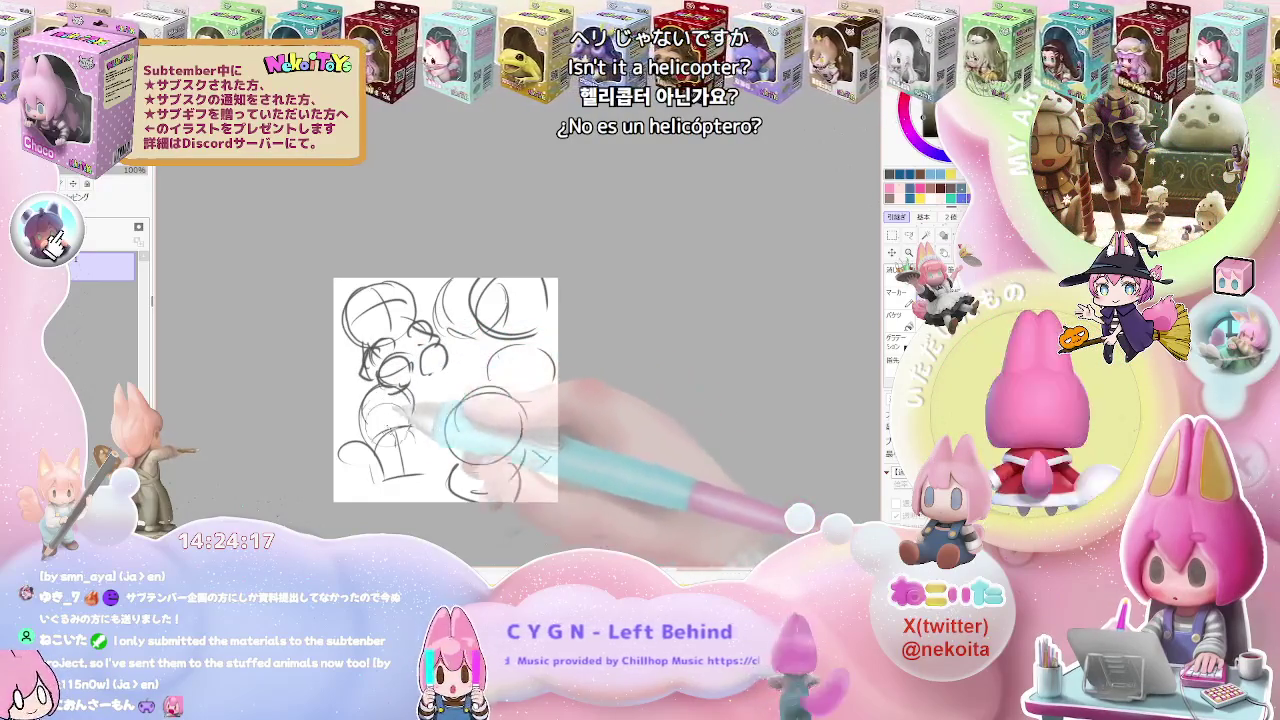
left_click_drag(384, 422, 407, 442)
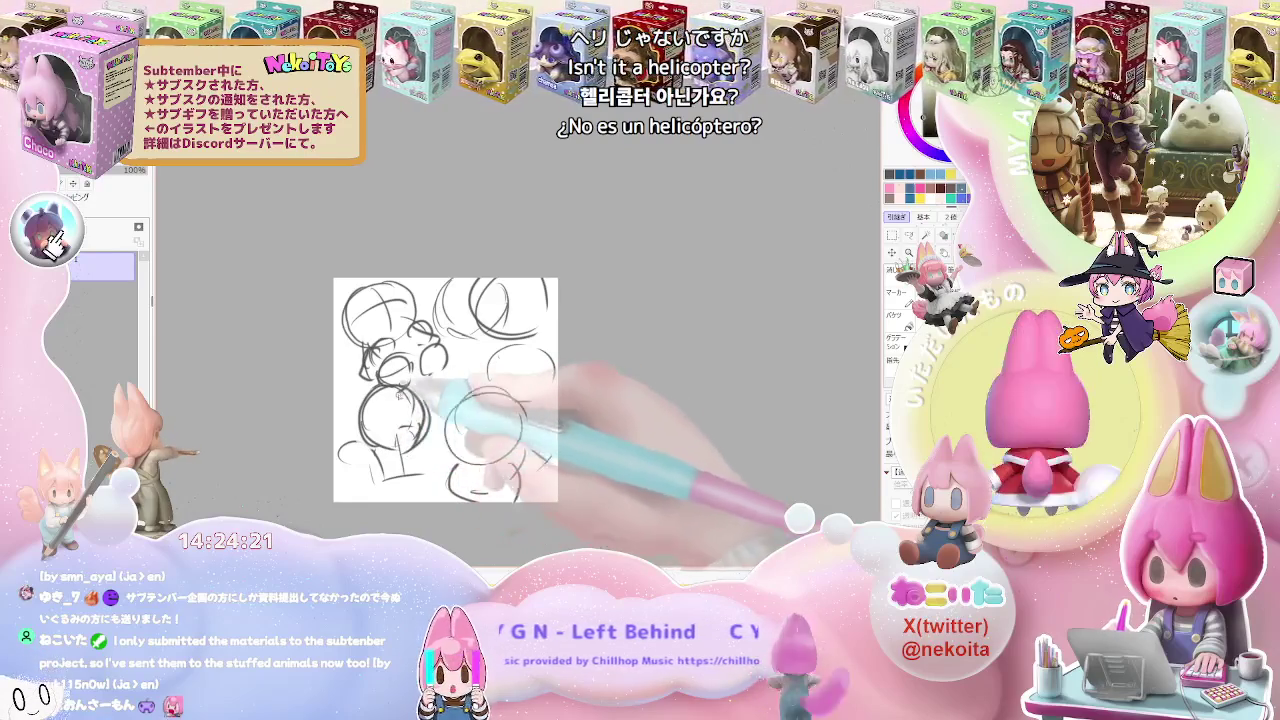
mouse_move(405, 432)
left_mouse_down()
mouse_move(357, 477)
mouse_move(345, 452)
mouse_move(400, 455)
left_mouse_up()
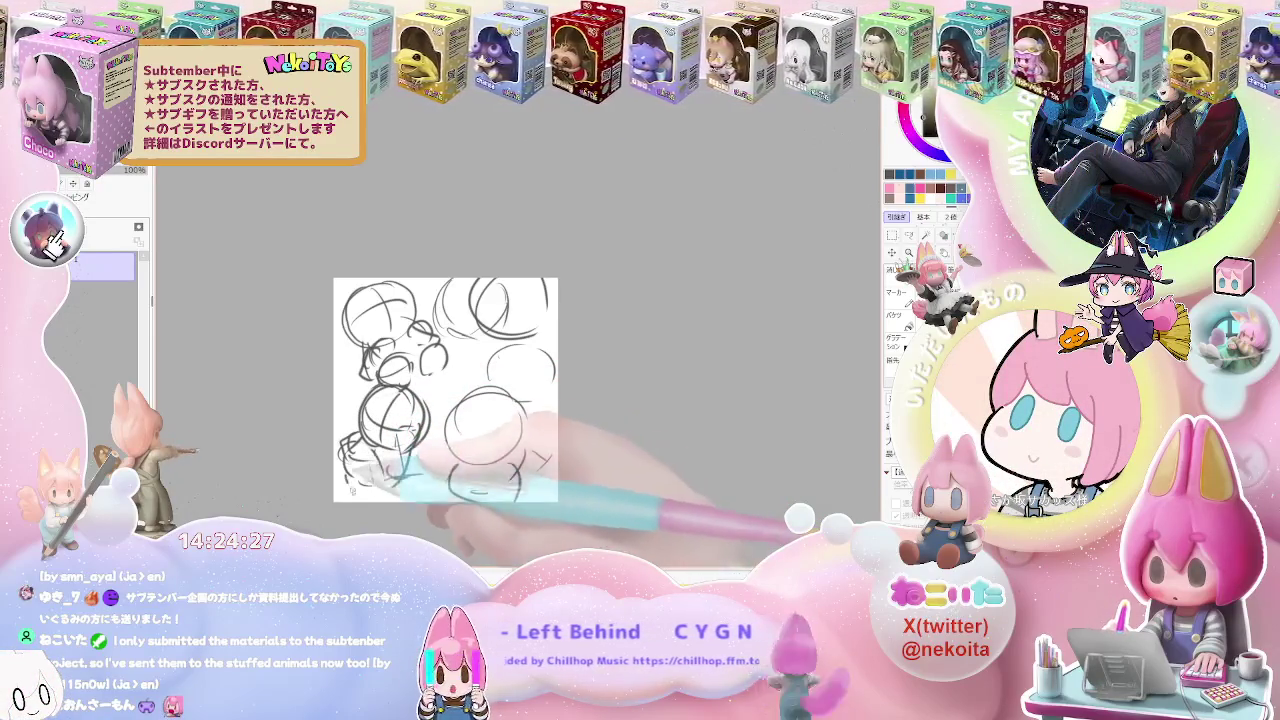
mouse_move(380, 380)
left_mouse_down()
mouse_move(398, 368)
mouse_move(380, 410)
left_mouse_up()
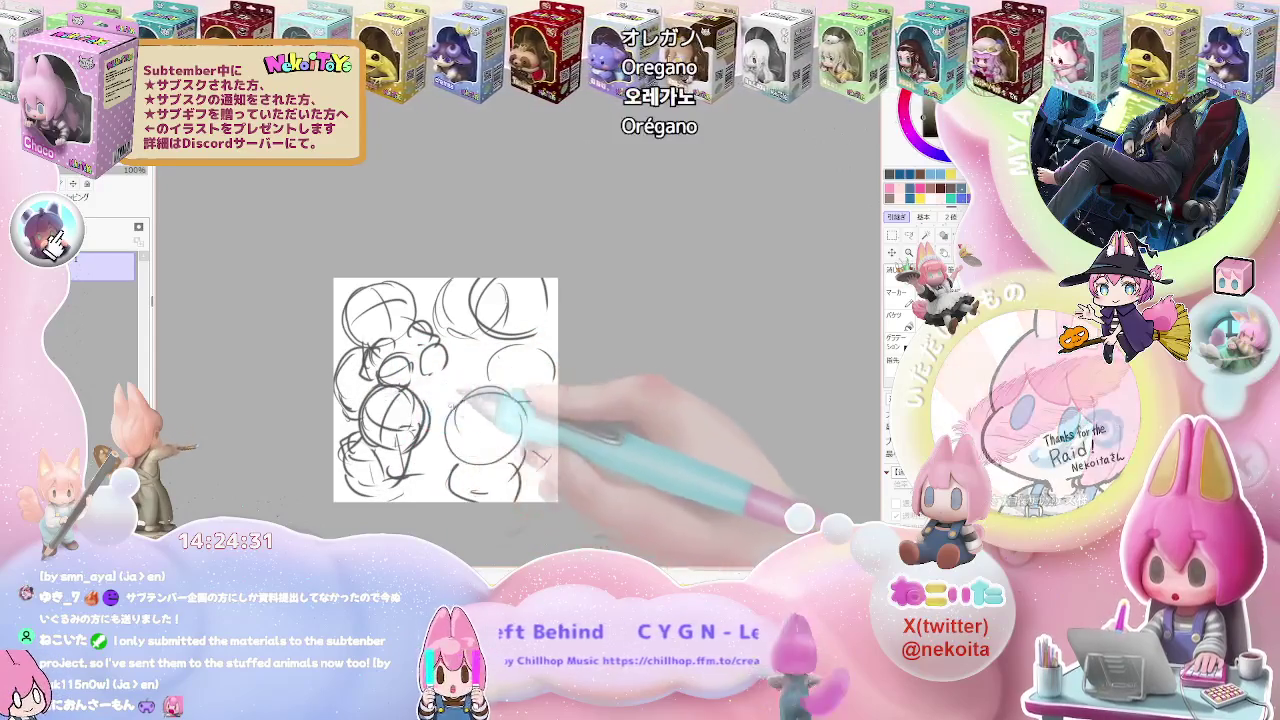
left_click_drag(490, 368, 465, 412)
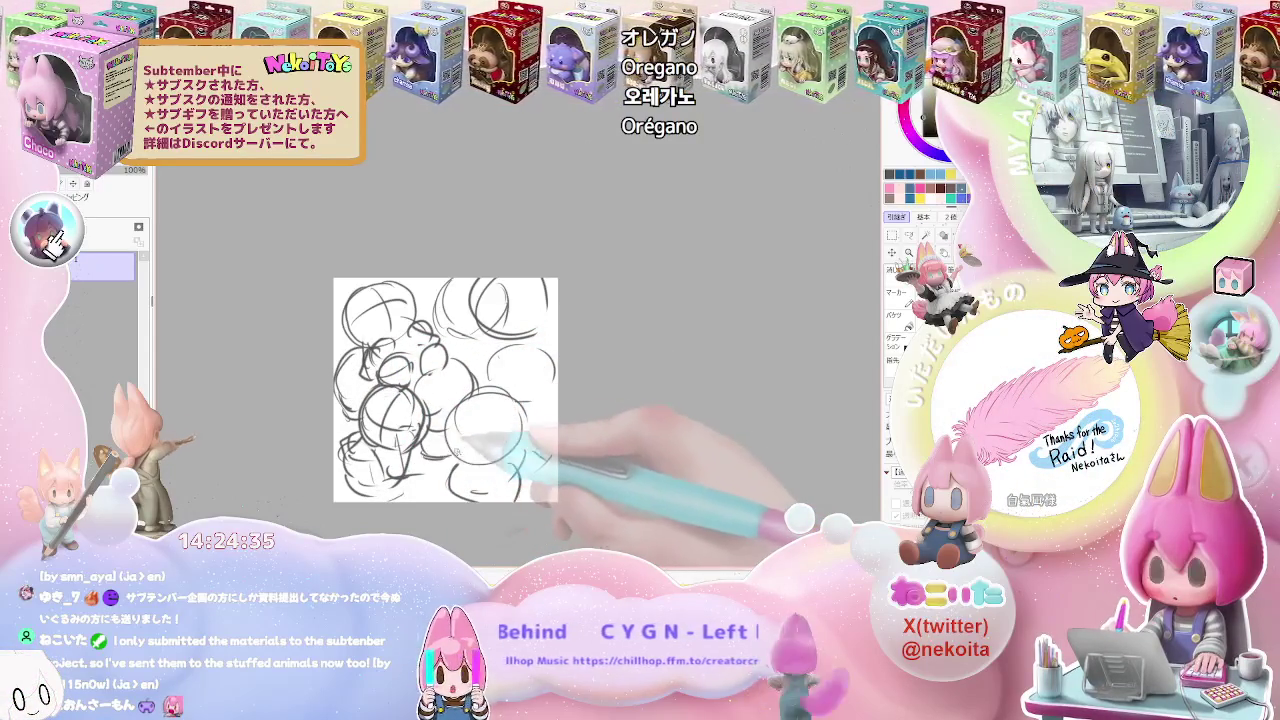
left_click_drag(484, 340, 450, 330)
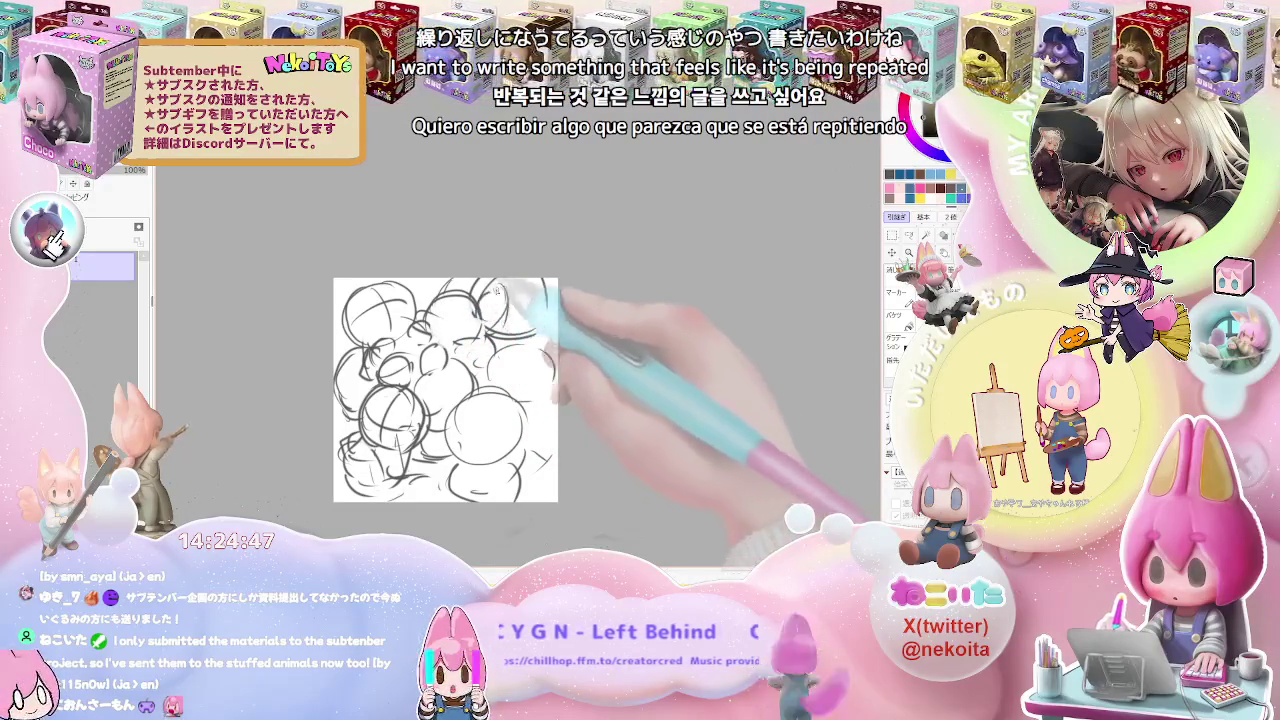
left_click_drag(480, 305, 530, 300)
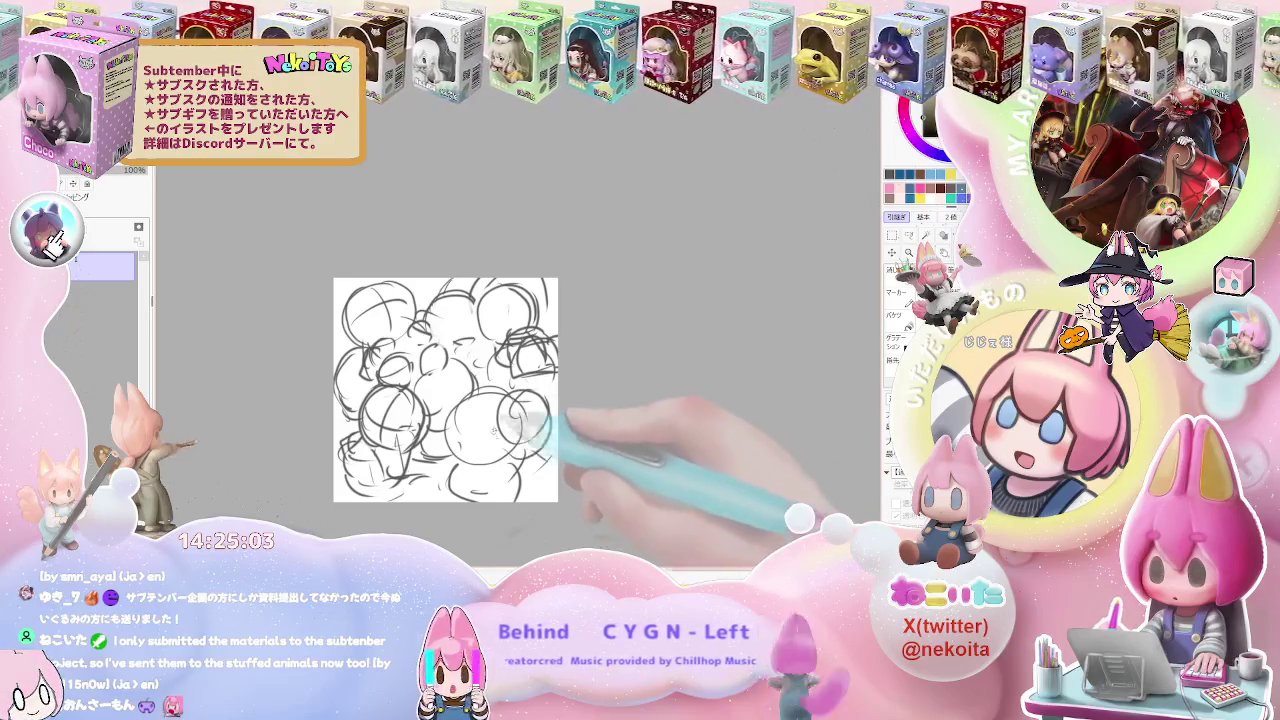
left_click_drag(517, 449, 505, 440)
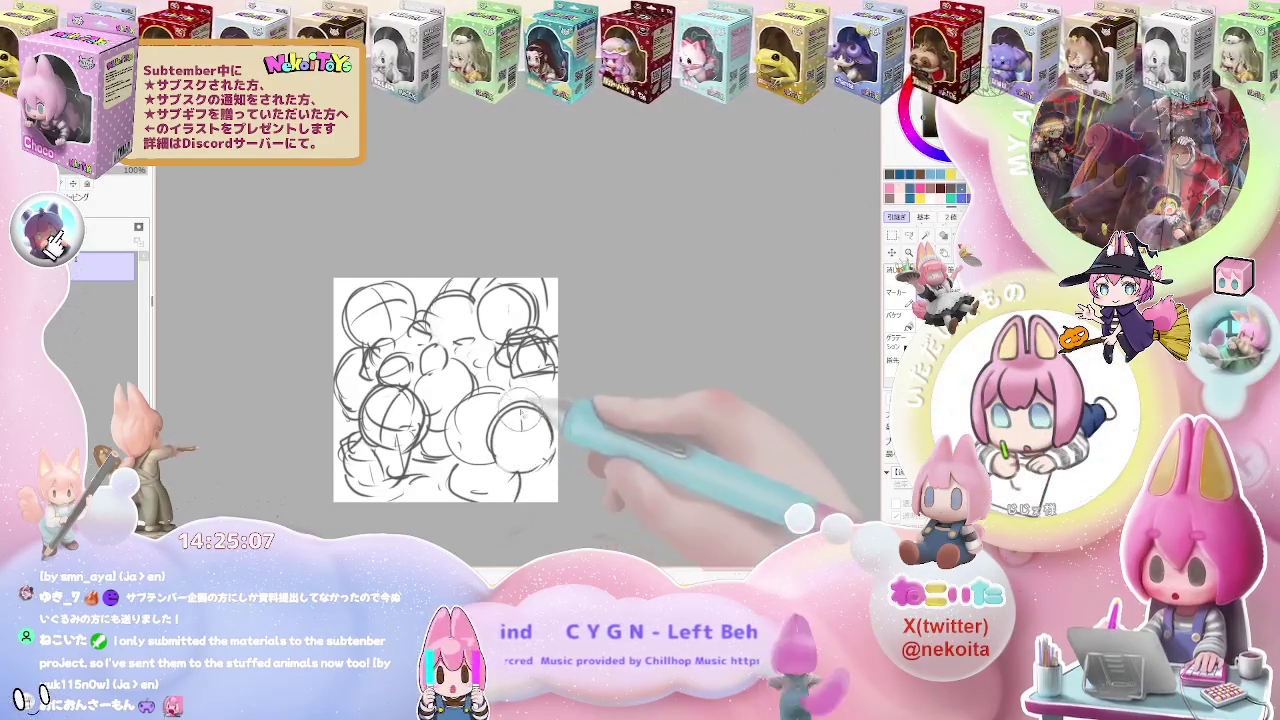
Rotate the canvas to a drawing angle, scribble loops, then return the view upright
left_click_drag(555, 400, 440, 345)
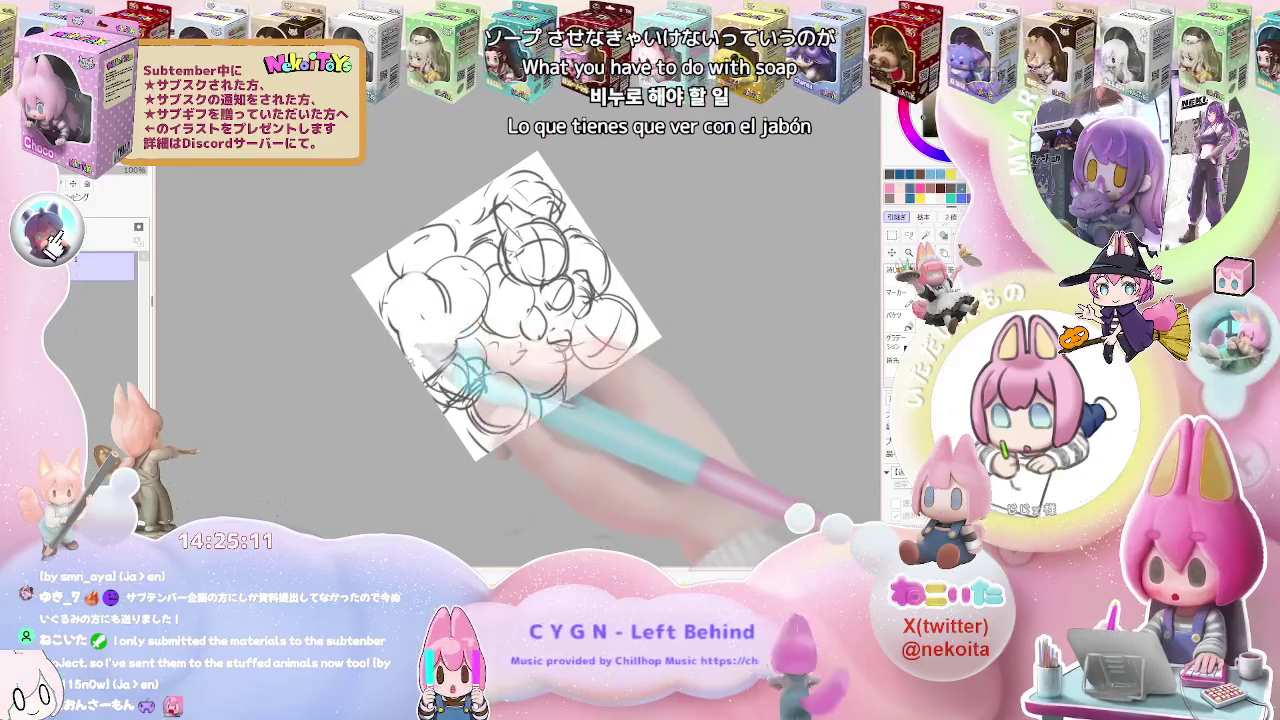
left_click_drag(425, 350, 470, 395)
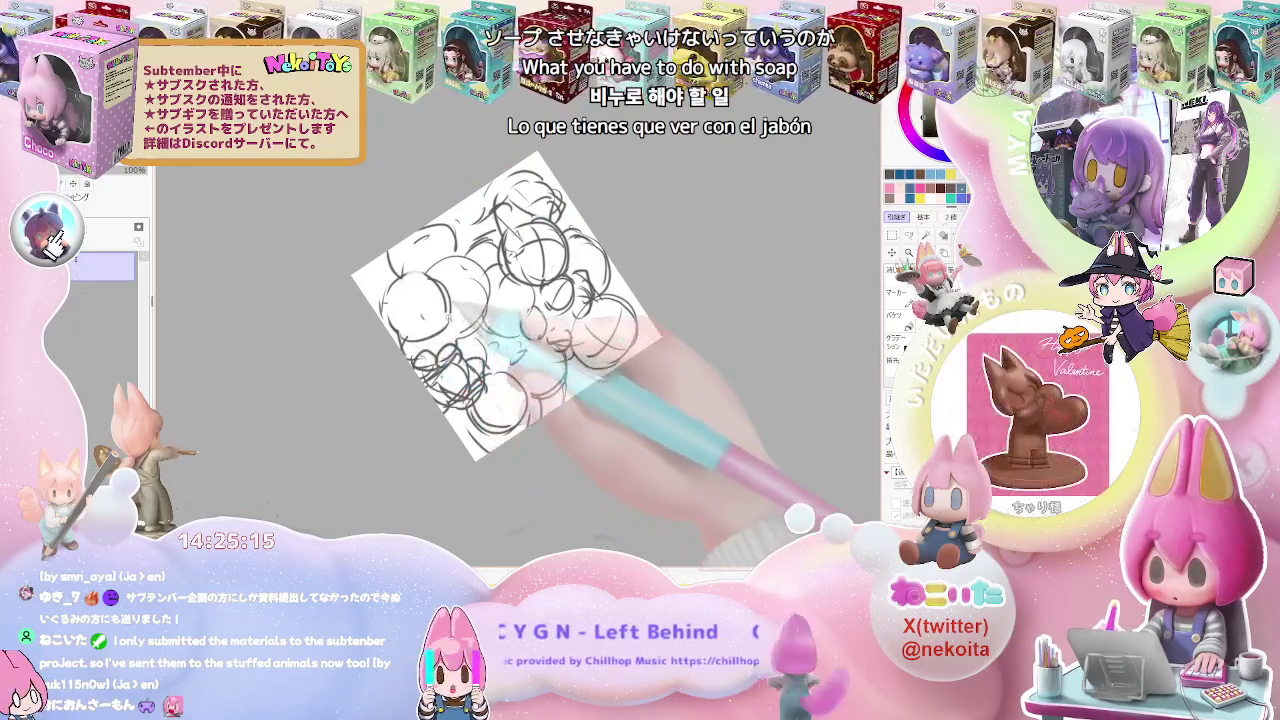
key("Delete")
key("End")
key("End")
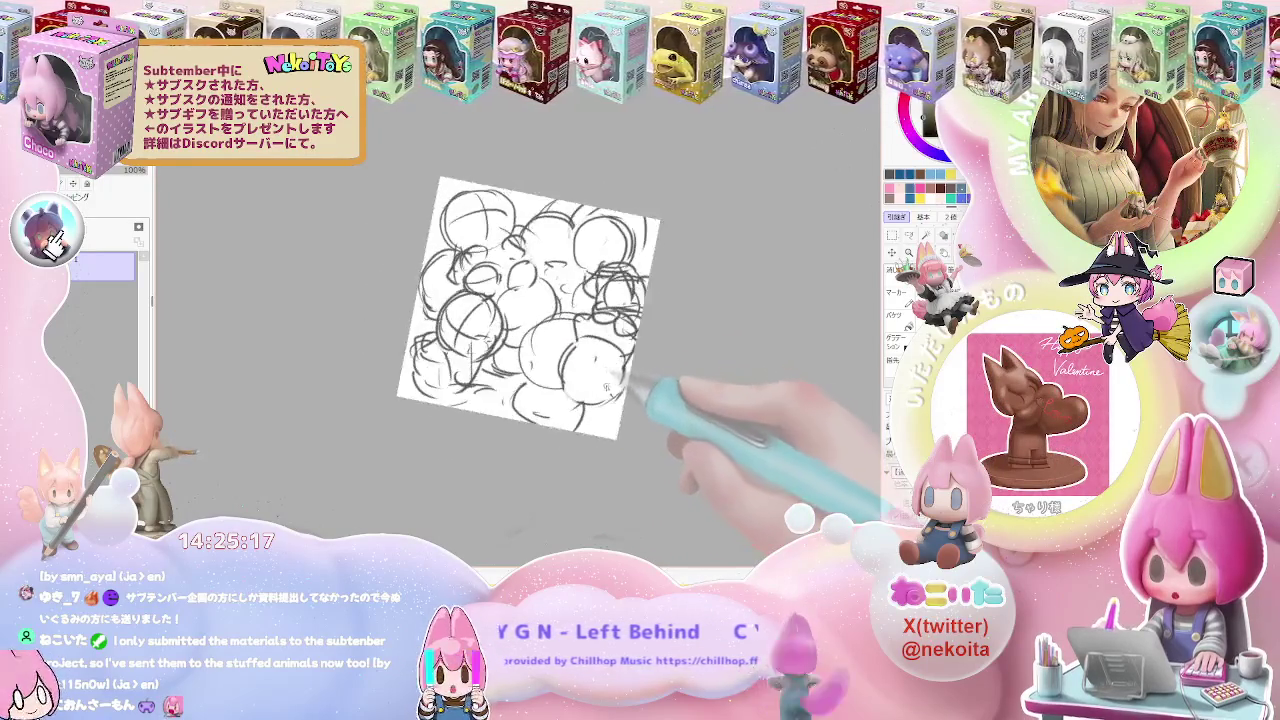
key("End")
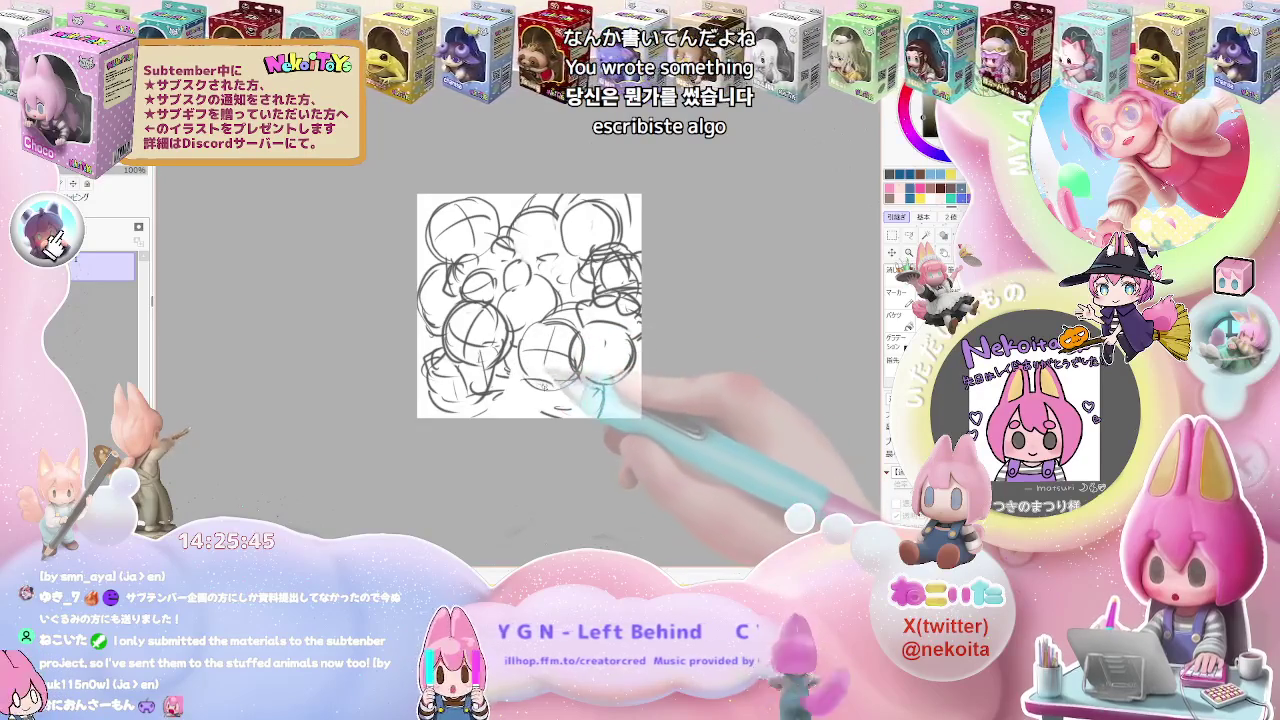
Clear all the sketch strokes, leaving a blank white canvas
scroll(590, 405, "down", 1)
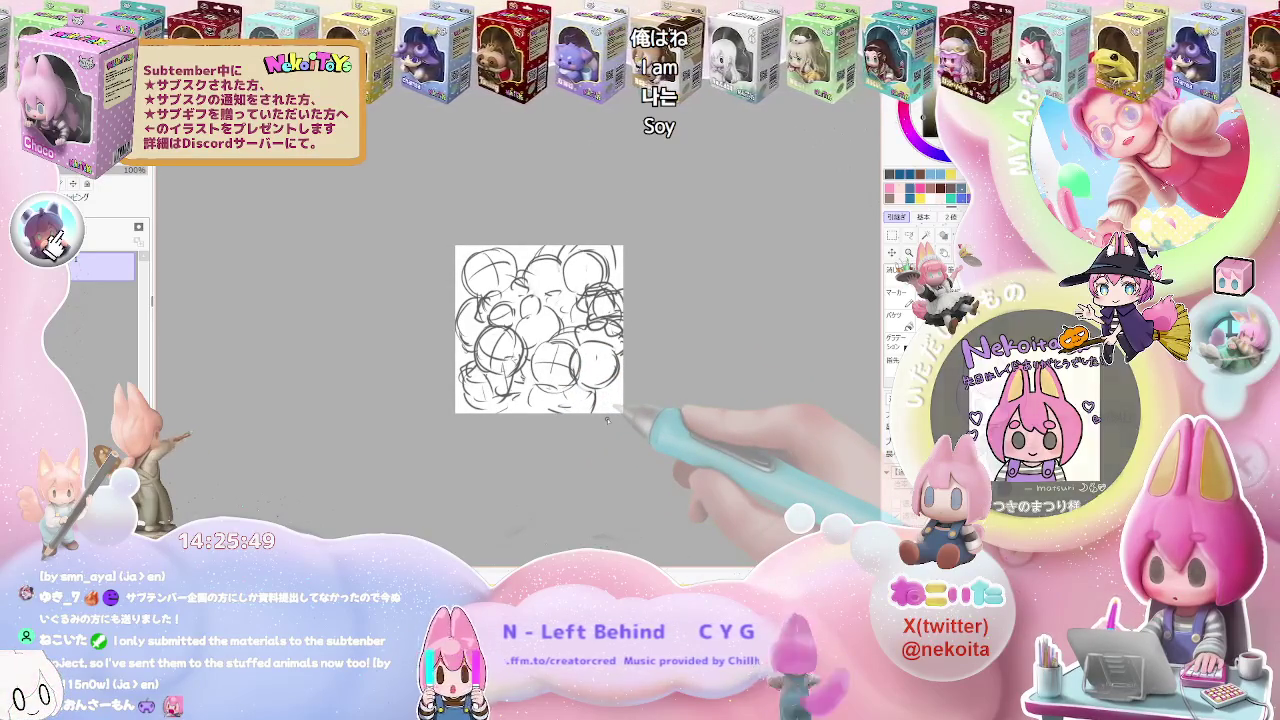
scroll(606, 420, "up", 1)
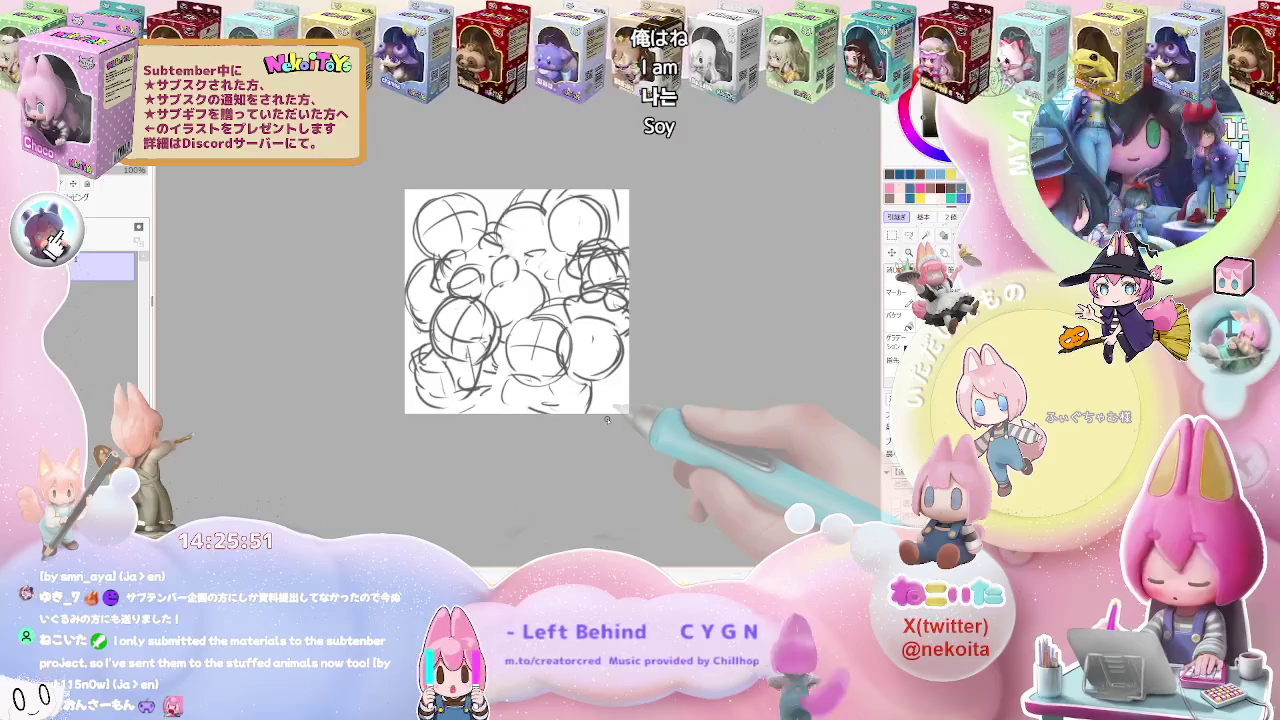
key("Delete")
scroll(606, 420, "up", 5)
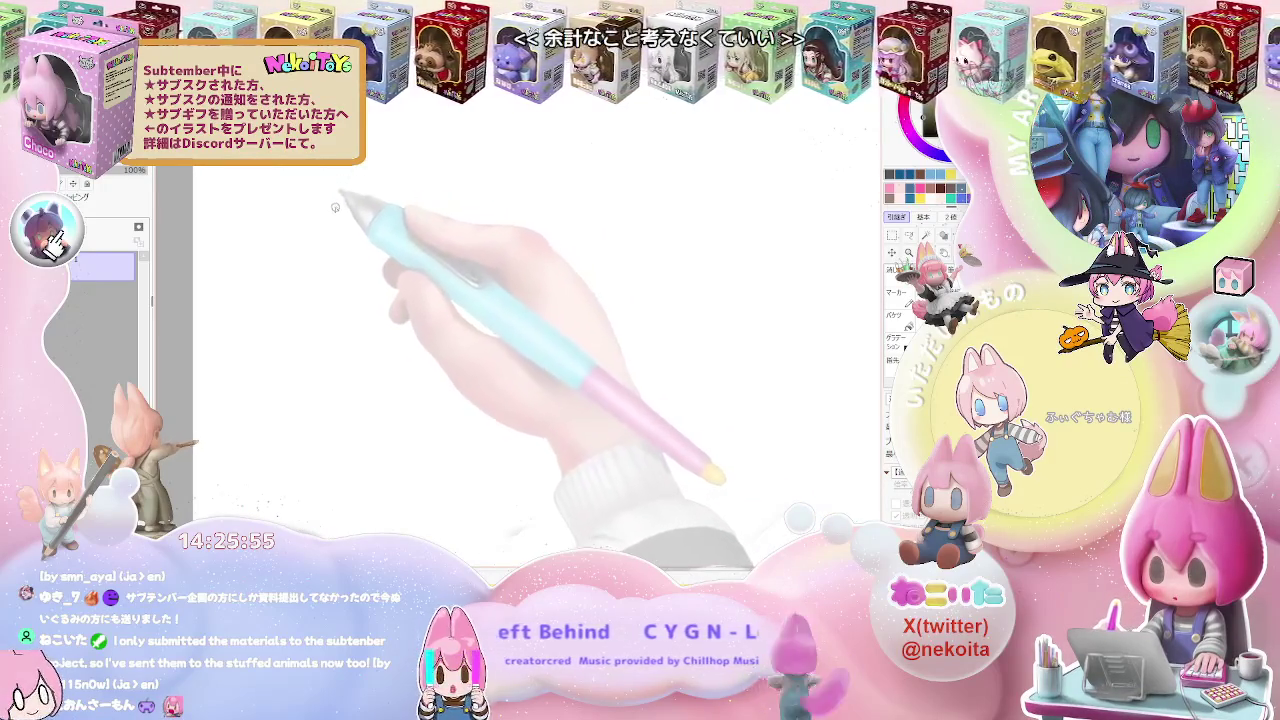
Sketch a small round head with a cat ear at the canvas's top-left corner
mouse_move(334, 205)
left_mouse_down()
mouse_move(409, 166)
mouse_move(384, 157)
left_mouse_up()
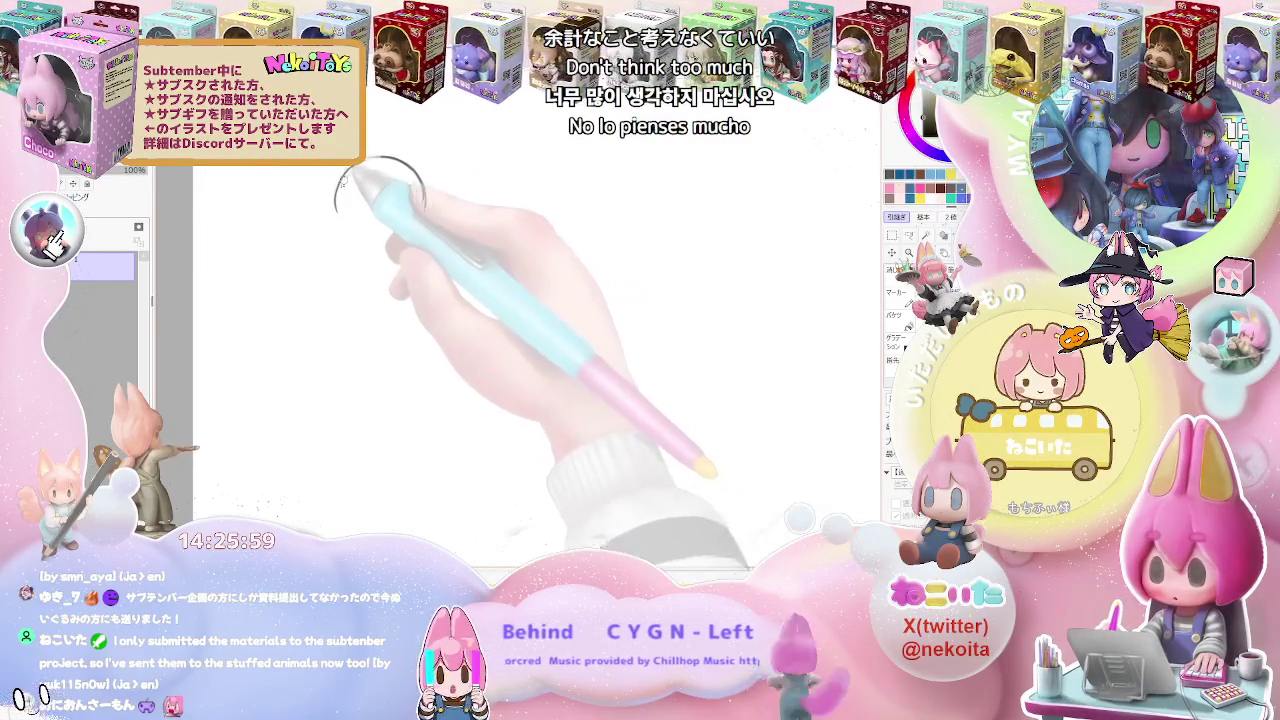
left_click_drag(341, 238, 430, 190)
key("ctrl+z")
key("e")
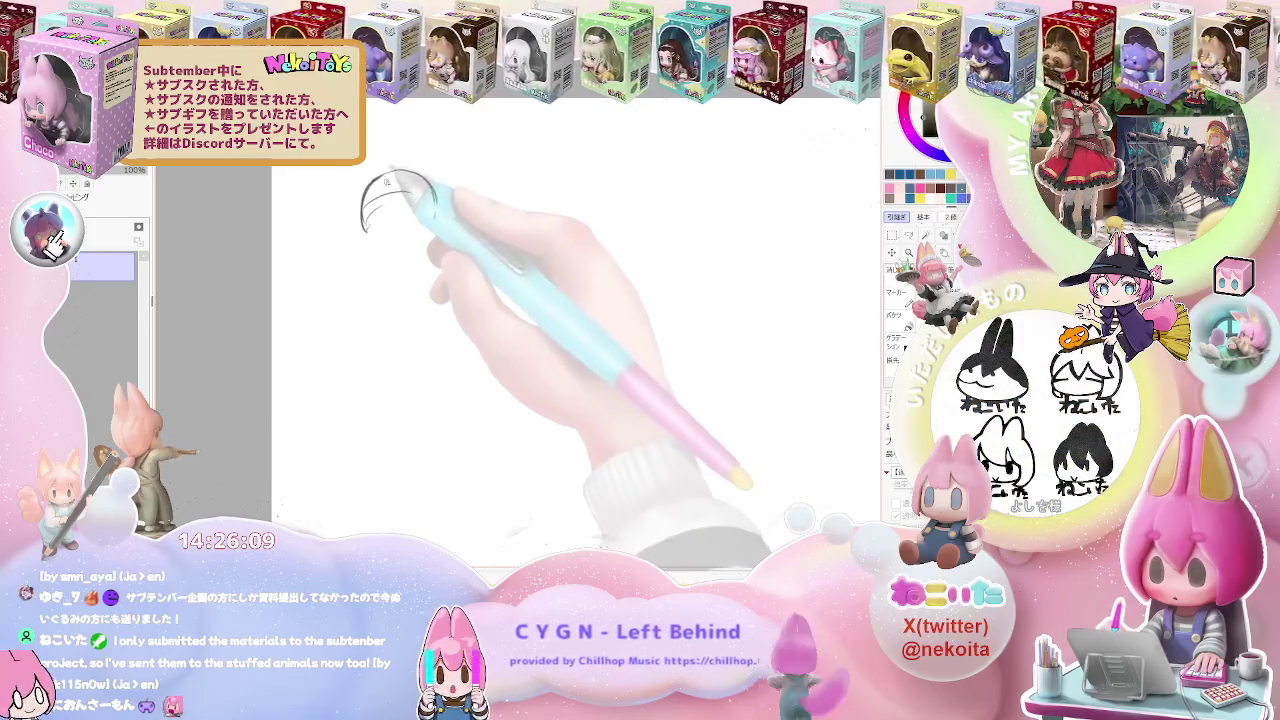
left_click_drag(345, 200, 370, 235)
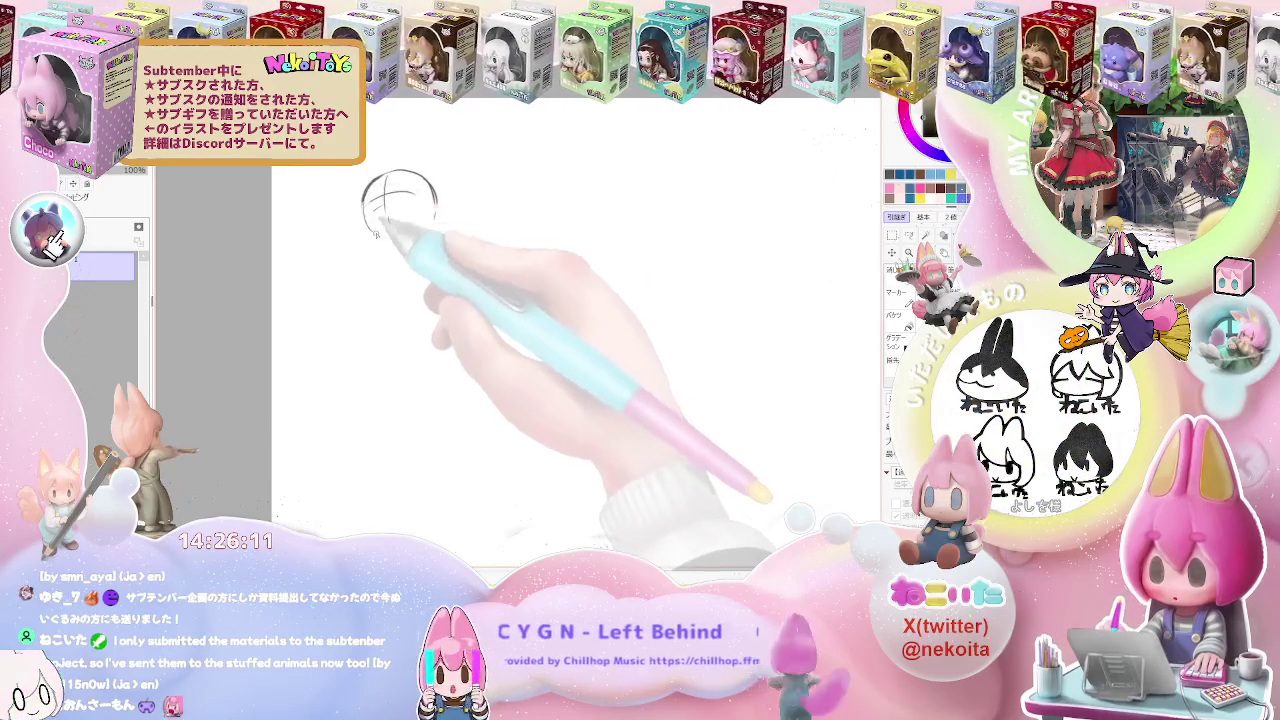
left_click_drag(372, 182, 430, 218)
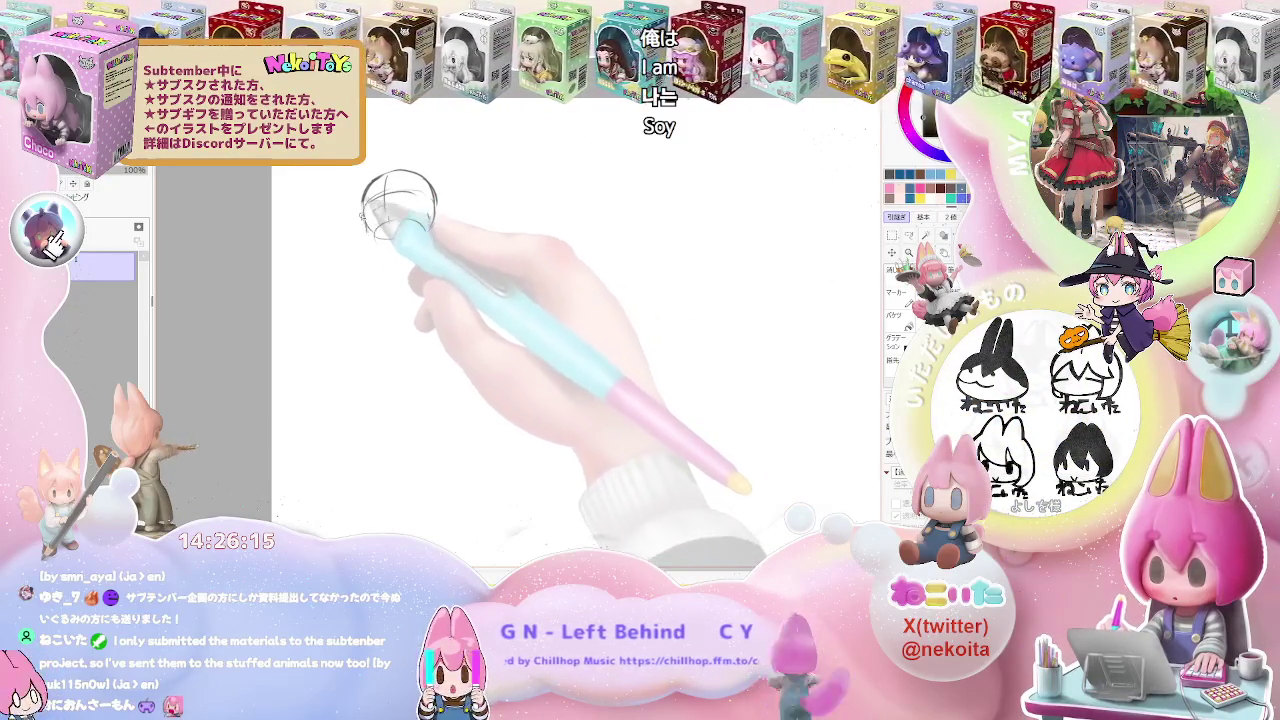
left_click_drag(364, 224, 376, 240)
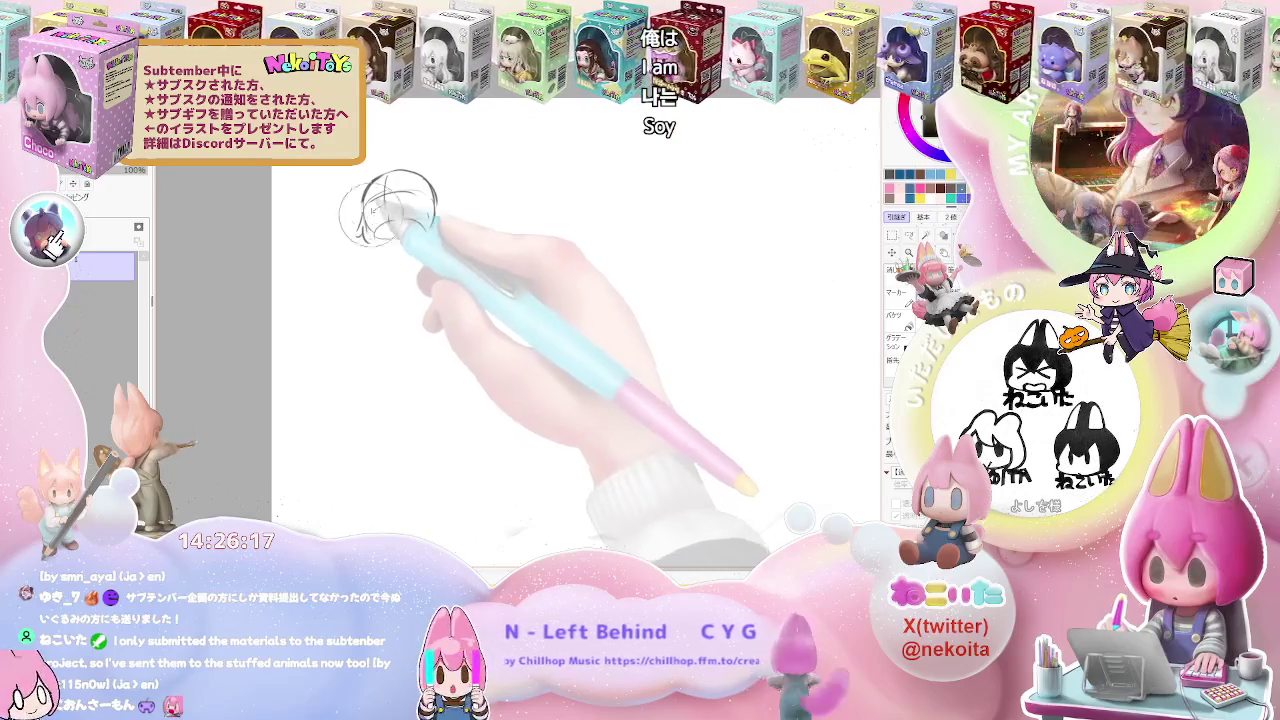
mouse_move(382, 182)
left_mouse_down()
mouse_move(363, 192)
mouse_move(446, 210)
left_mouse_up()
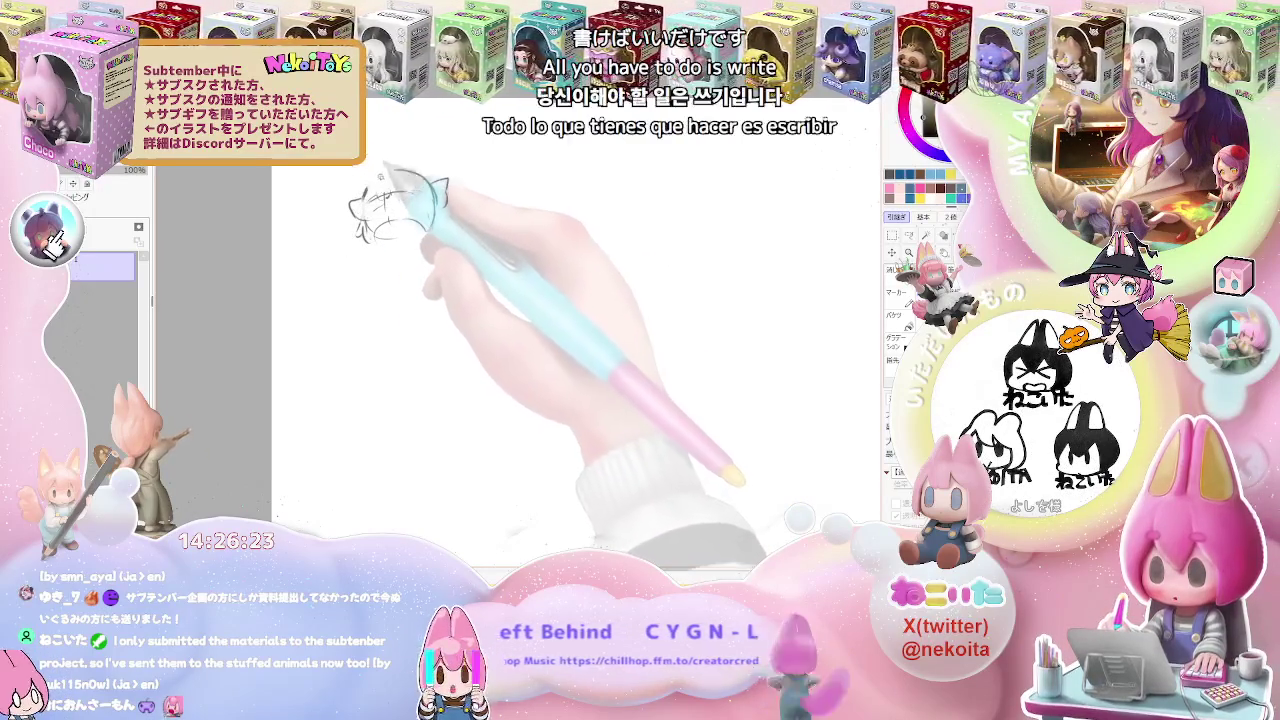
mouse_move(376, 178)
left_mouse_down()
mouse_move(396, 166)
mouse_move(372, 228)
left_mouse_up()
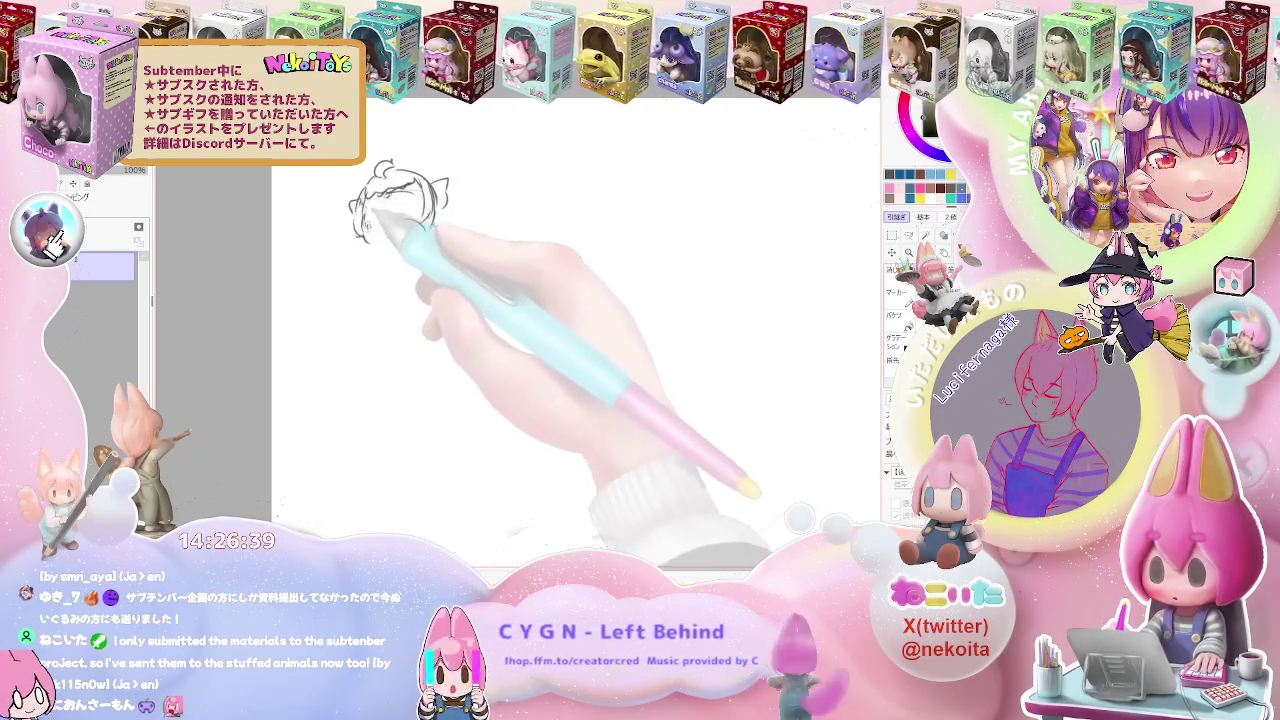
key("ctrl+minus")
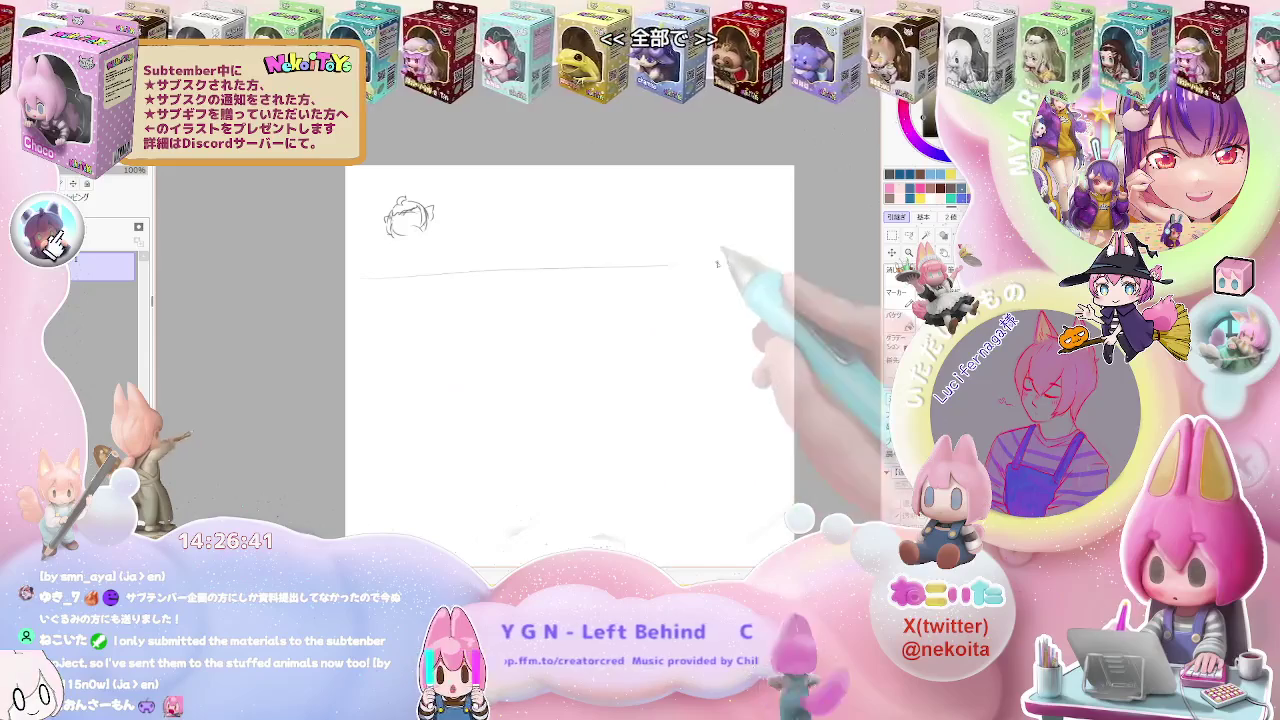
Draw a long horizontal divider and vertical column lines across the upper canvas
left_click_drag(363, 316, 768, 300)
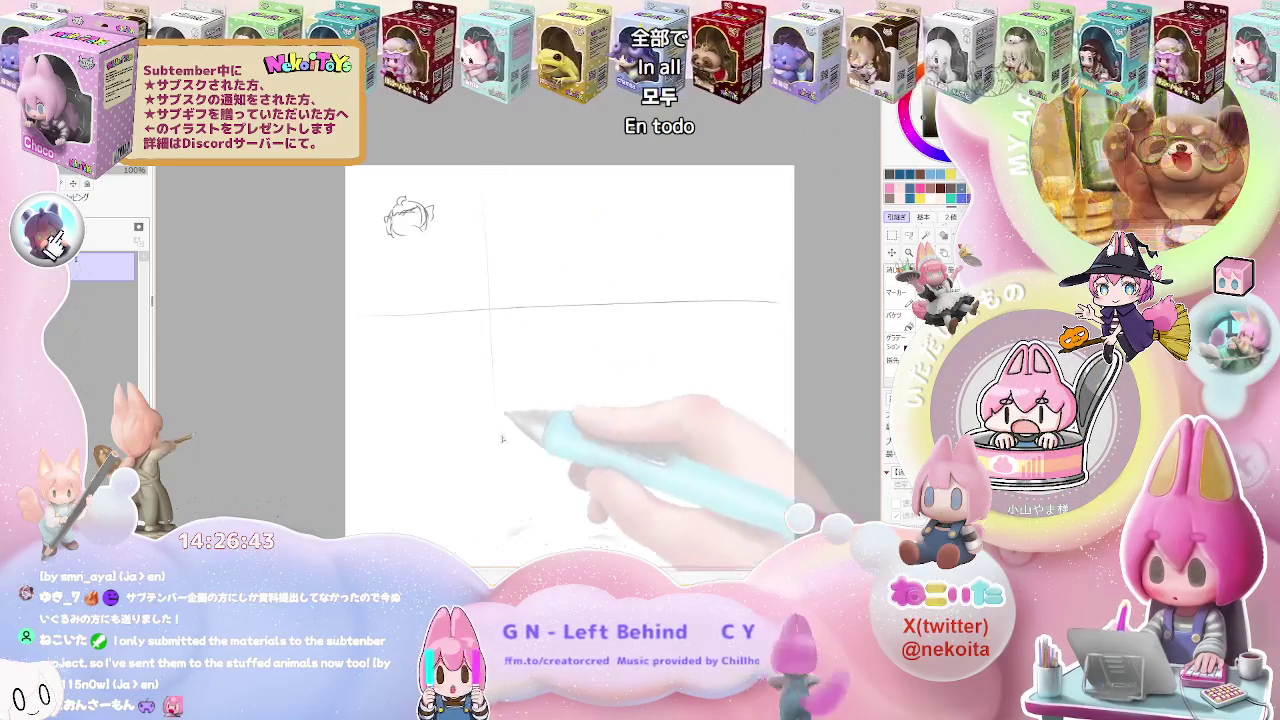
left_click_drag(465, 172, 468, 428)
left_click_drag(563, 170, 561, 378)
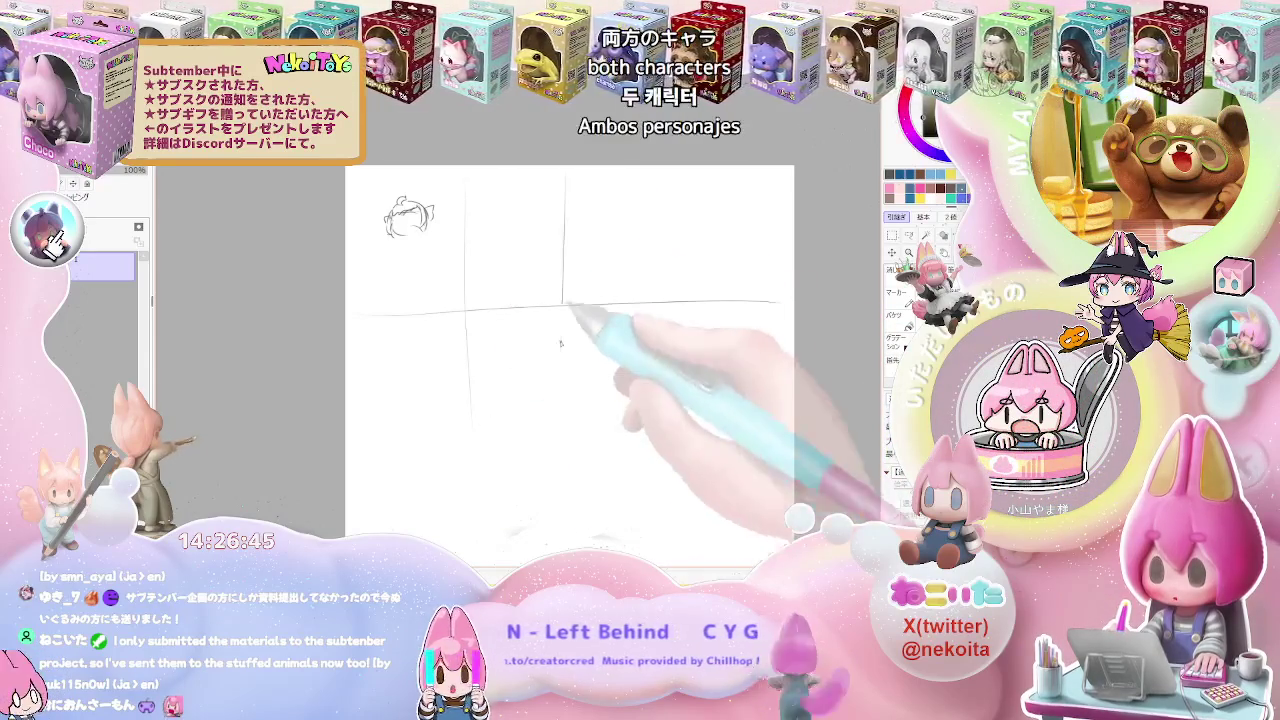
left_click_drag(659, 172, 672, 335)
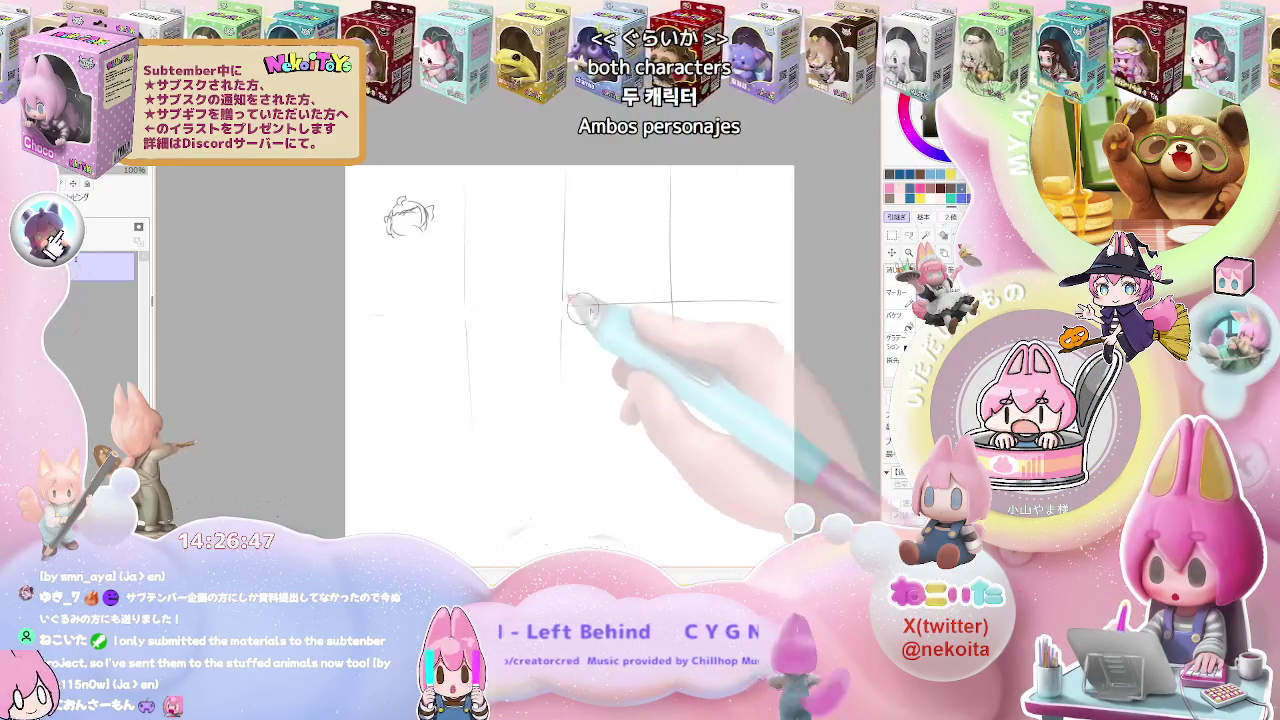
left_click_drag(355, 312, 778, 300)
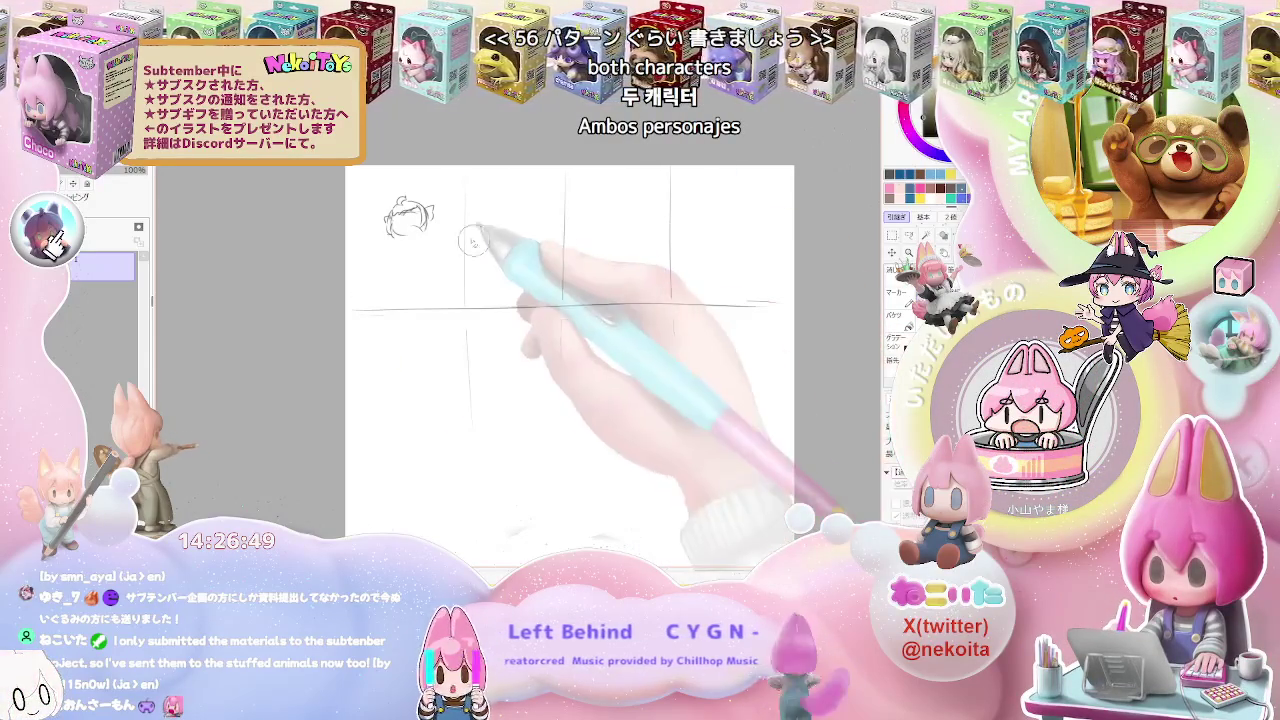
scroll(518, 216, "down", 1)
mouse_move(535, 190)
left_mouse_down()
mouse_move(533, 330)
mouse_move(549, 330)
left_mouse_up()
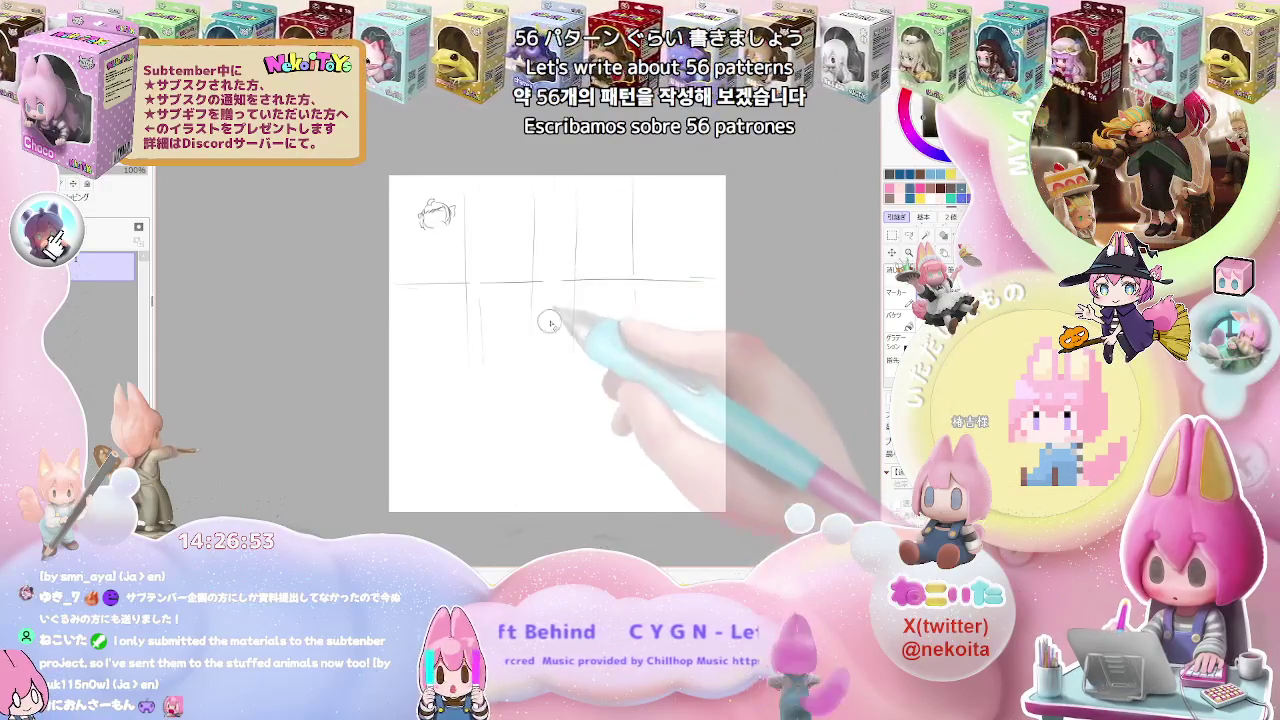
left_click_drag(549, 195, 545, 292)
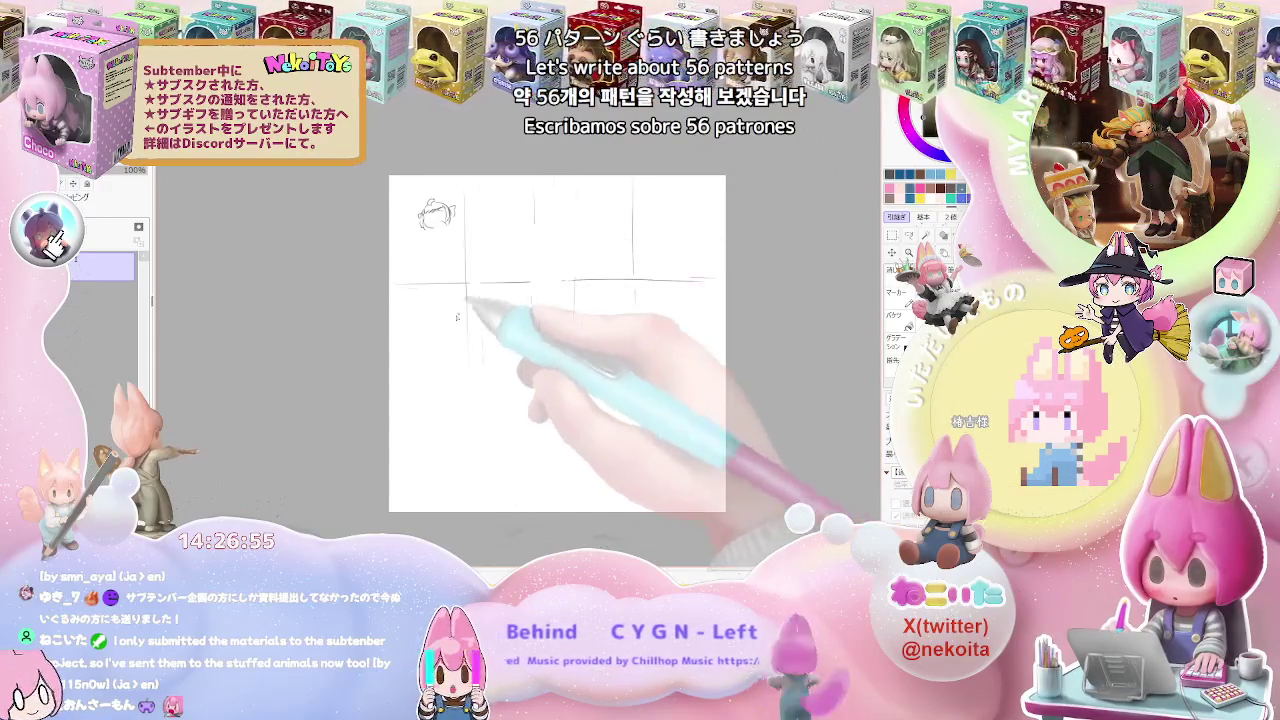
Add horizontal row lines lower down and extend the column lines down the canvas
left_click_drag(403, 266, 715, 266)
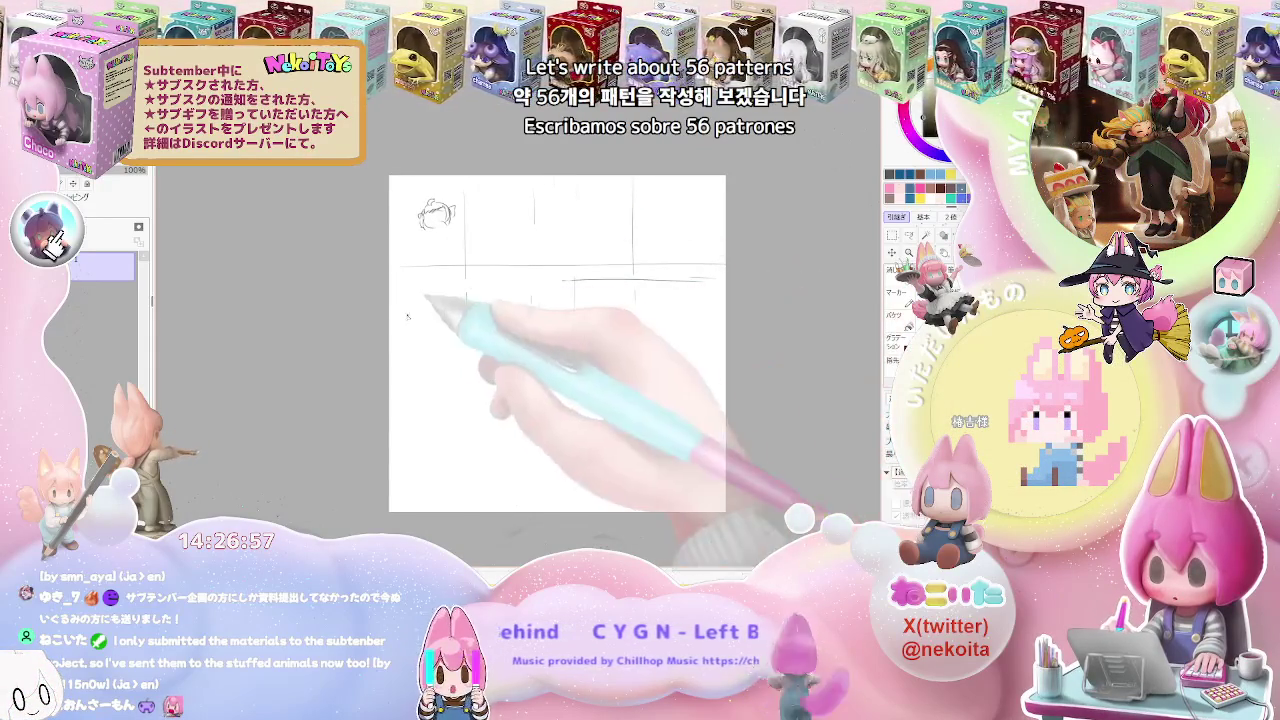
left_click_drag(710, 330, 402, 332)
left_click_drag(720, 341, 395, 350)
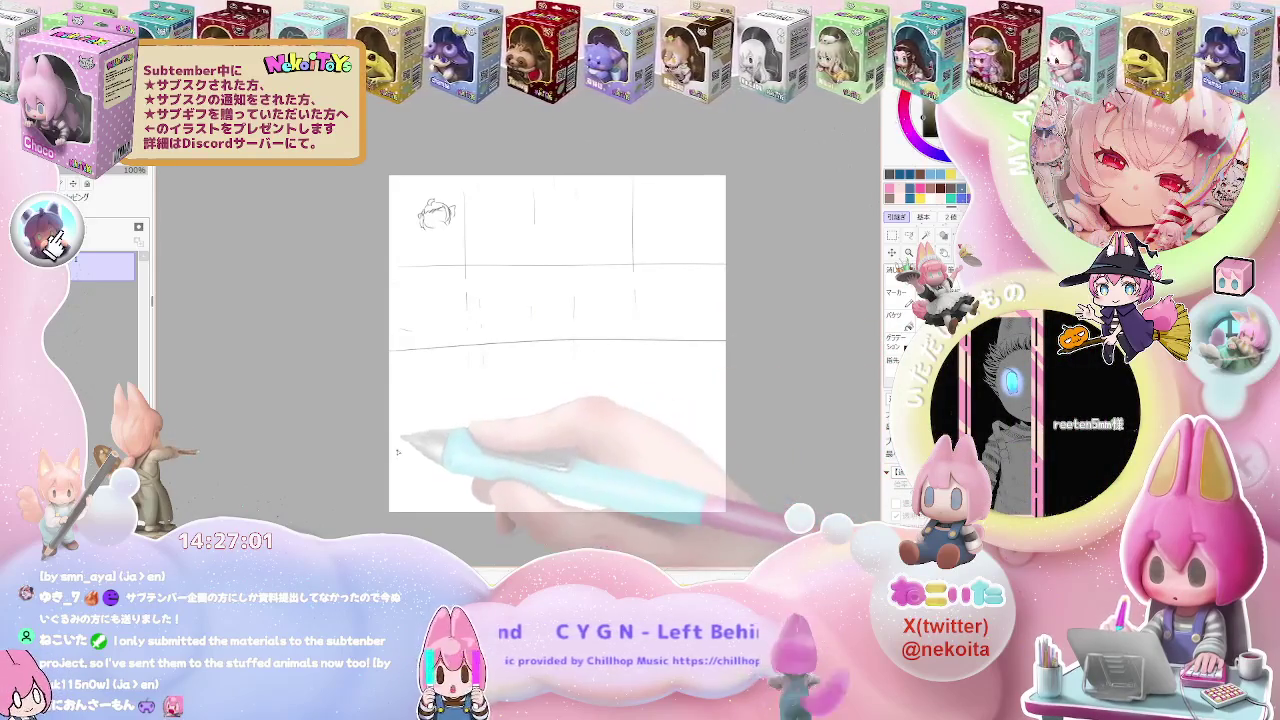
left_click_drag(720, 421, 412, 426)
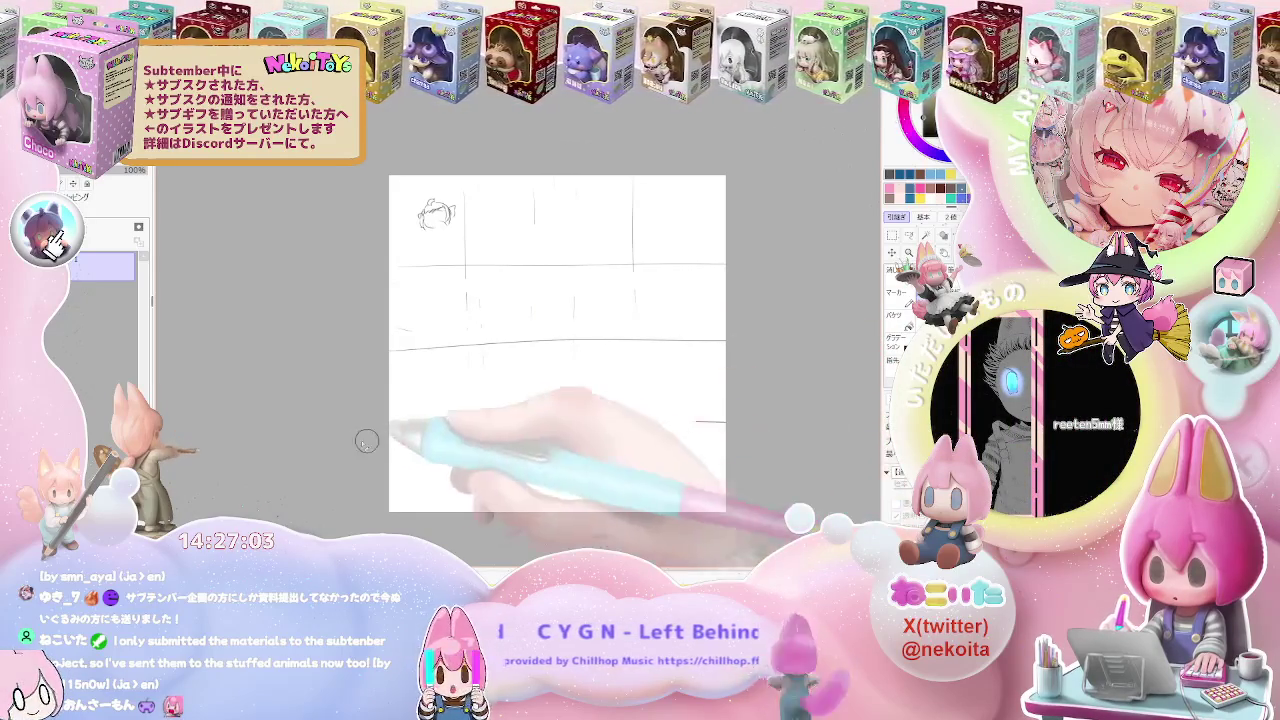
left_click_drag(467, 195, 472, 488)
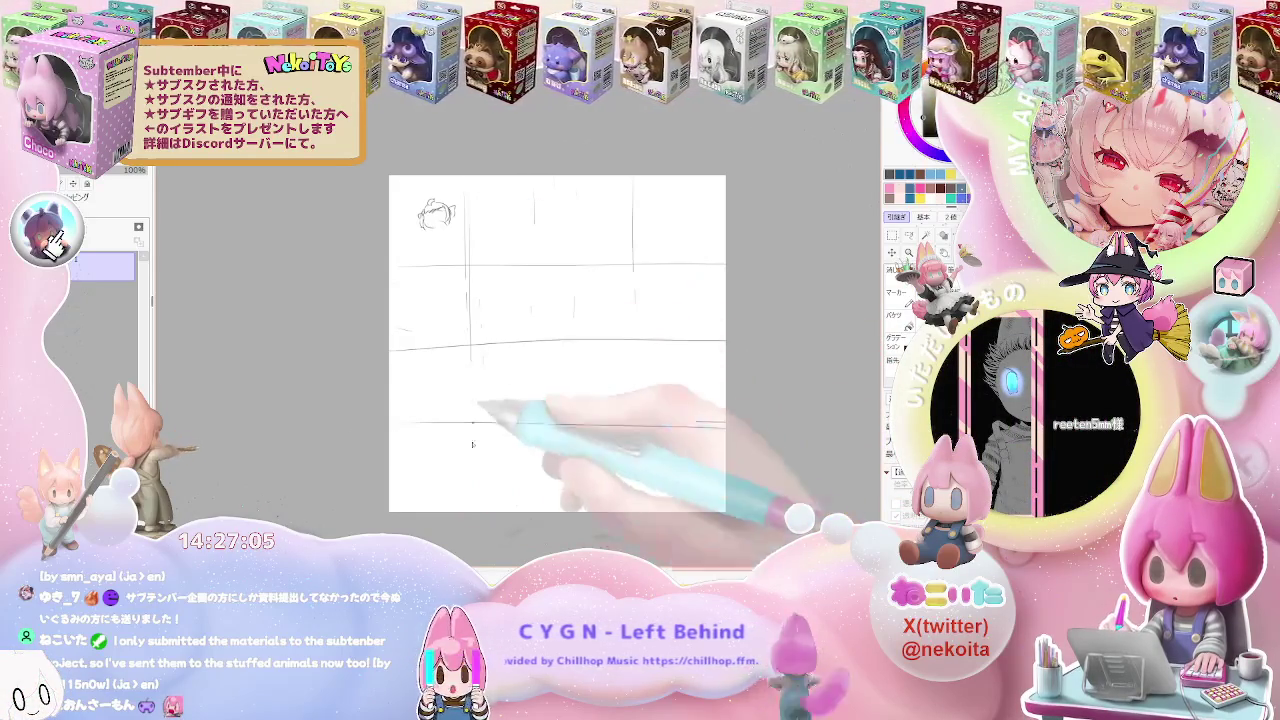
left_click_drag(553, 190, 547, 495)
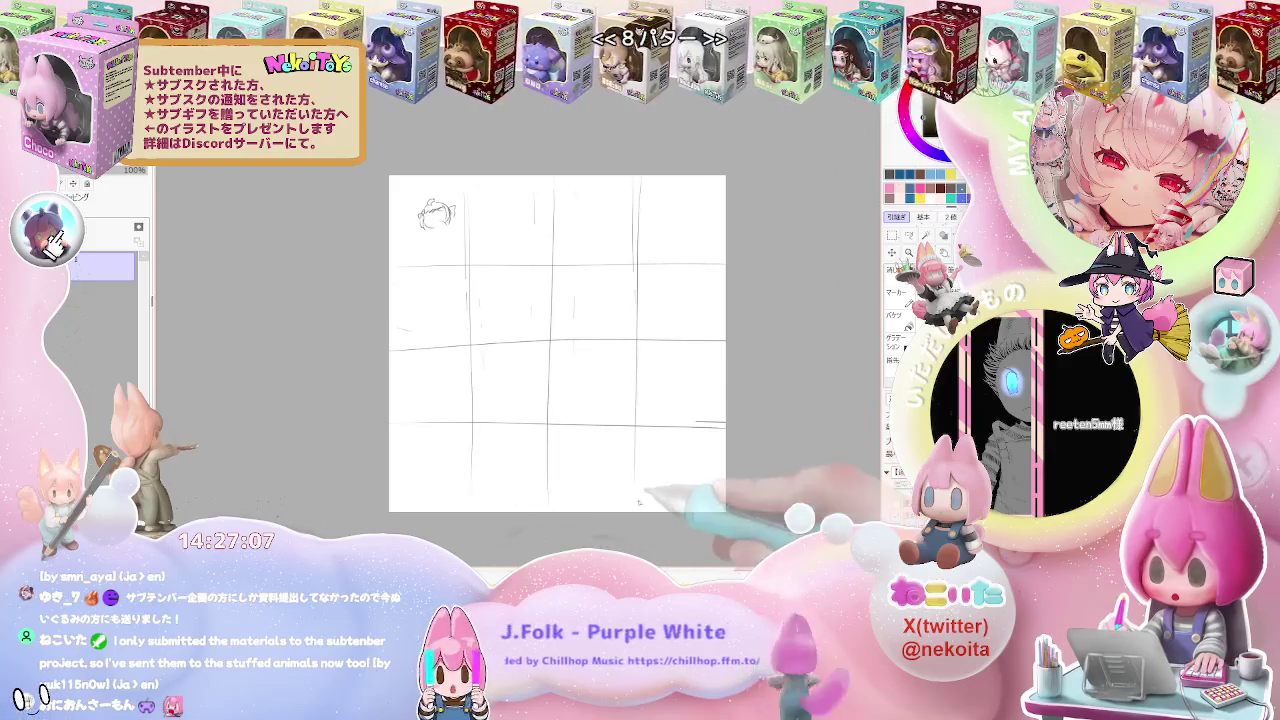
scroll(429, 214, "up", 2)
Add ear strokes to the top-left head and drop the selection
mouse_move(420, 205)
left_mouse_down()
mouse_move(452, 242)
mouse_move(440, 258)
left_mouse_up()
left_click(908, 234)
scroll(445, 262, "up", 2)
key("ctrl+d")
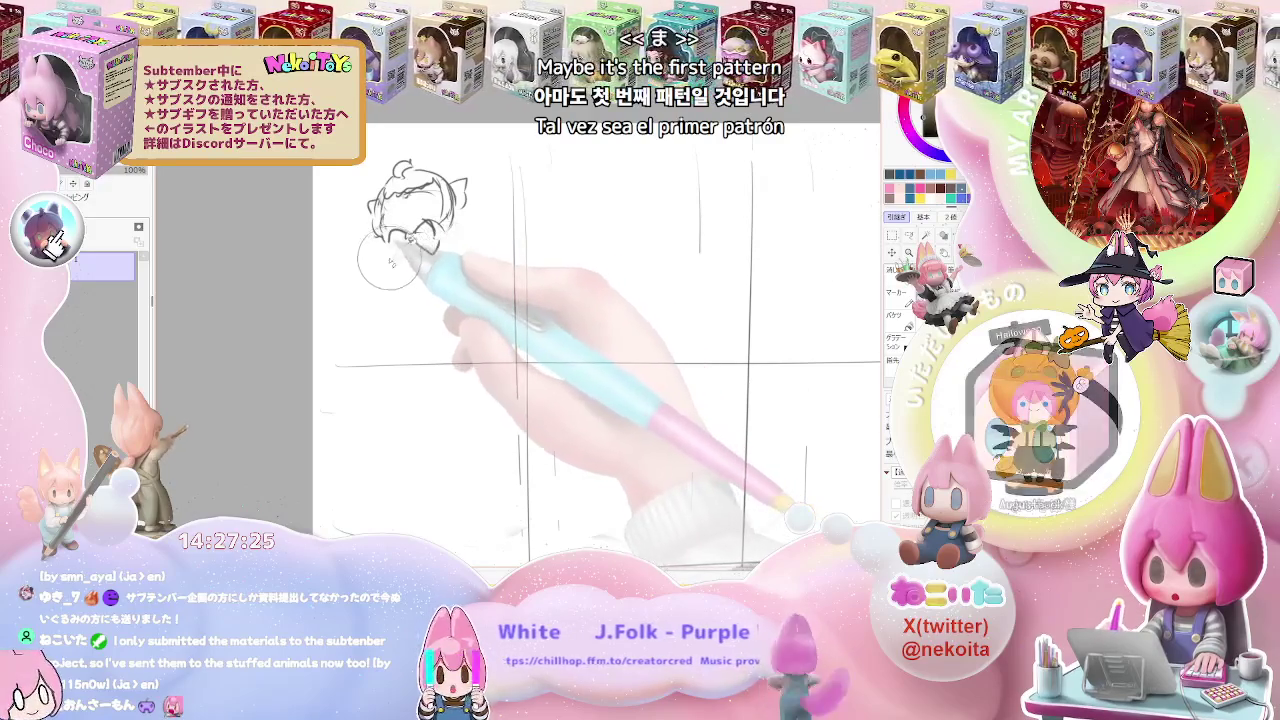
Pencil a face and a bow under the chin of the top-left head
mouse_move(410, 245)
left_mouse_down()
mouse_move(438, 250)
mouse_move(440, 222)
left_mouse_up()
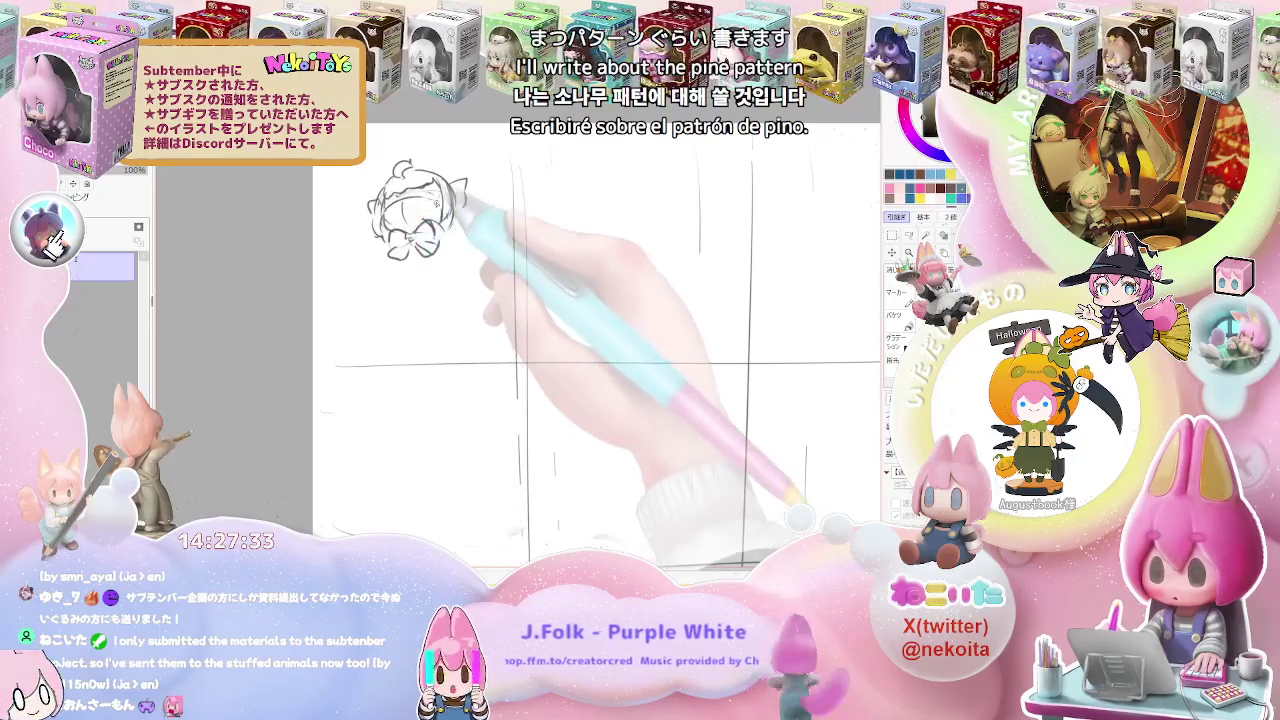
mouse_move(416, 214)
left_mouse_down()
mouse_move(440, 224)
mouse_move(377, 260)
left_mouse_up()
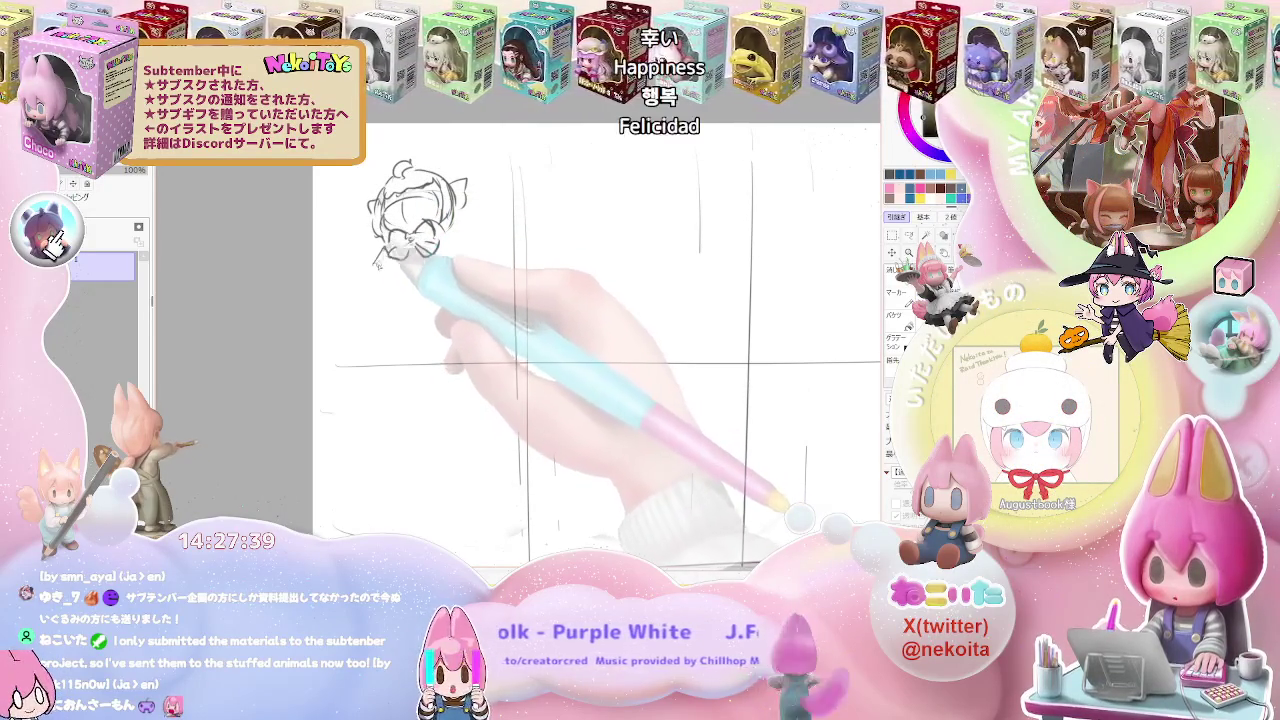
mouse_move(384, 268)
left_mouse_down()
mouse_move(456, 248)
mouse_move(405, 232)
left_mouse_up()
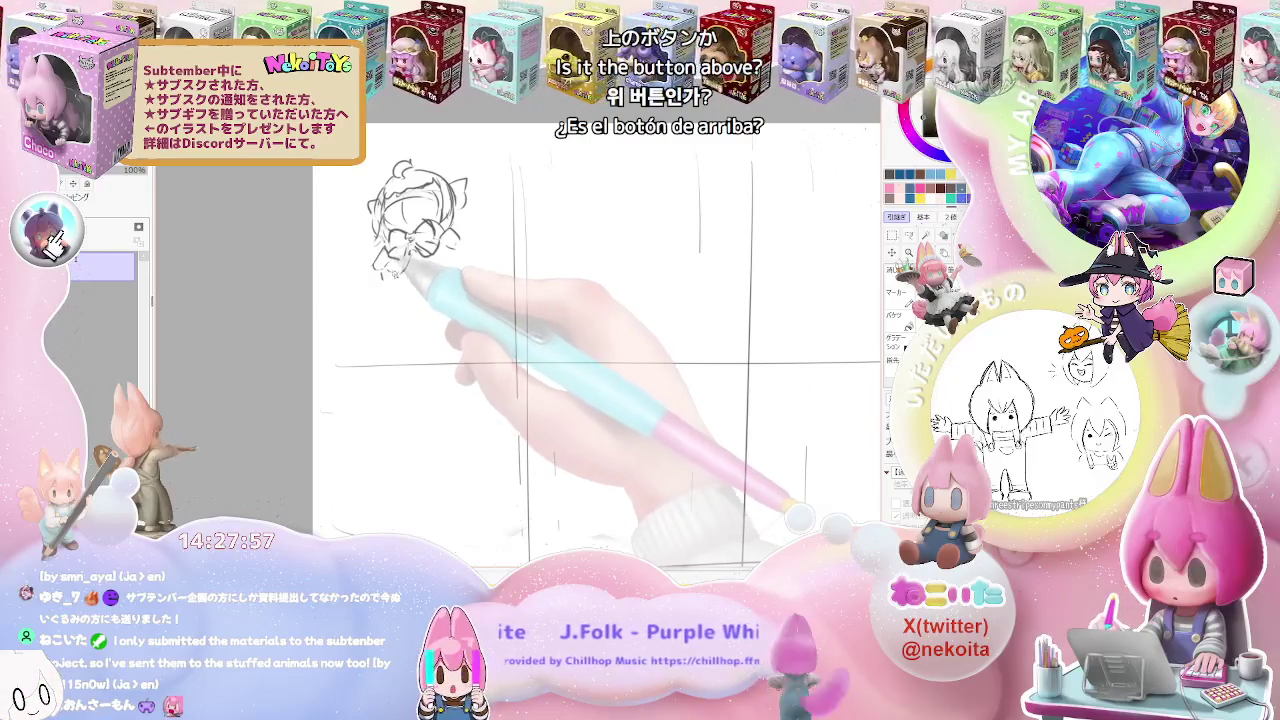
key("ctrl+minus")
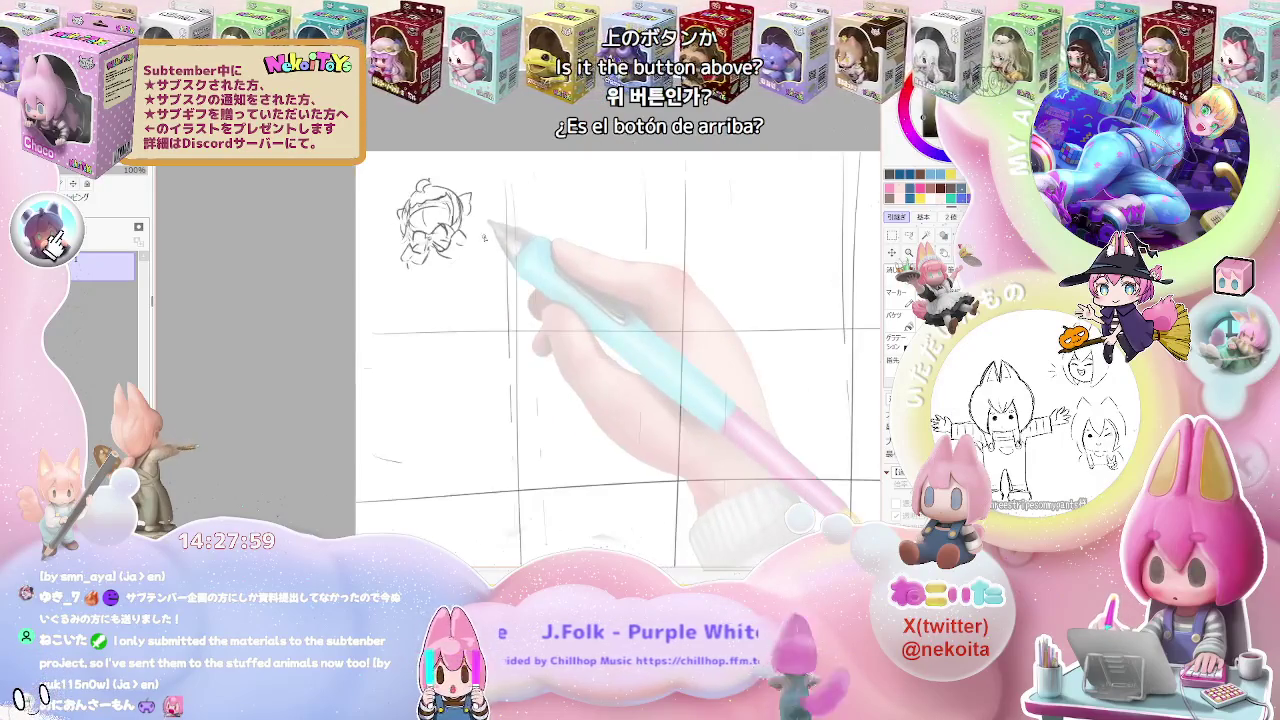
key("ctrl+minus")
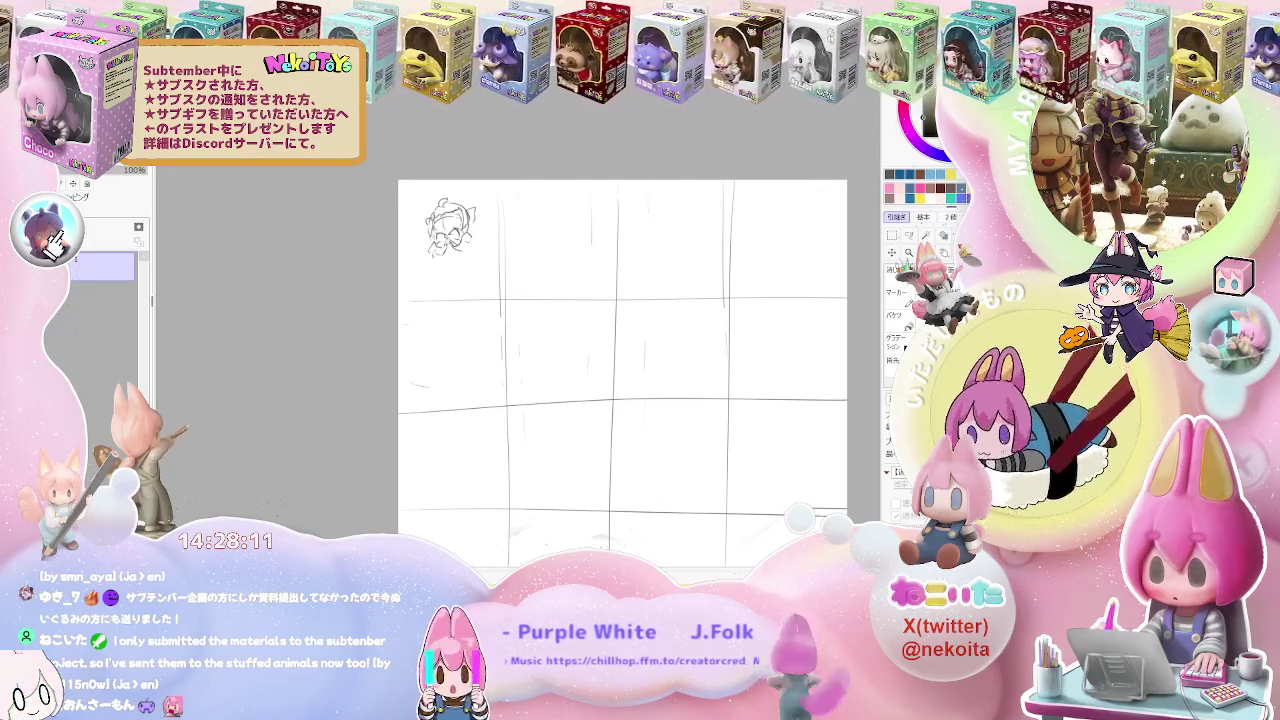
Add rough pencil strokes to the chibi head sketch and a circle beside it
mouse_move(440, 215)
left_mouse_down()
mouse_move(462, 240)
mouse_move(412, 252)
left_mouse_up()
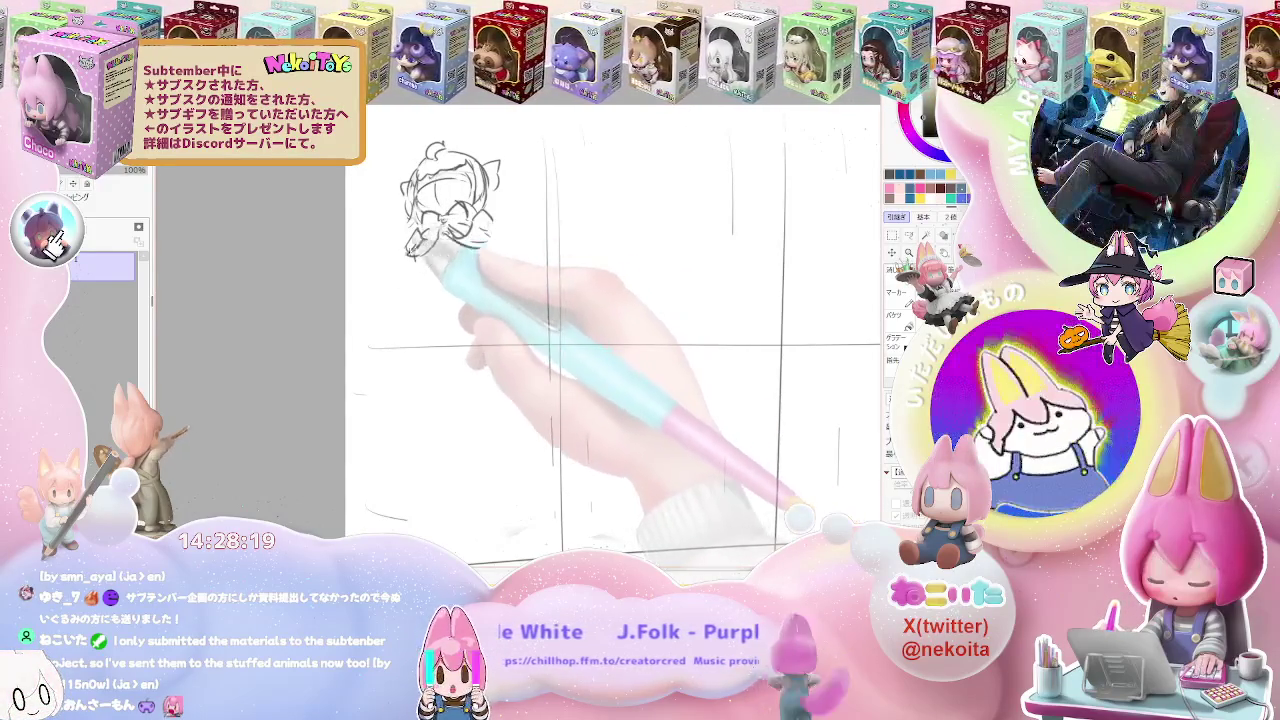
left_click_drag(412, 252, 495, 225)
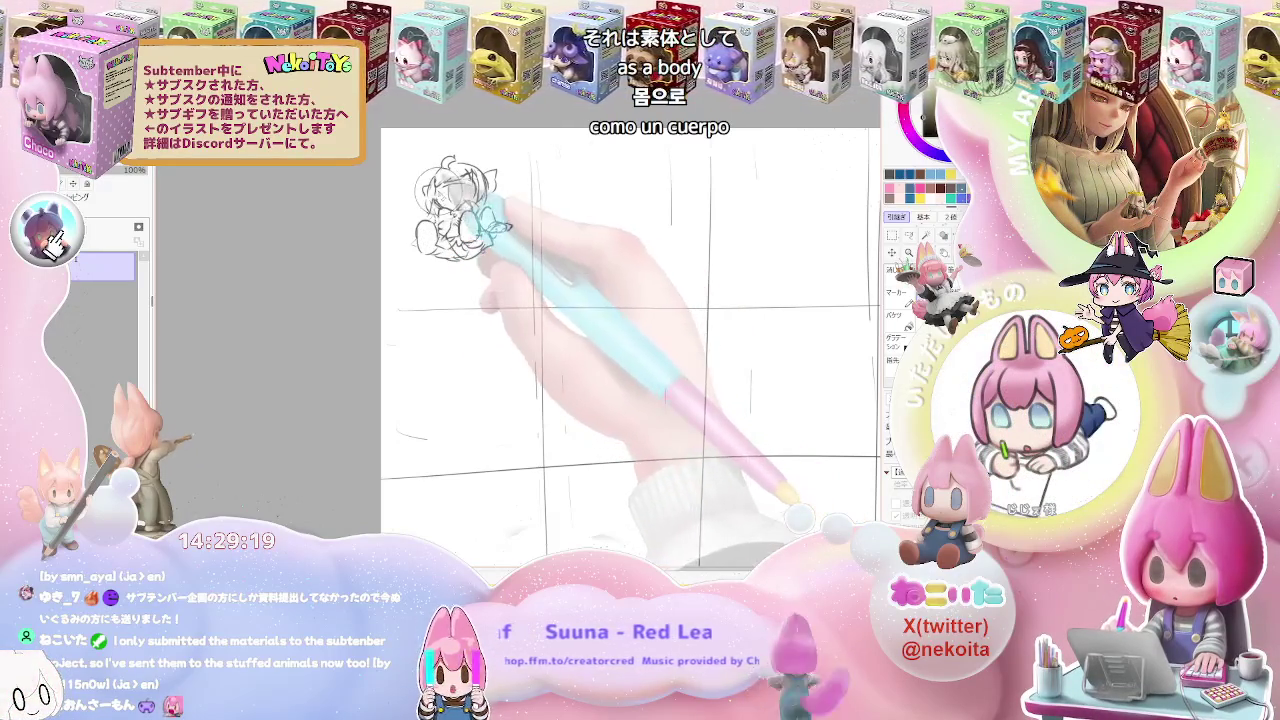
mouse_move(440, 168)
left_mouse_down()
mouse_move(418, 228)
mouse_move(460, 178)
left_mouse_up()
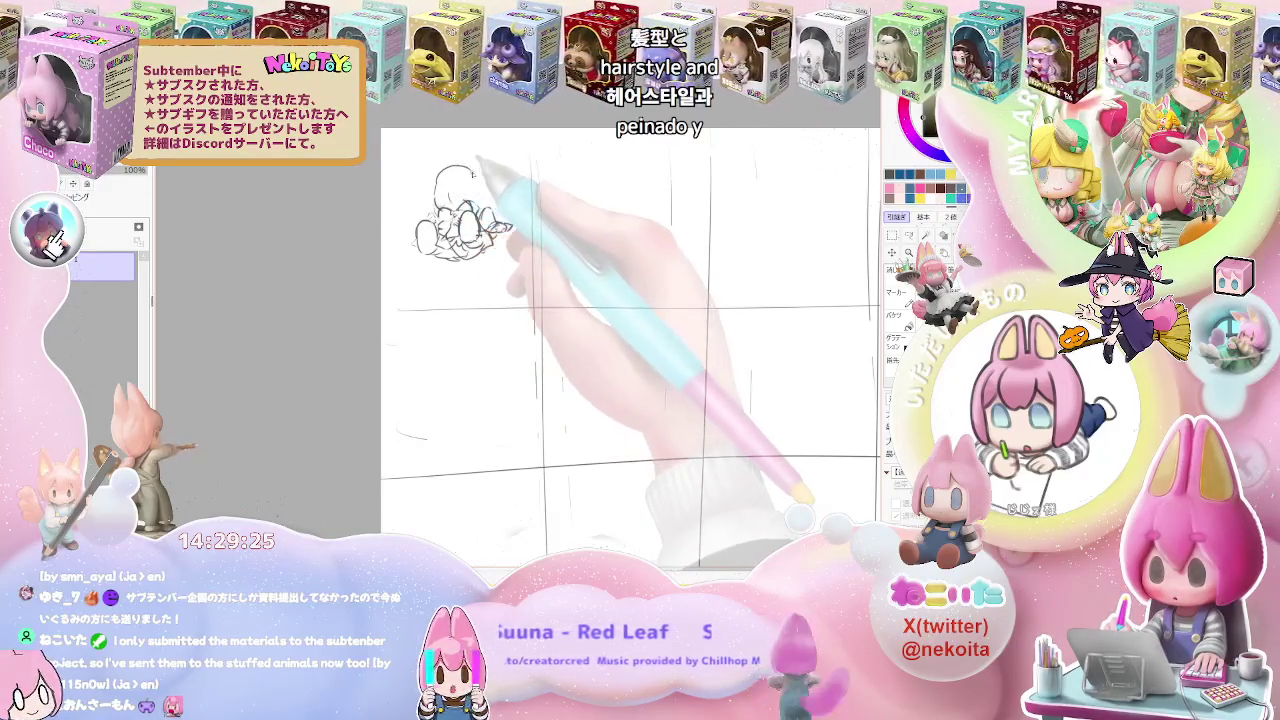
mouse_move(440, 186)
left_mouse_down()
mouse_move(482, 190)
mouse_move(426, 200)
left_mouse_up()
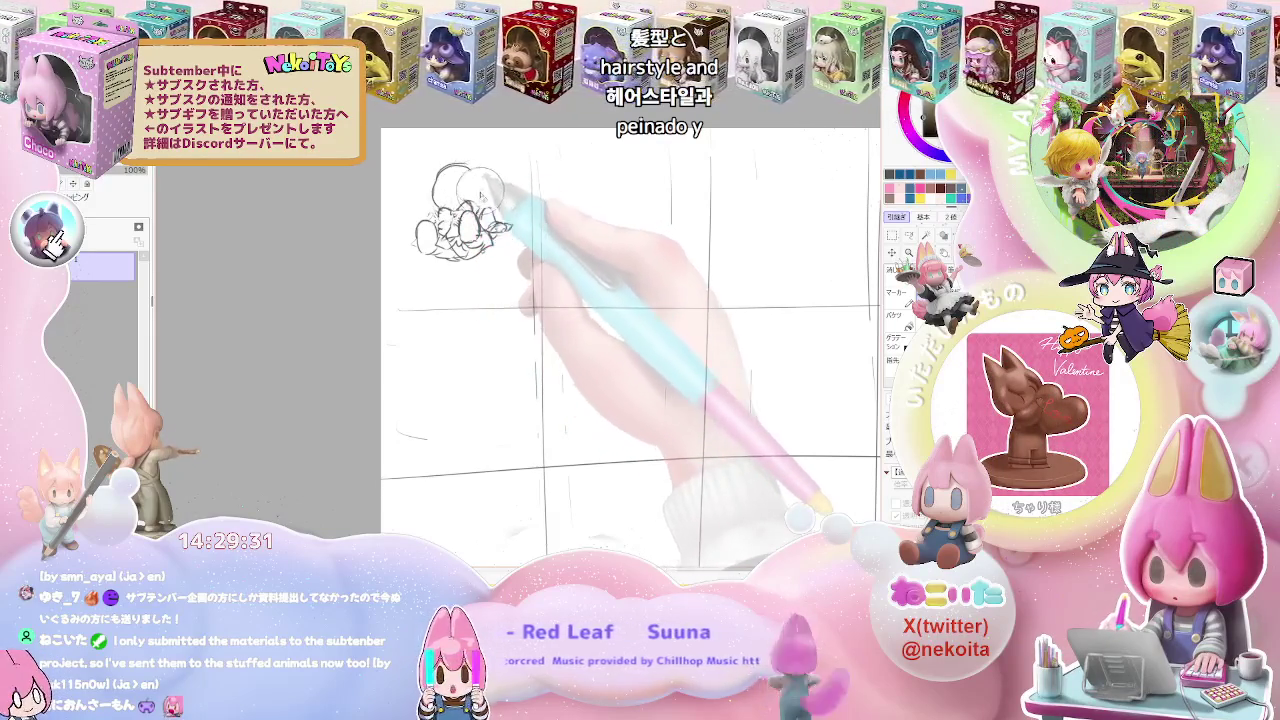
Darken the lines across the chibi's face and add marks to its lower face
scroll(470, 220, "up", 1)
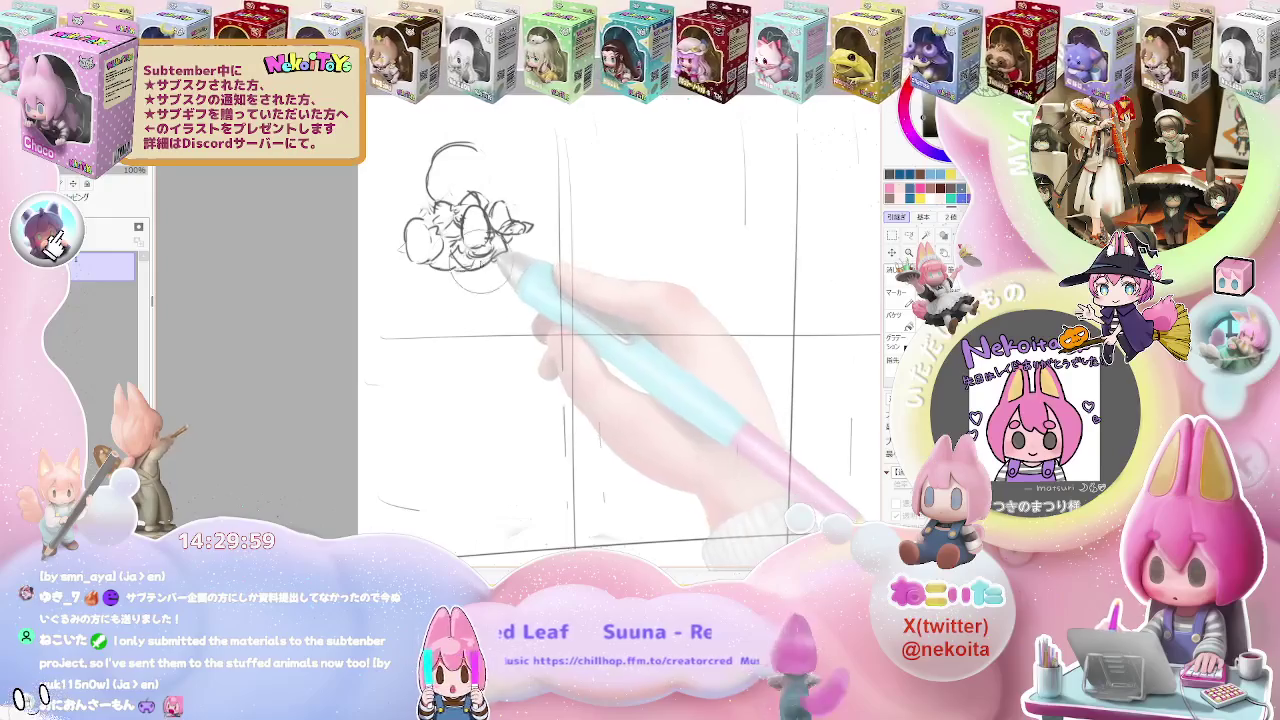
left_click_drag(430, 250, 495, 255)
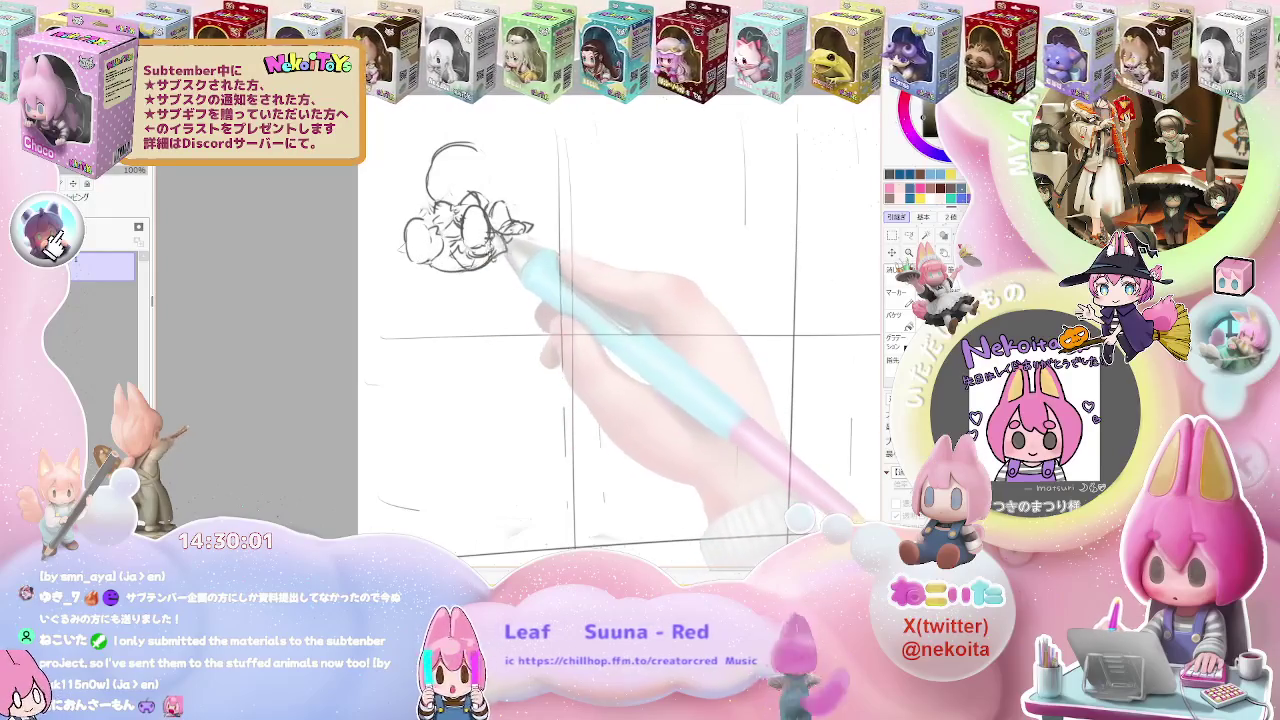
left_click_drag(428, 222, 460, 257)
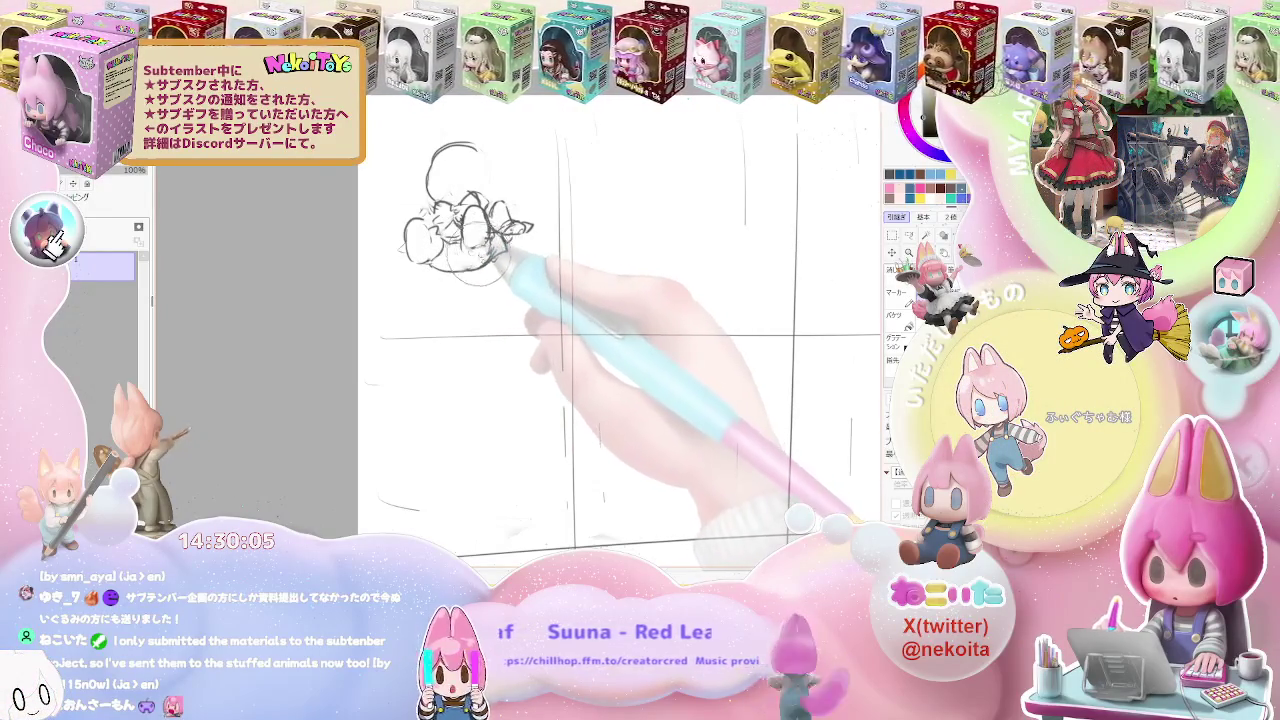
left_click_drag(428, 215, 440, 245)
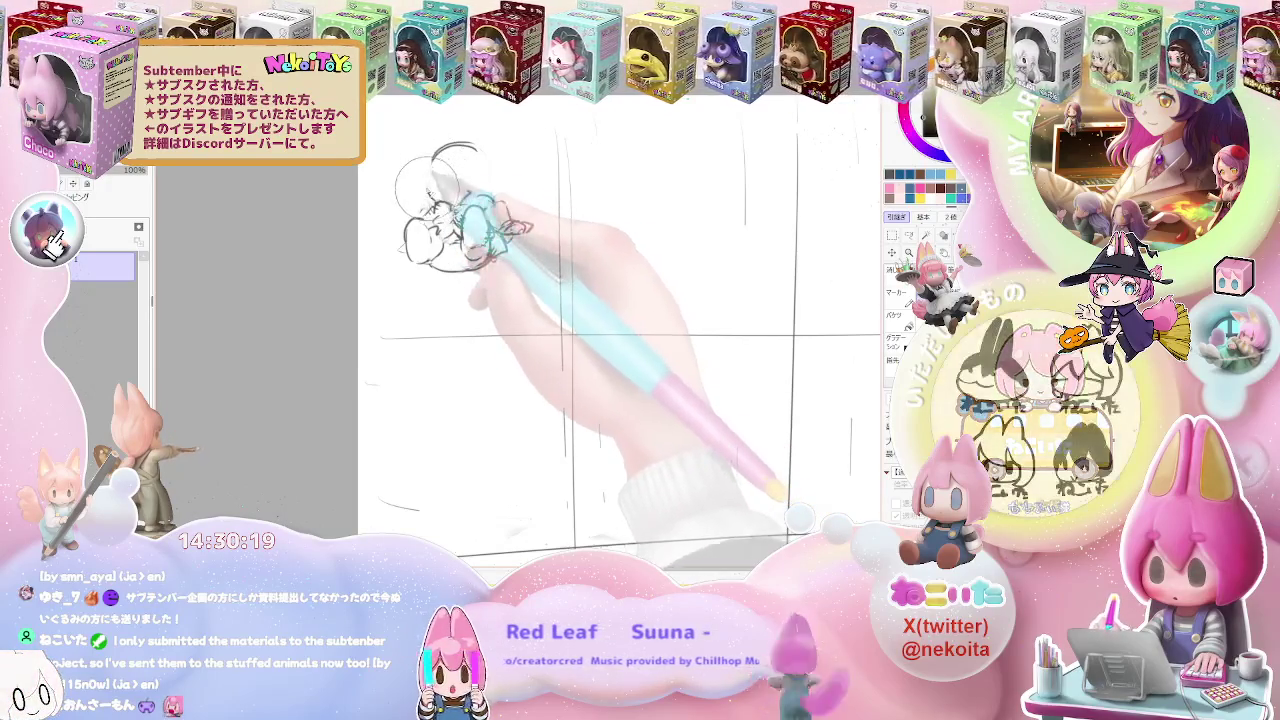
Redraw the sides of the head circle, leaving a single cleaner circle
left_click_drag(432, 150, 428, 195)
mouse_move(476, 152)
left_mouse_down()
mouse_move(488, 175)
mouse_move(570, 210)
left_mouse_up()
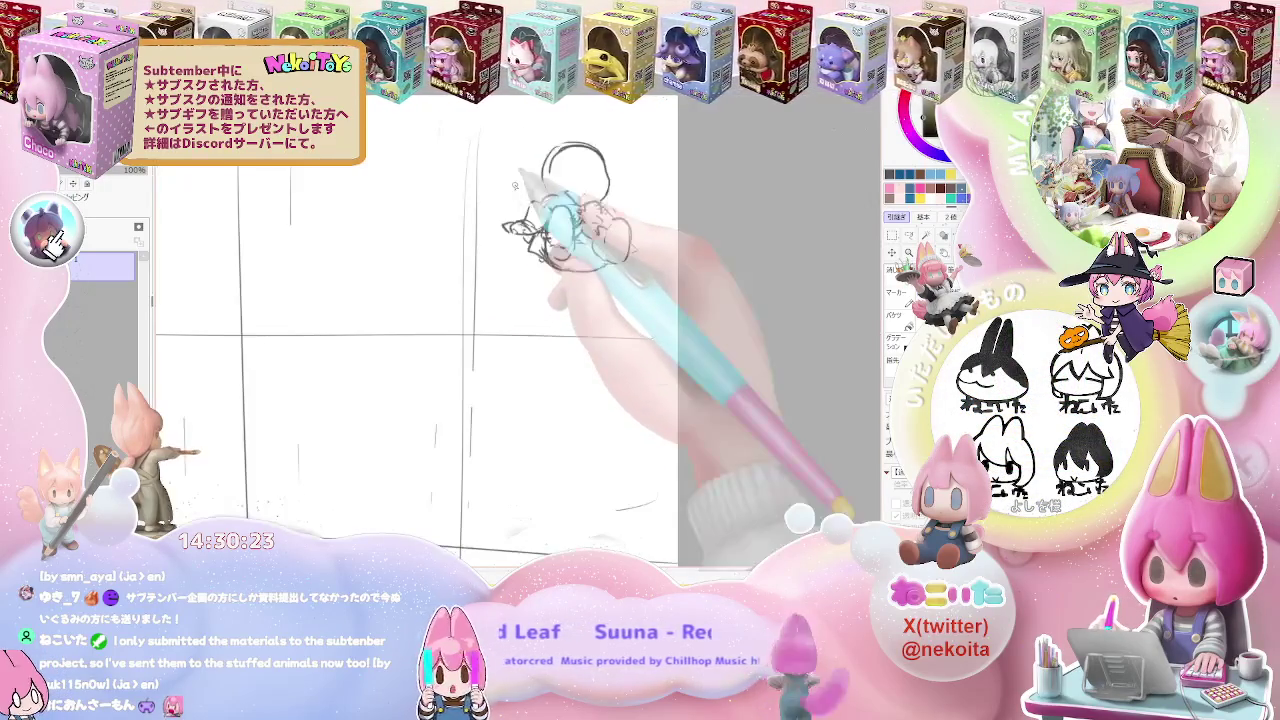
left_click_drag(565, 140, 590, 190)
mouse_move(575, 143)
left_mouse_down()
mouse_move(545, 190)
mouse_move(604, 174)
left_mouse_up()
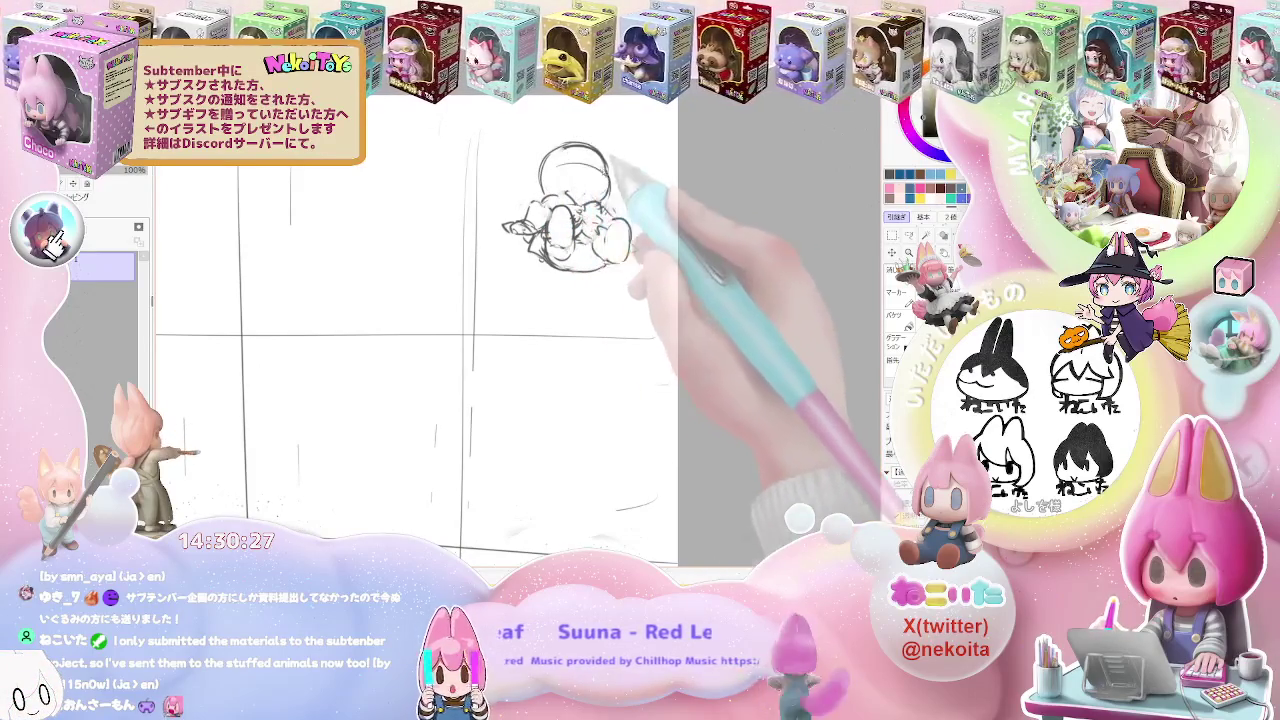
Add and darken rough strokes around the chibi's right side and hand
scroll(565, 220, "down", 2)
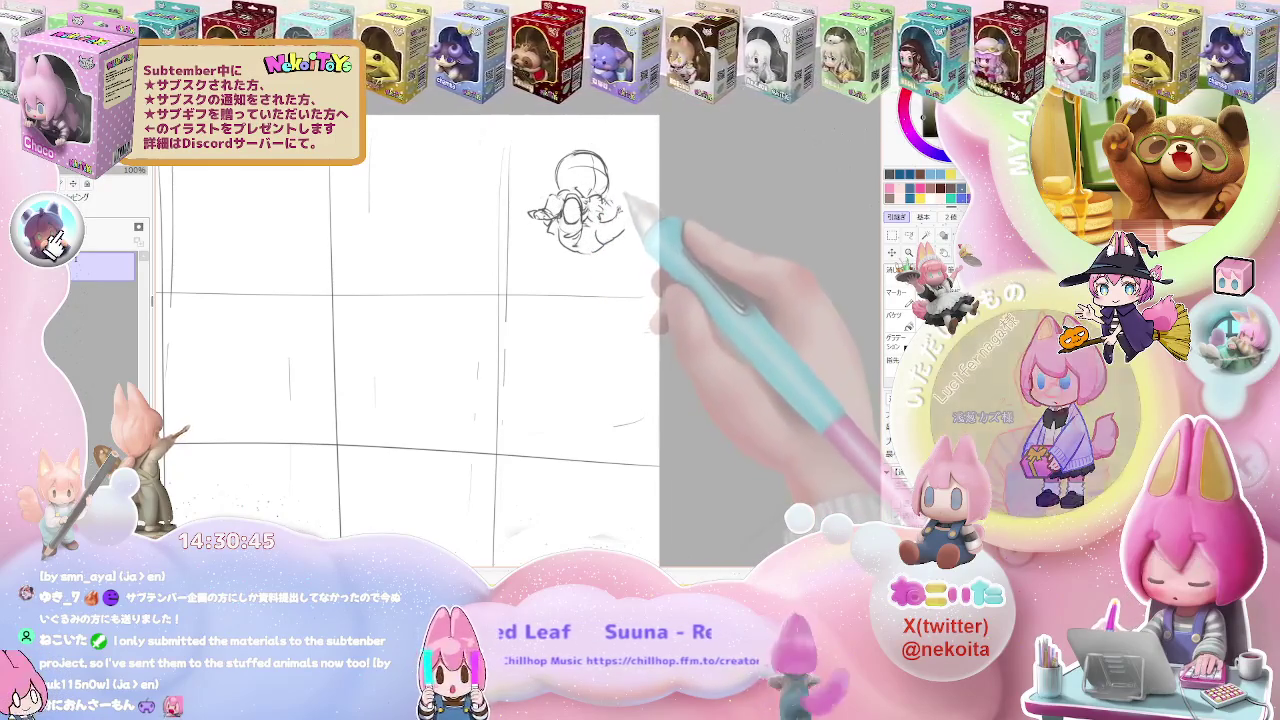
left_click_drag(612, 205, 630, 220)
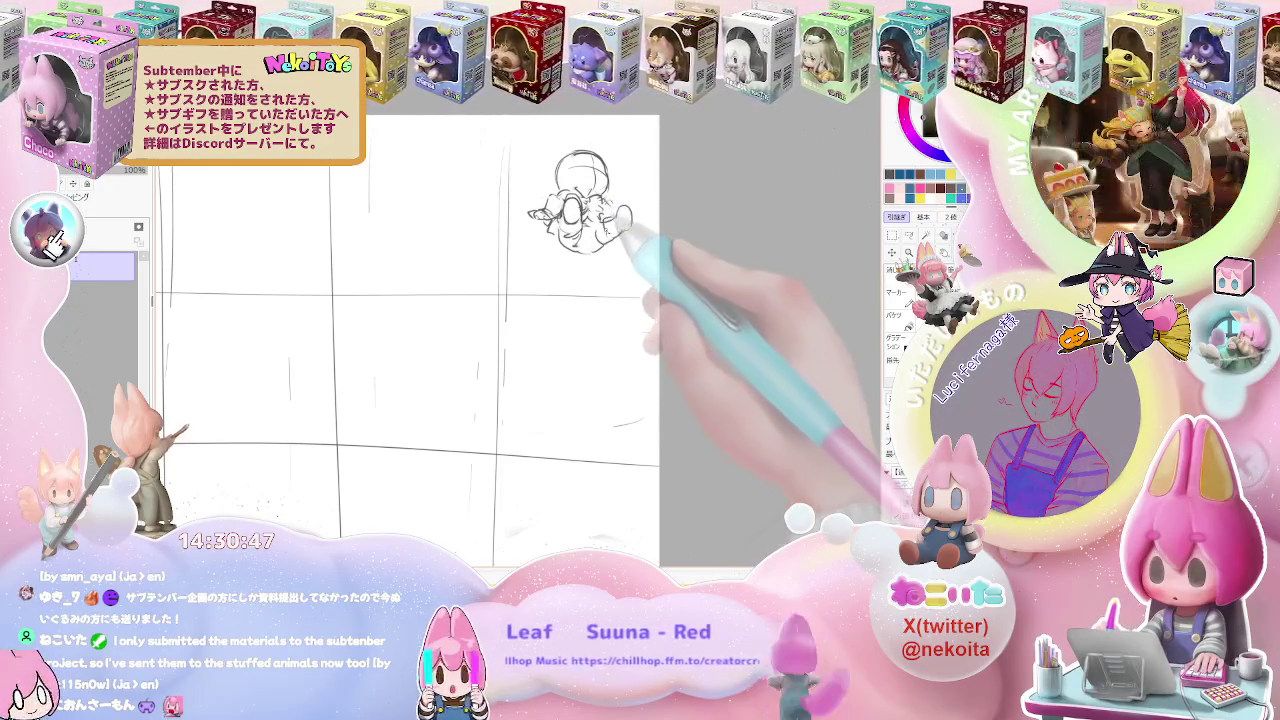
left_click_drag(590, 180, 615, 212)
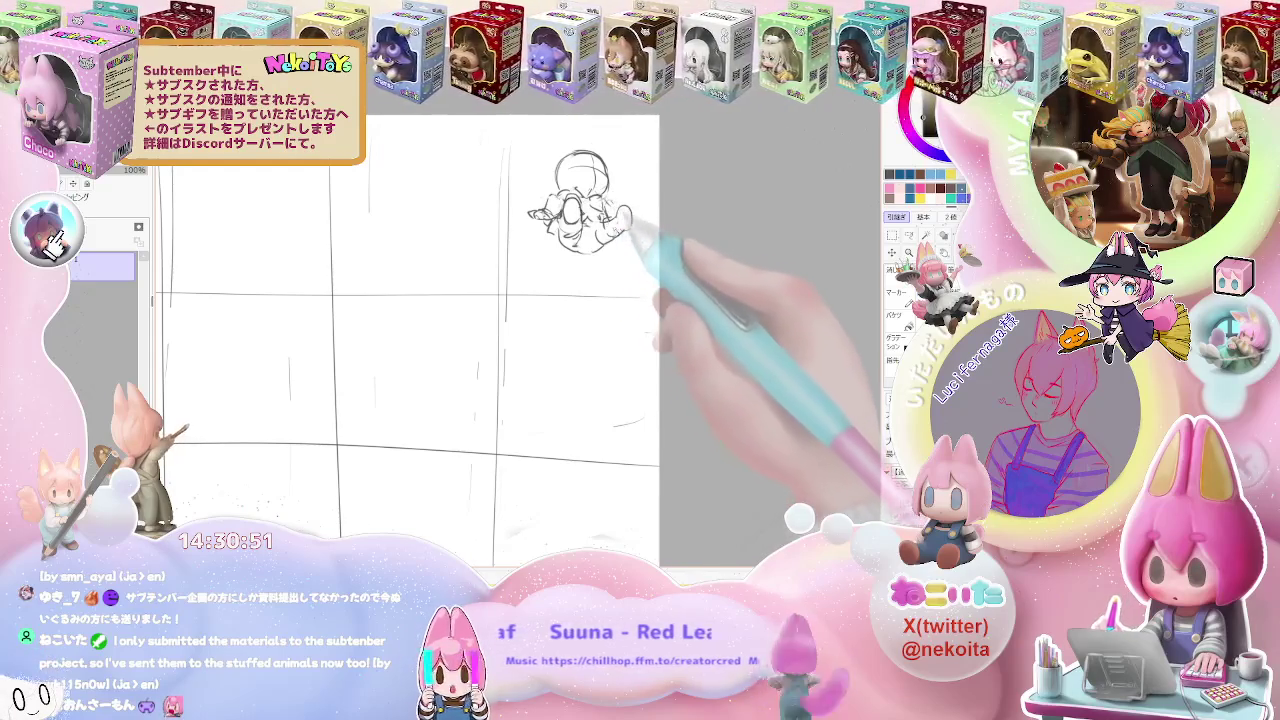
left_click_drag(615, 208, 630, 228)
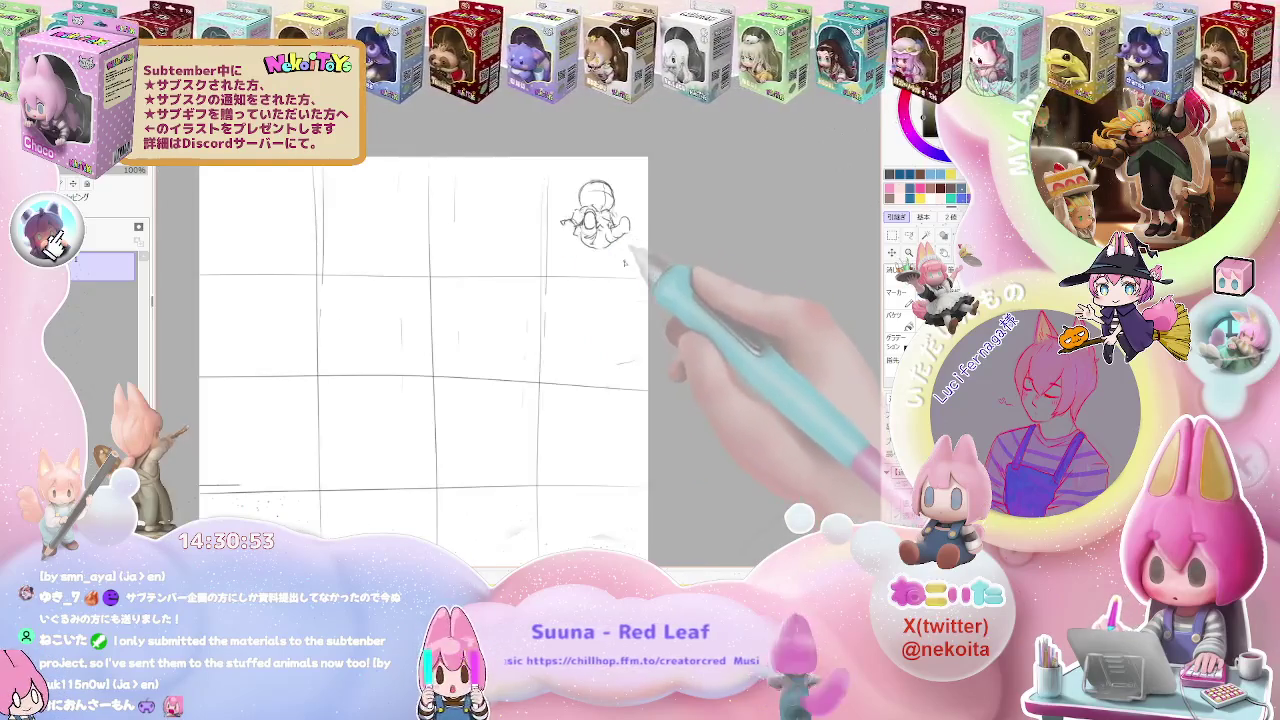
Add bow detail lines to the second chibi in the neighbouring cell
mouse_move(441, 206)
left_mouse_down()
mouse_move(507, 238)
mouse_move(495, 186)
mouse_move(508, 212)
mouse_move(458, 222)
mouse_move(496, 229)
mouse_move(455, 226)
left_mouse_up()
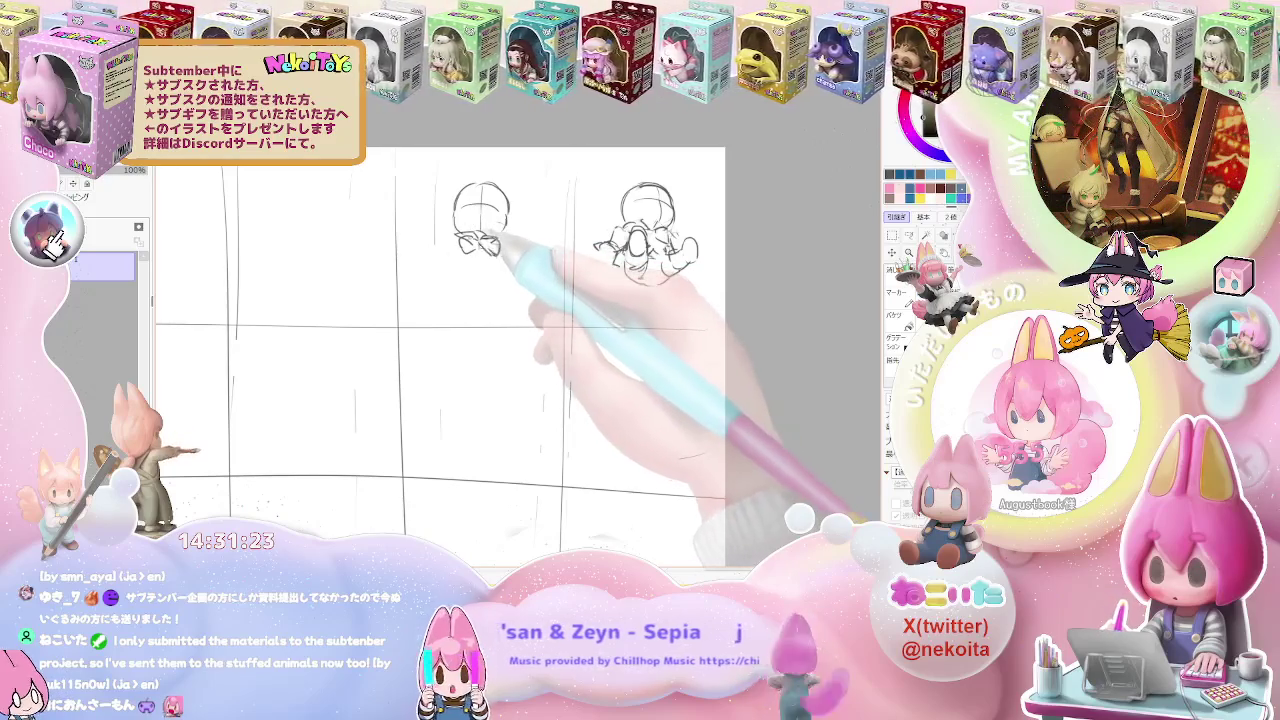
left_click_drag(470, 242, 500, 247)
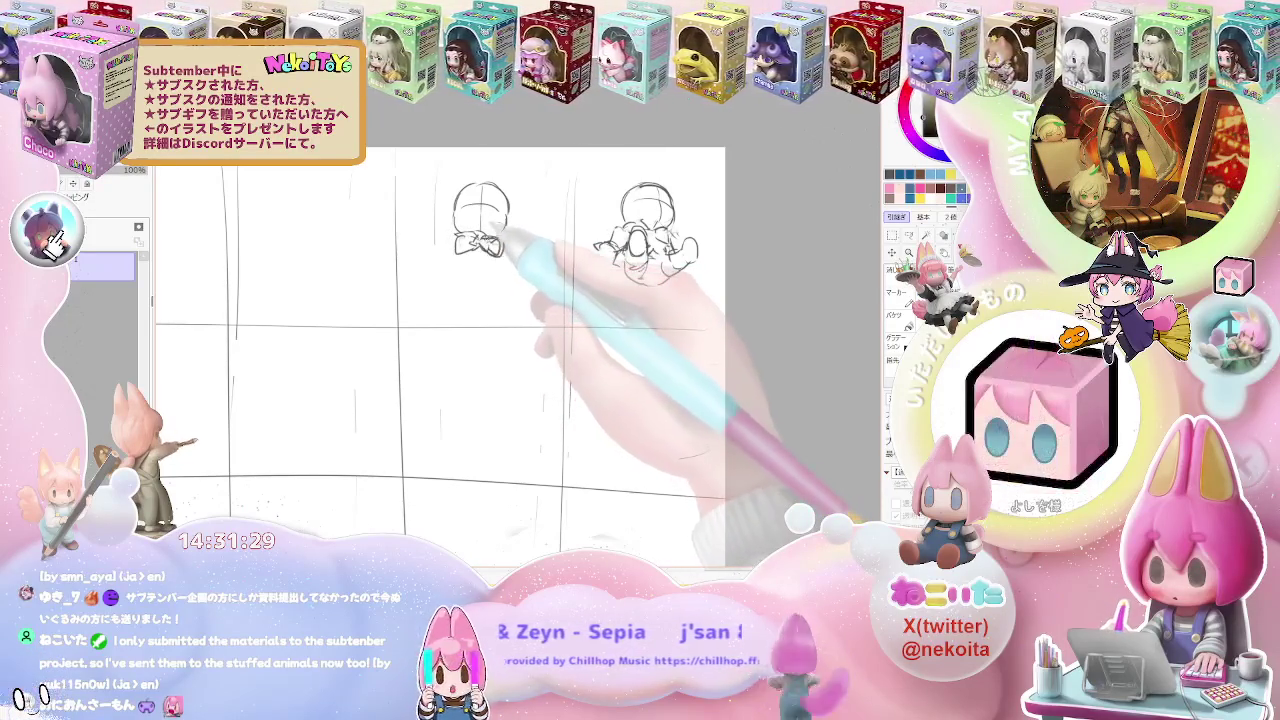
mouse_move(455, 255)
left_mouse_down()
mouse_move(470, 280)
mouse_move(442, 270)
left_mouse_up()
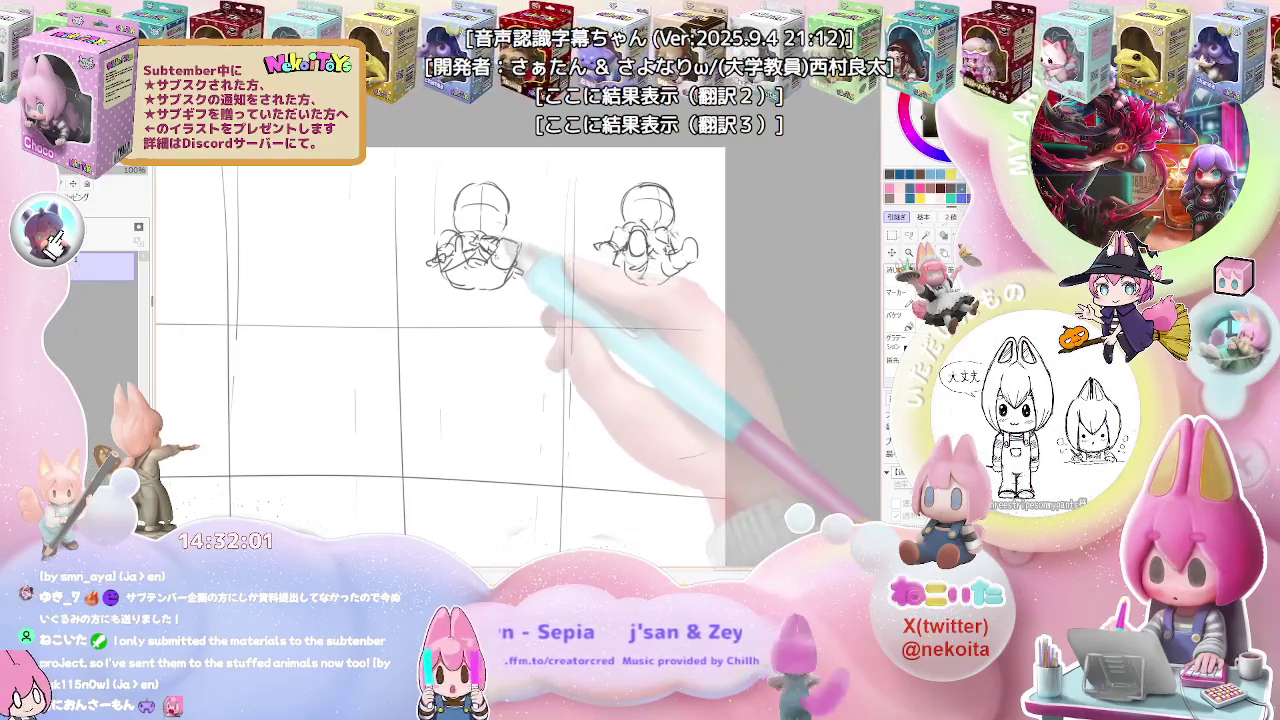
Sketch and redraw the second chibi's round head and shoulders, adding strokes to the first figure
mouse_move(452, 212)
left_mouse_down()
mouse_move(495, 250)
mouse_move(510, 215)
left_mouse_up()
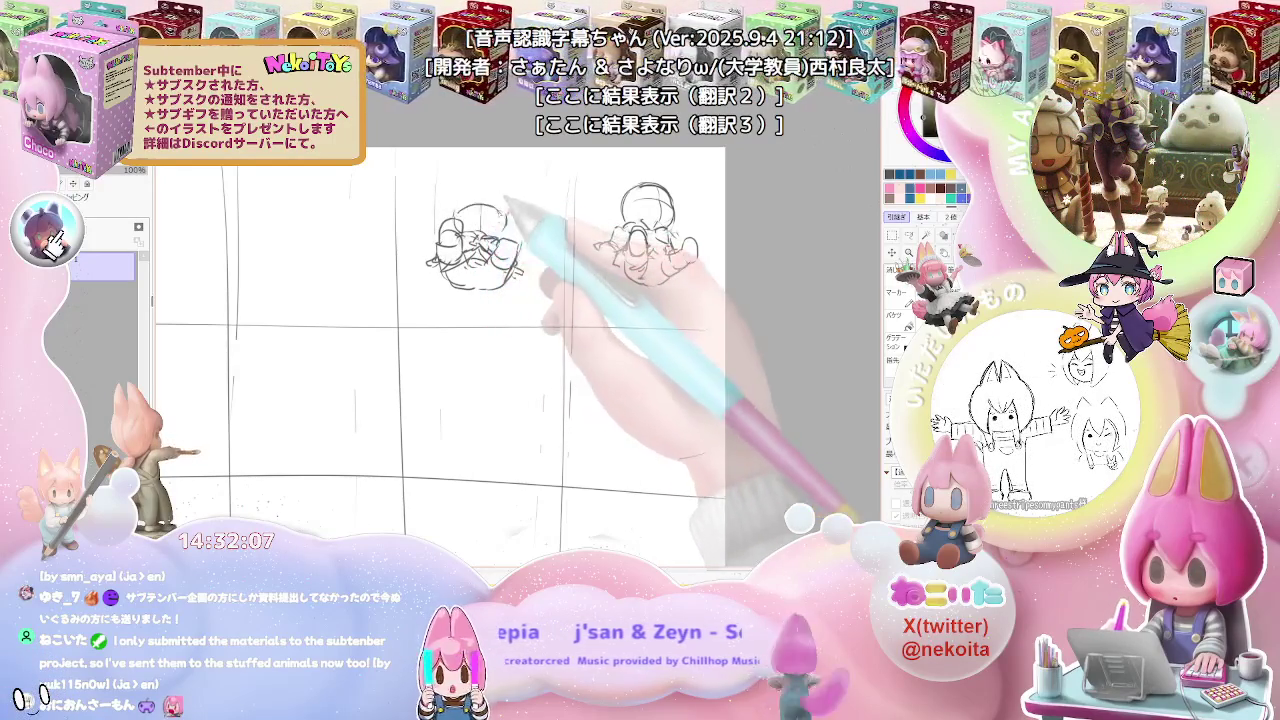
mouse_move(505, 205)
left_mouse_down()
mouse_move(468, 193)
mouse_move(458, 228)
left_mouse_up()
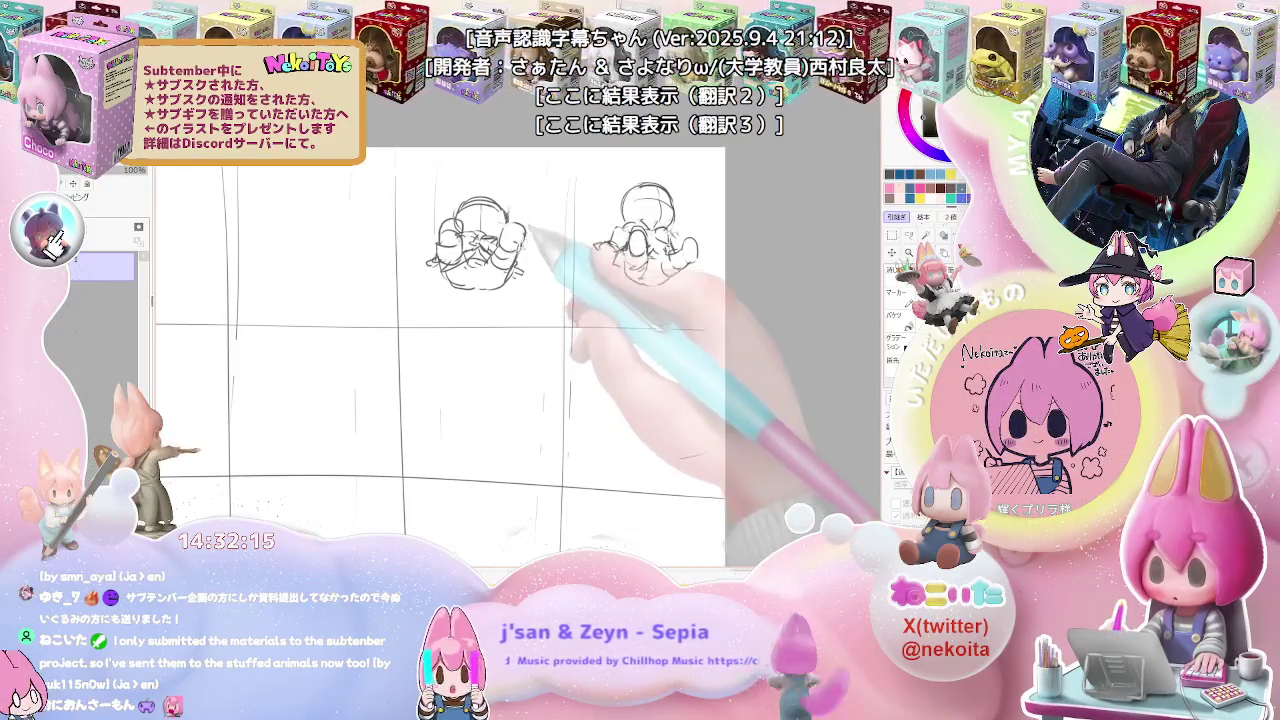
left_click_drag(440, 212, 498, 240)
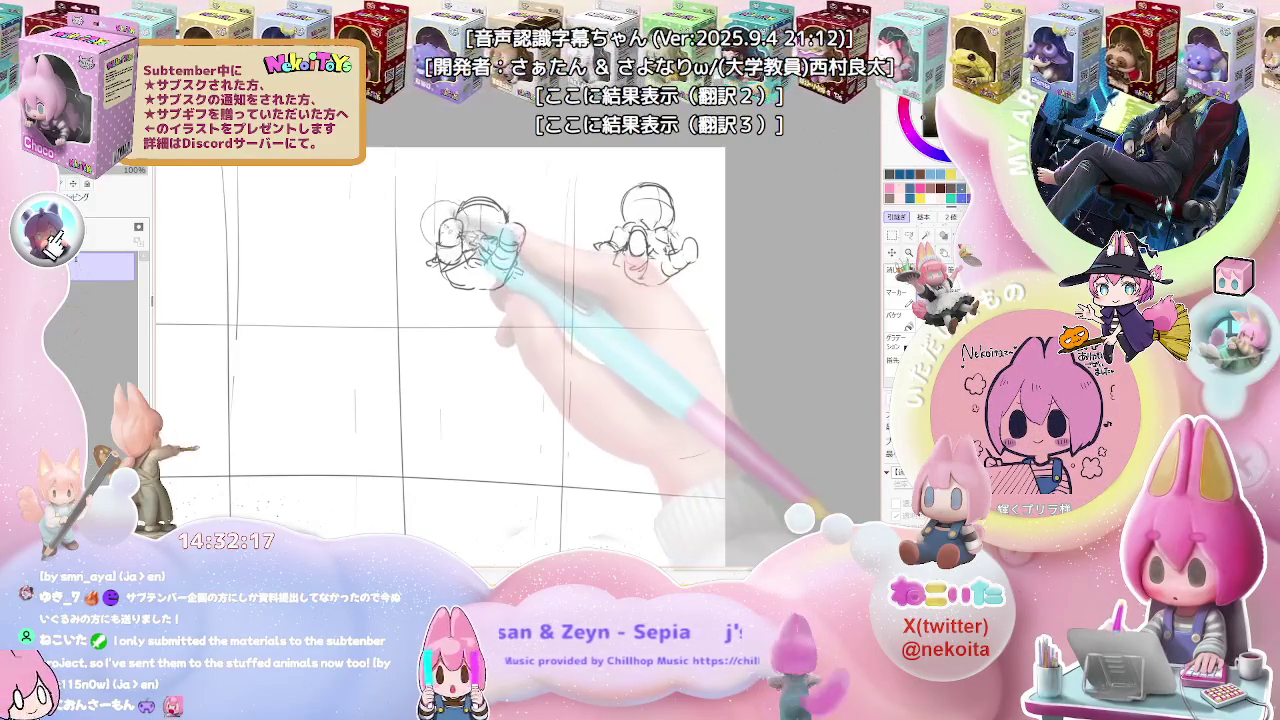
left_click_drag(615, 235, 680, 255)
key("ctrl+minus")
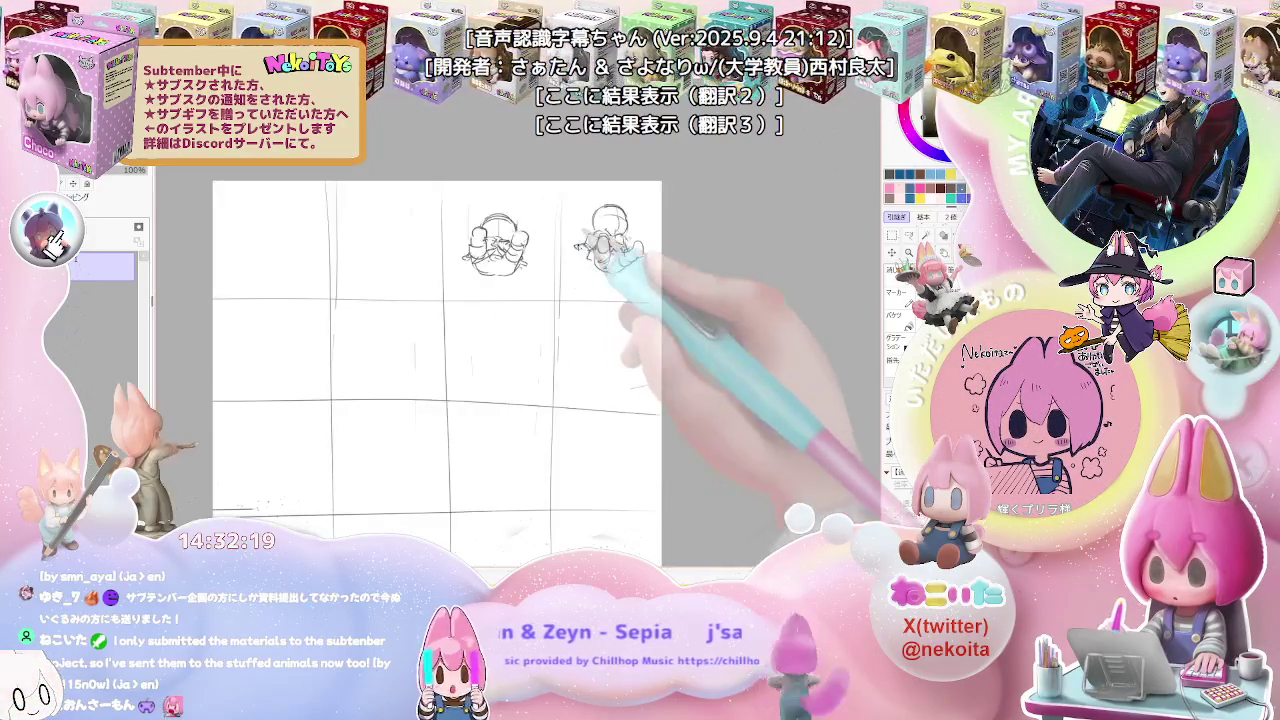
key("ctrl+plus")
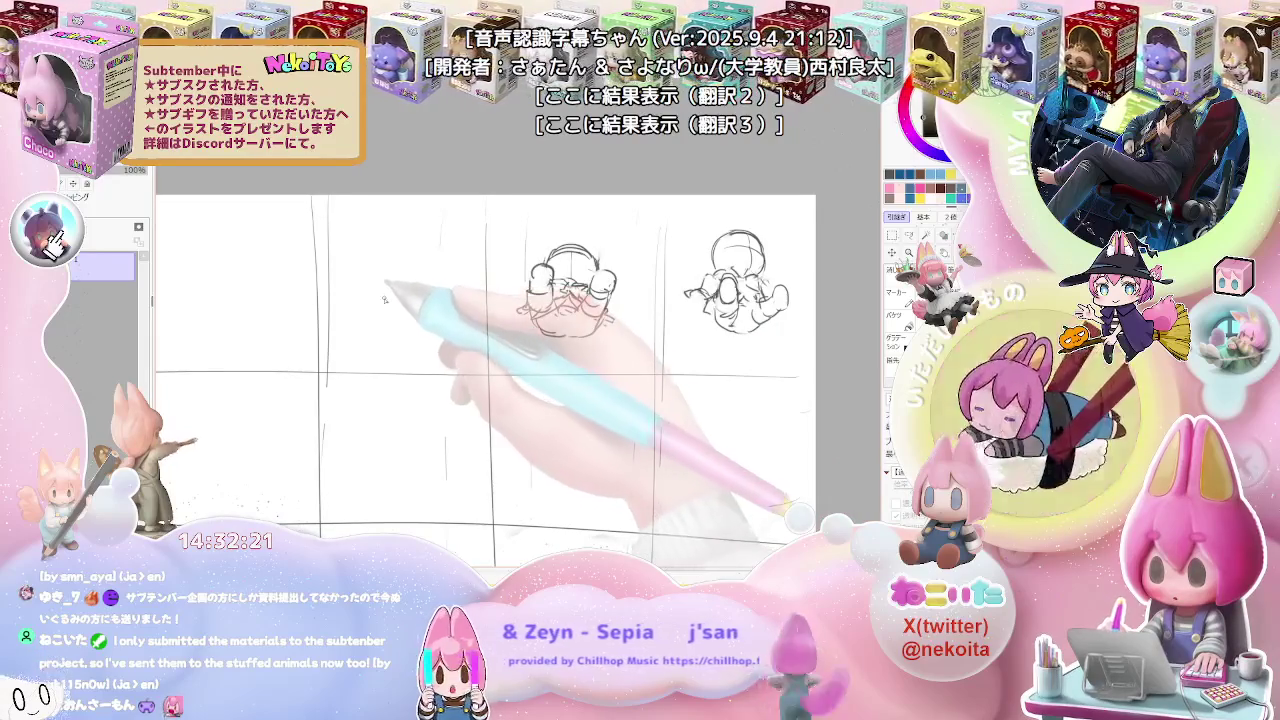
left_click_drag(465, 421, 318, 383)
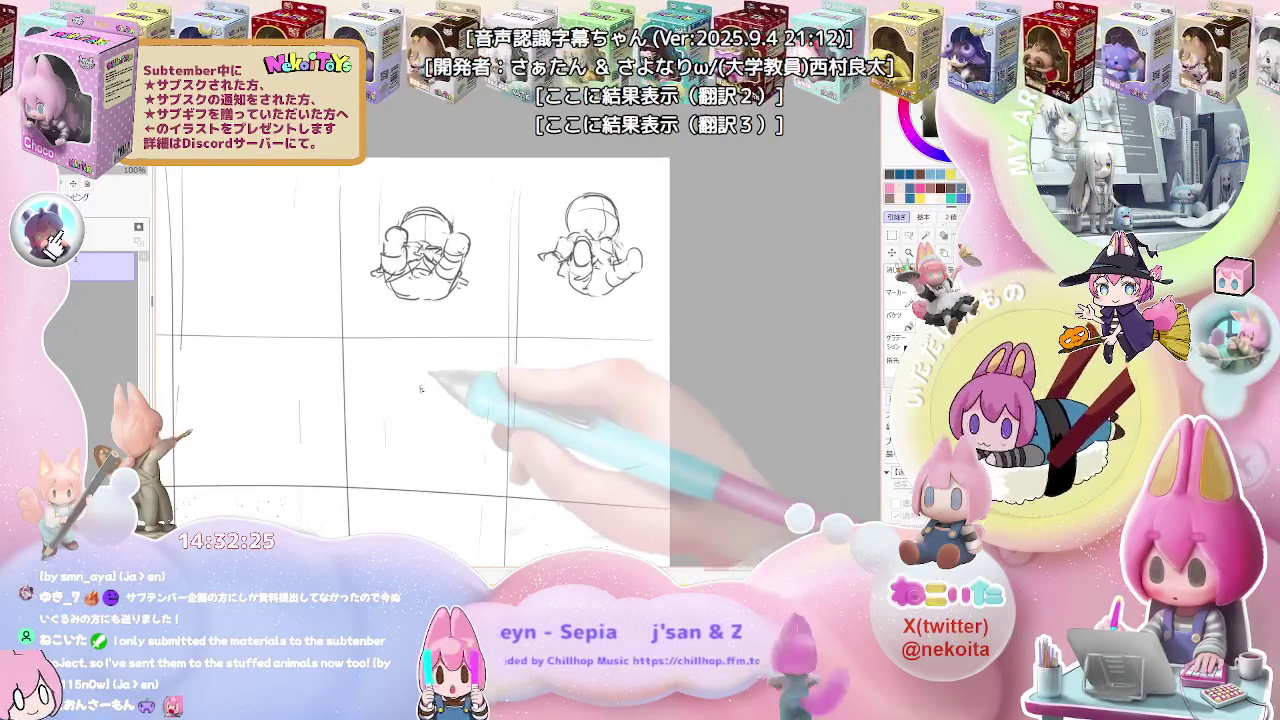
Sketch the seated chibi's round head in the lower cell, undoing one stray outline
left_click_drag(401, 392, 450, 391)
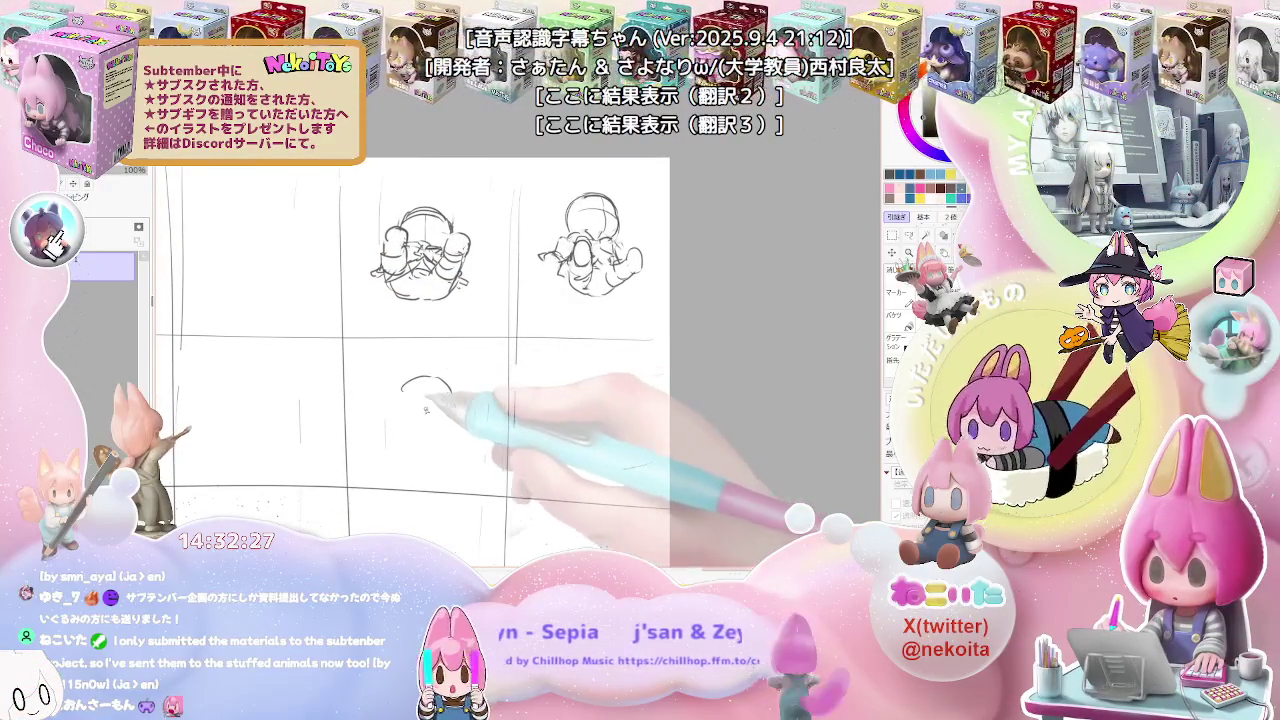
left_click_drag(438, 375, 408, 426)
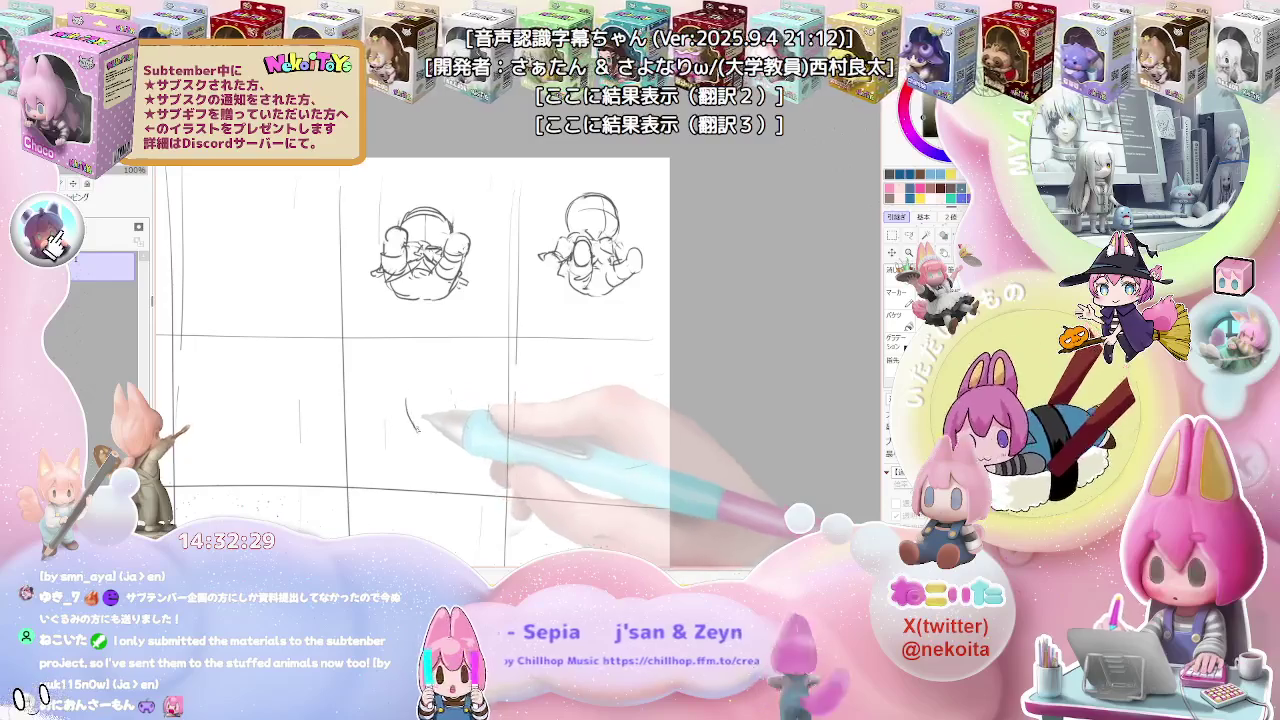
key("ctrl+z")
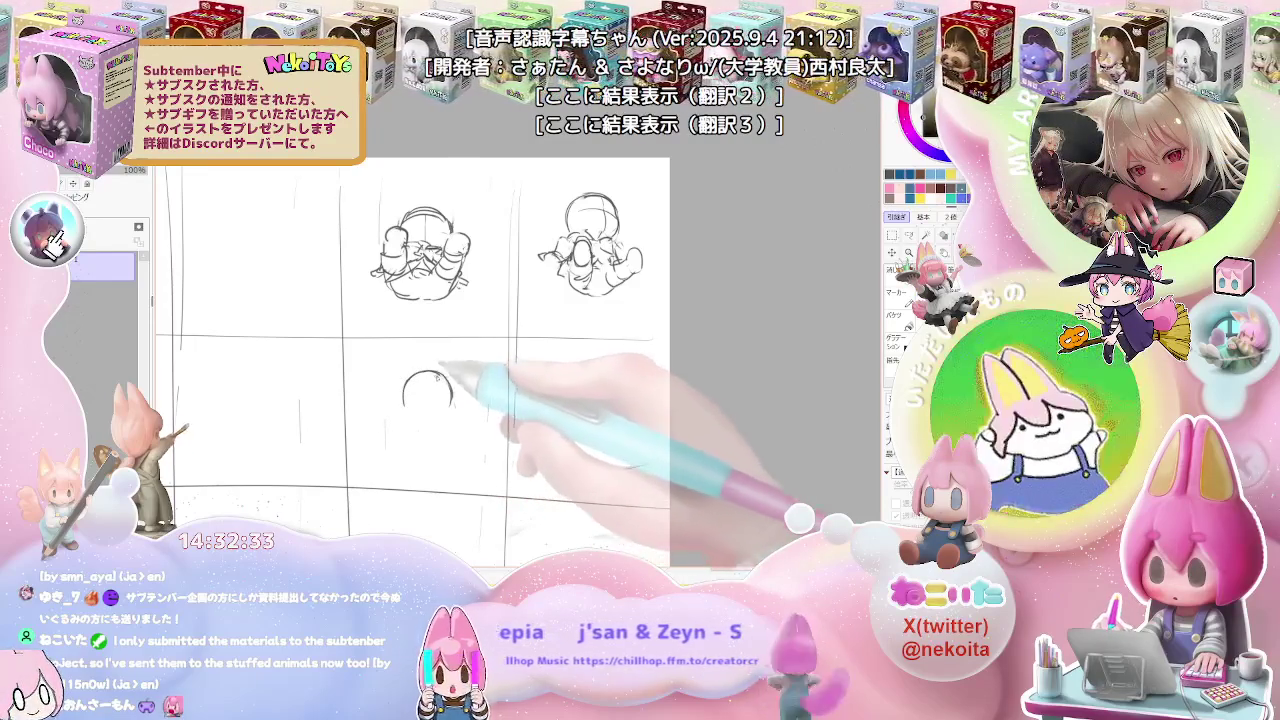
left_click_drag(409, 374, 453, 407)
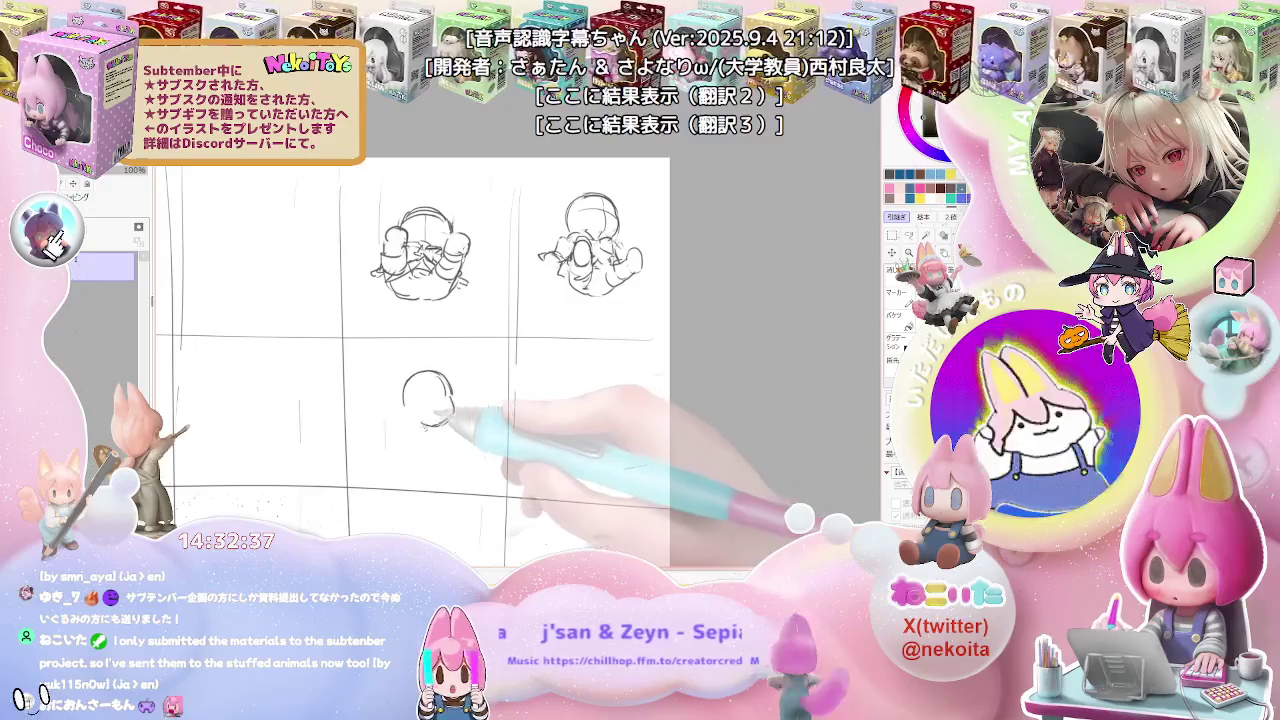
mouse_move(430, 378)
left_mouse_down()
mouse_move(442, 405)
mouse_move(401, 406)
mouse_move(444, 412)
left_mouse_up()
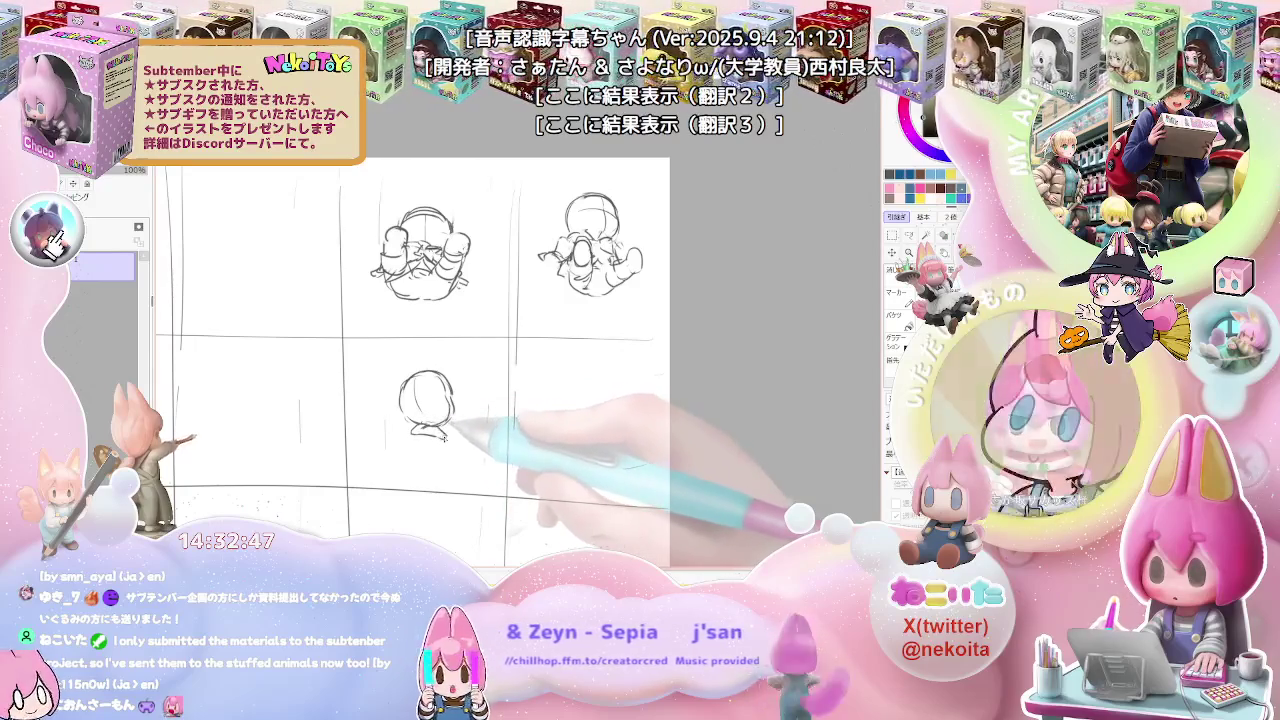
left_click_drag(430, 428, 460, 432)
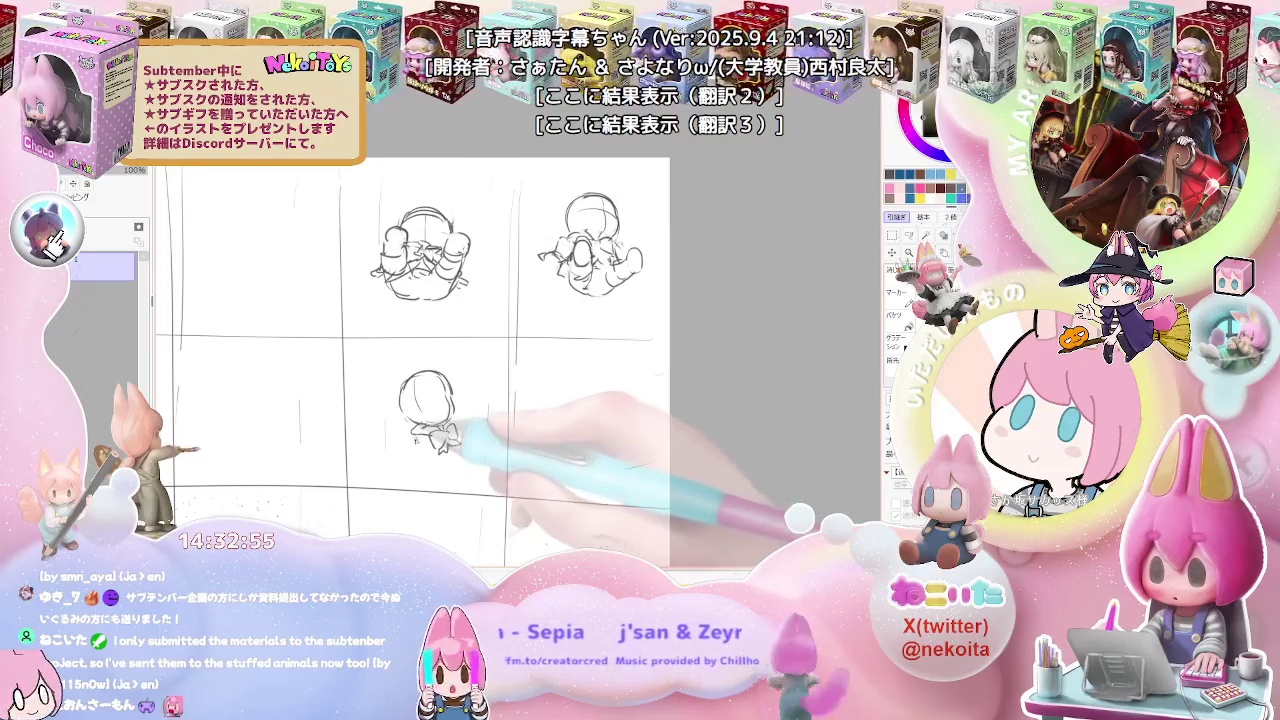
Sketch the seated figure's body, bent legs and feet below the head
left_click_drag(404, 442, 412, 468)
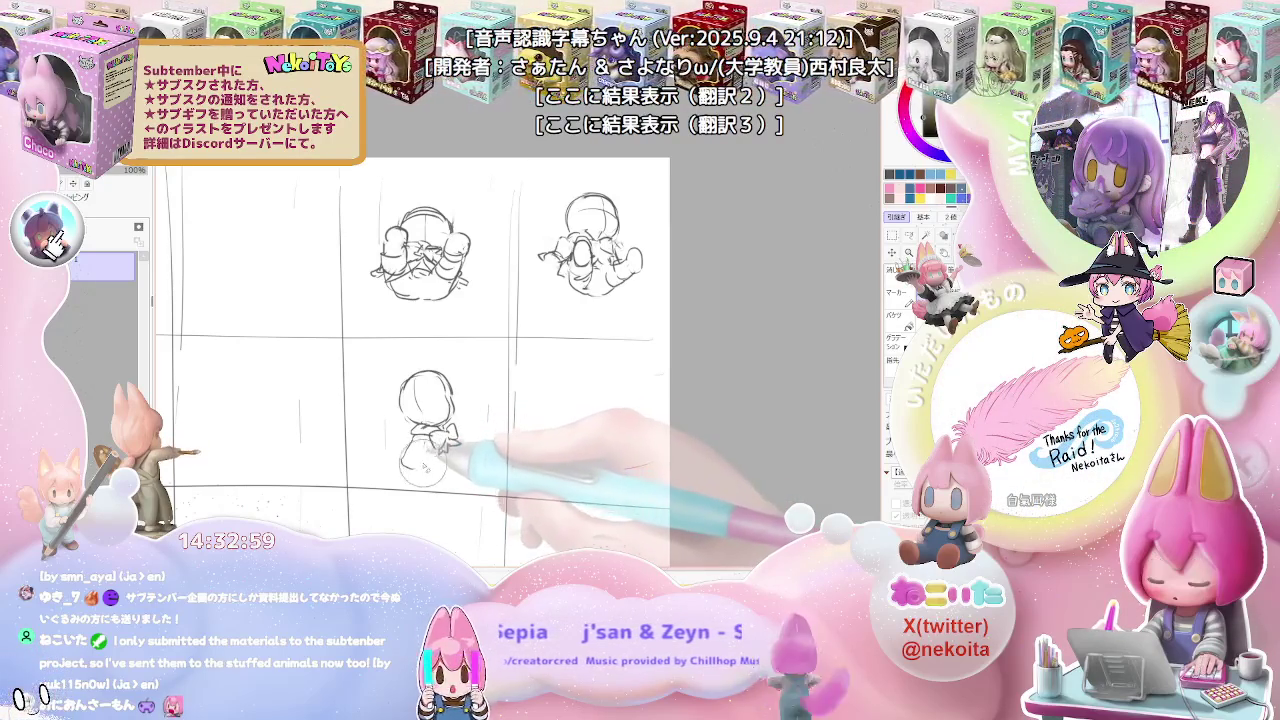
left_click_drag(420, 440, 400, 466)
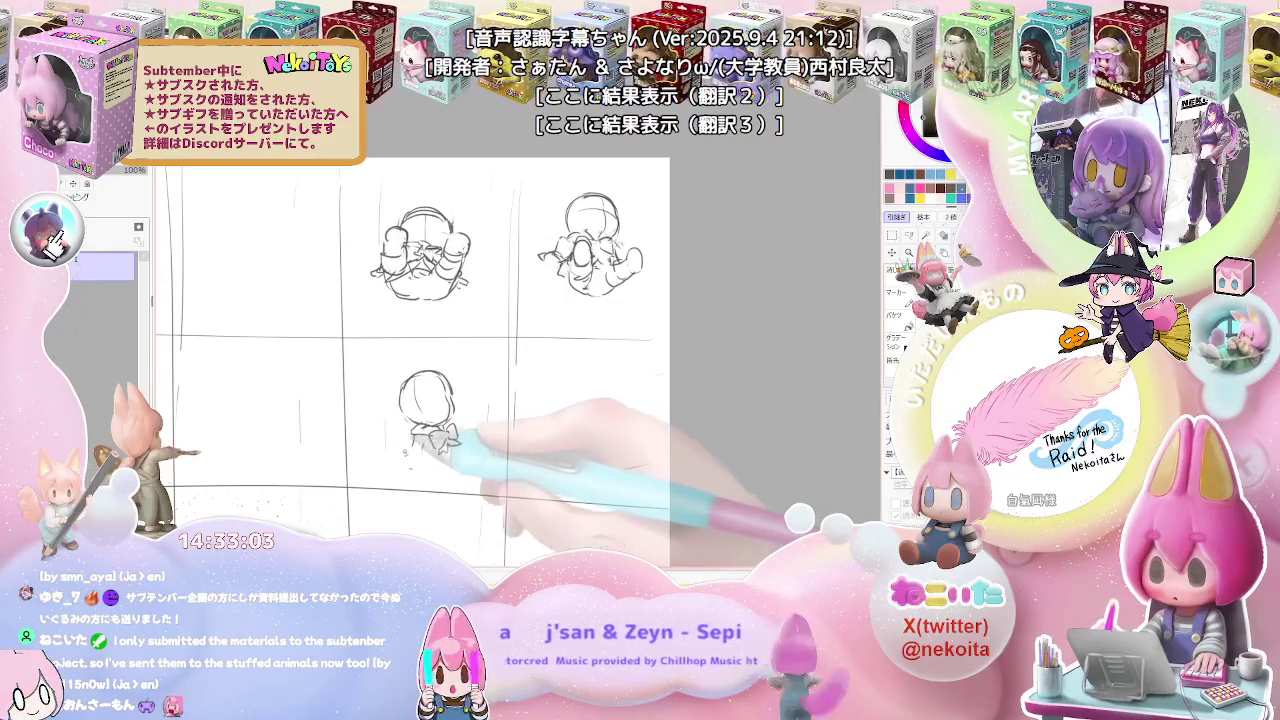
left_click_drag(430, 440, 398, 475)
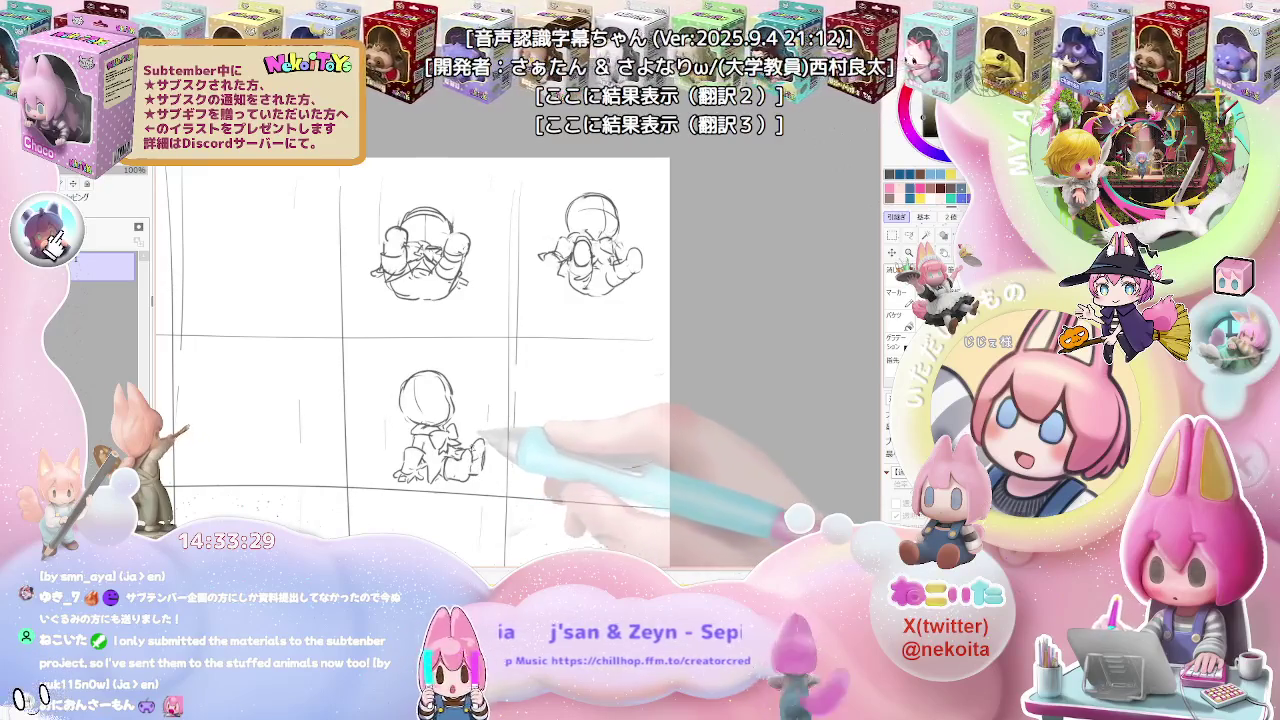
key("ctrl+minus")
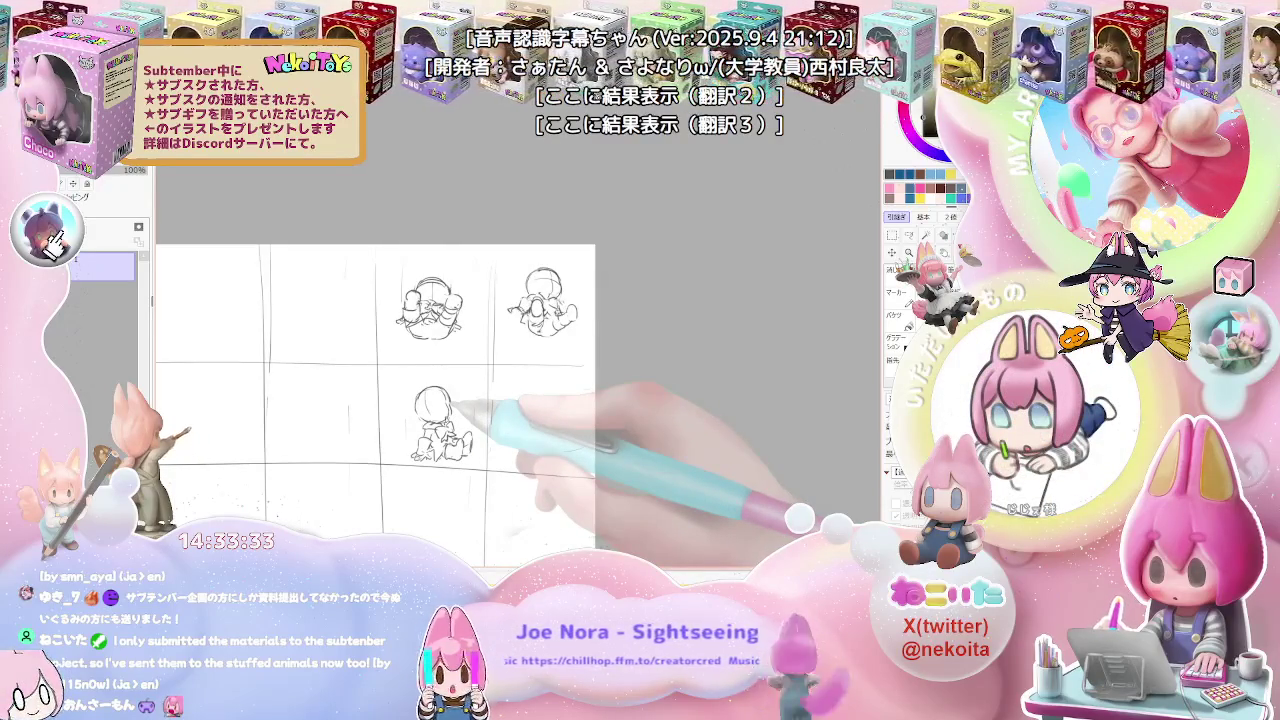
Draw a head circle with a vertical centre line in the next lower-row cell, undoing an extra arc
key("ctrl+plus")
key("ctrl+plus")
mouse_move(448, 377)
left_mouse_down()
mouse_move(481, 371)
mouse_move(481, 345)
left_mouse_up()
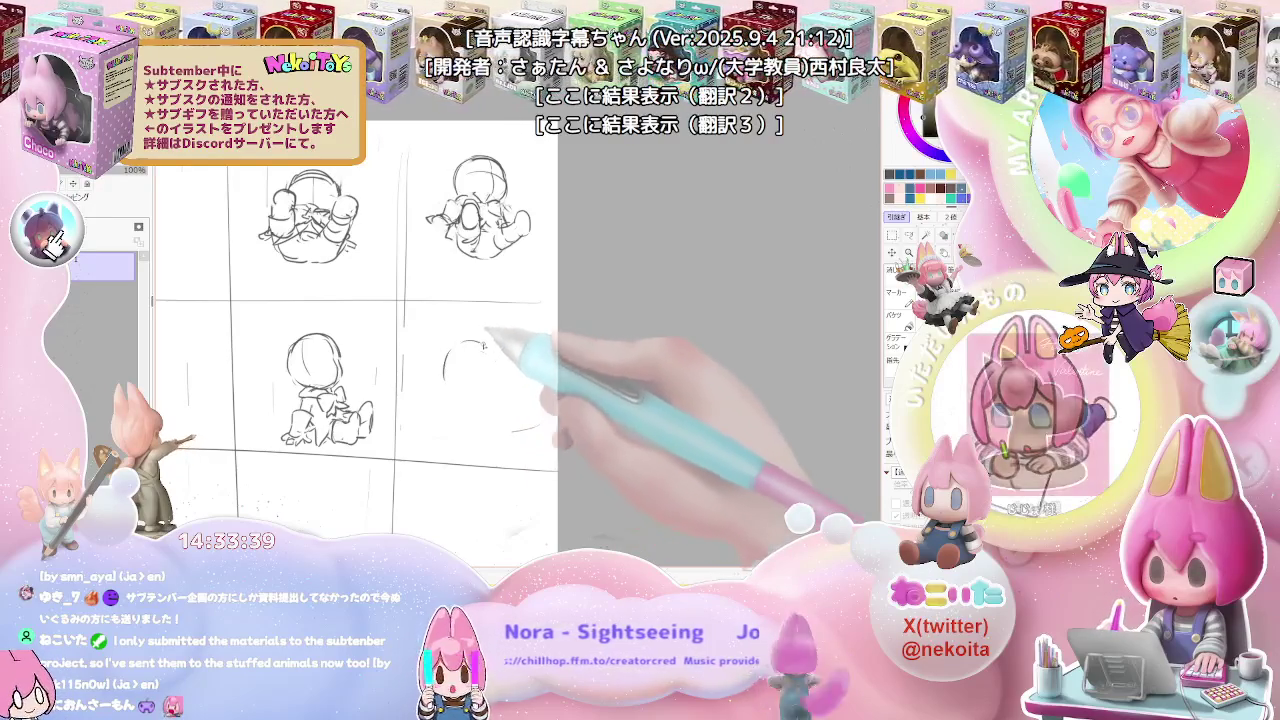
mouse_move(470, 342)
left_mouse_down()
mouse_move(490, 372)
mouse_move(468, 370)
left_mouse_up()
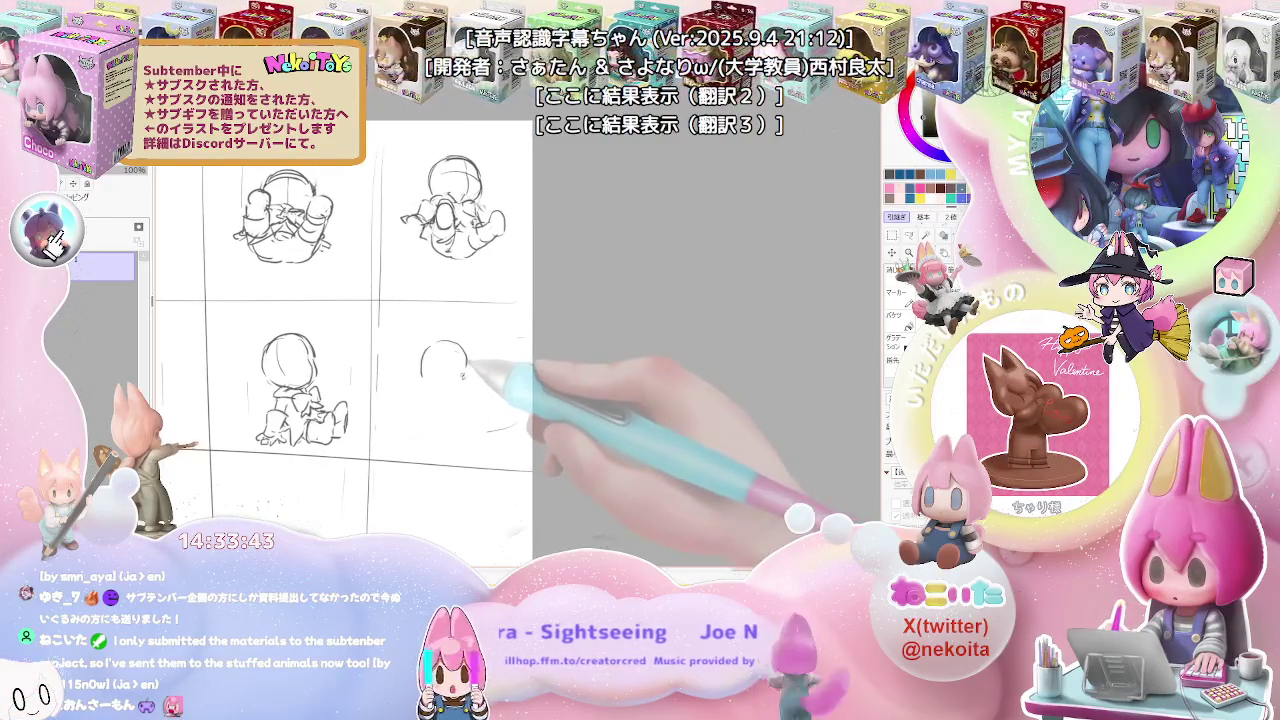
key("ctrl+z")
mouse_move(444, 348)
left_mouse_down()
mouse_move(440, 382)
mouse_move(468, 371)
left_mouse_up()
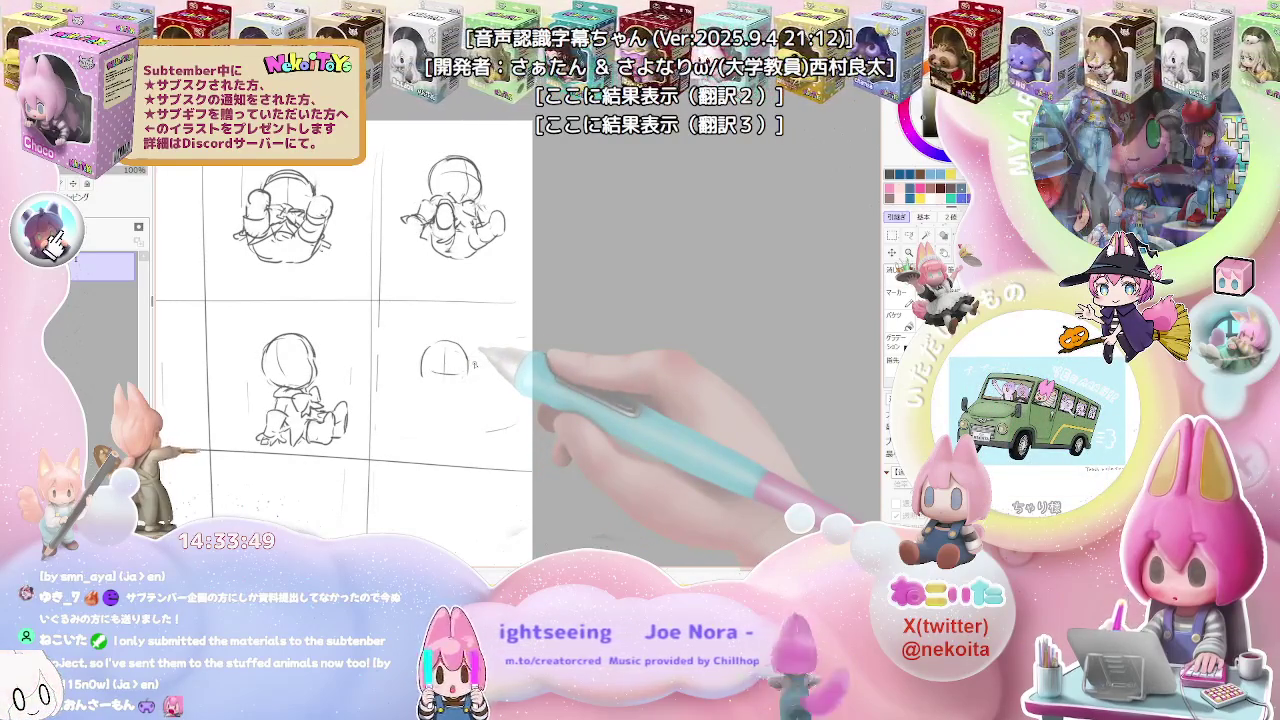
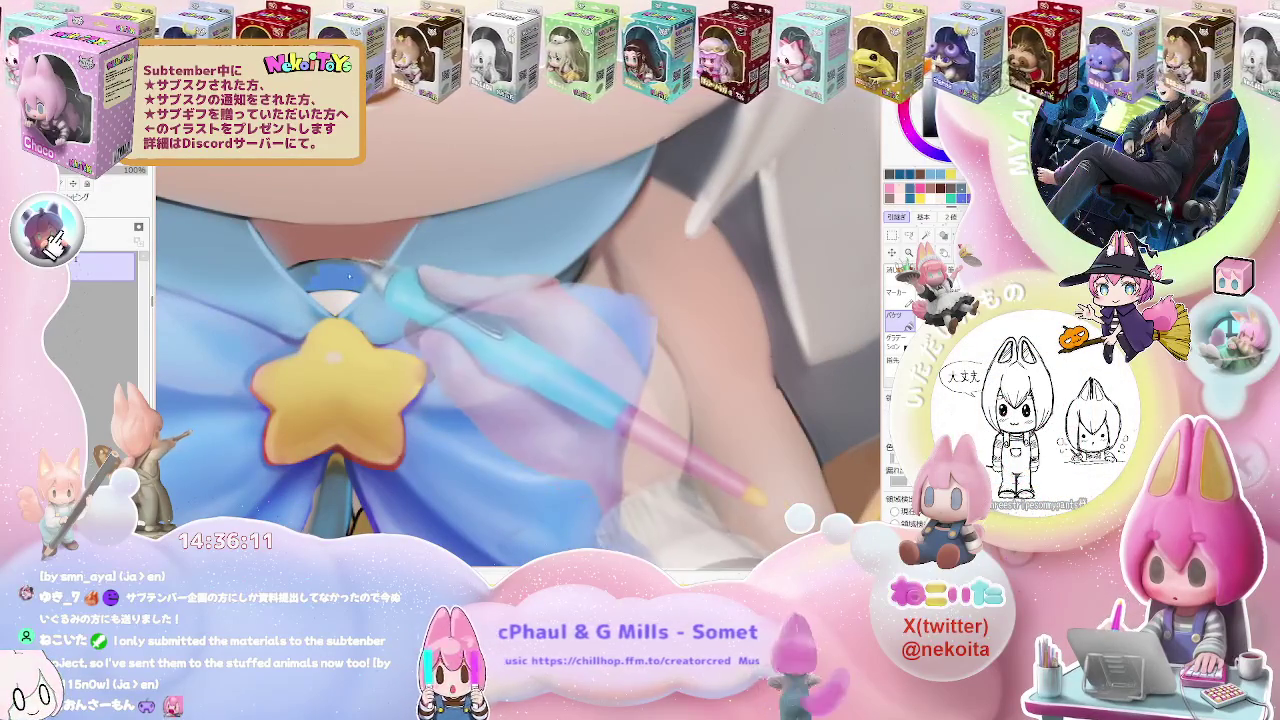
Zoom in and out to inspect the chibi's face, bow, skirt, boots and hair
scroll(518, 348, "down", 3)
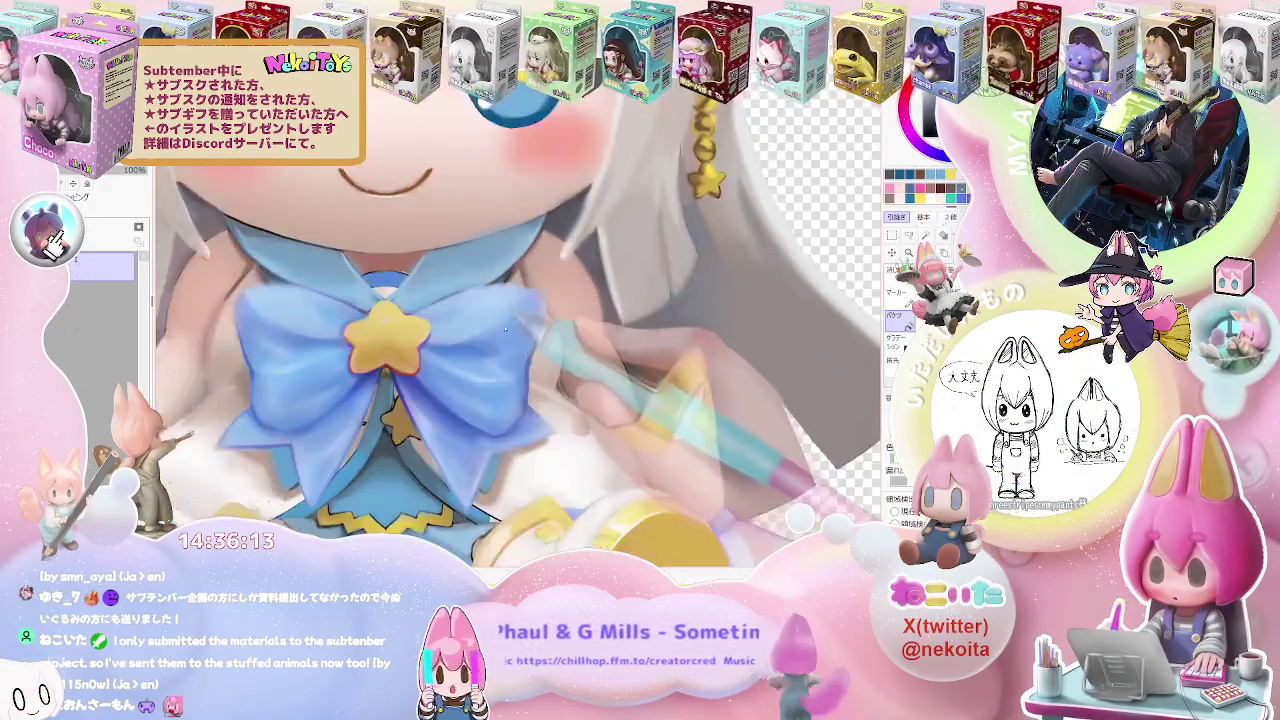
key("g")
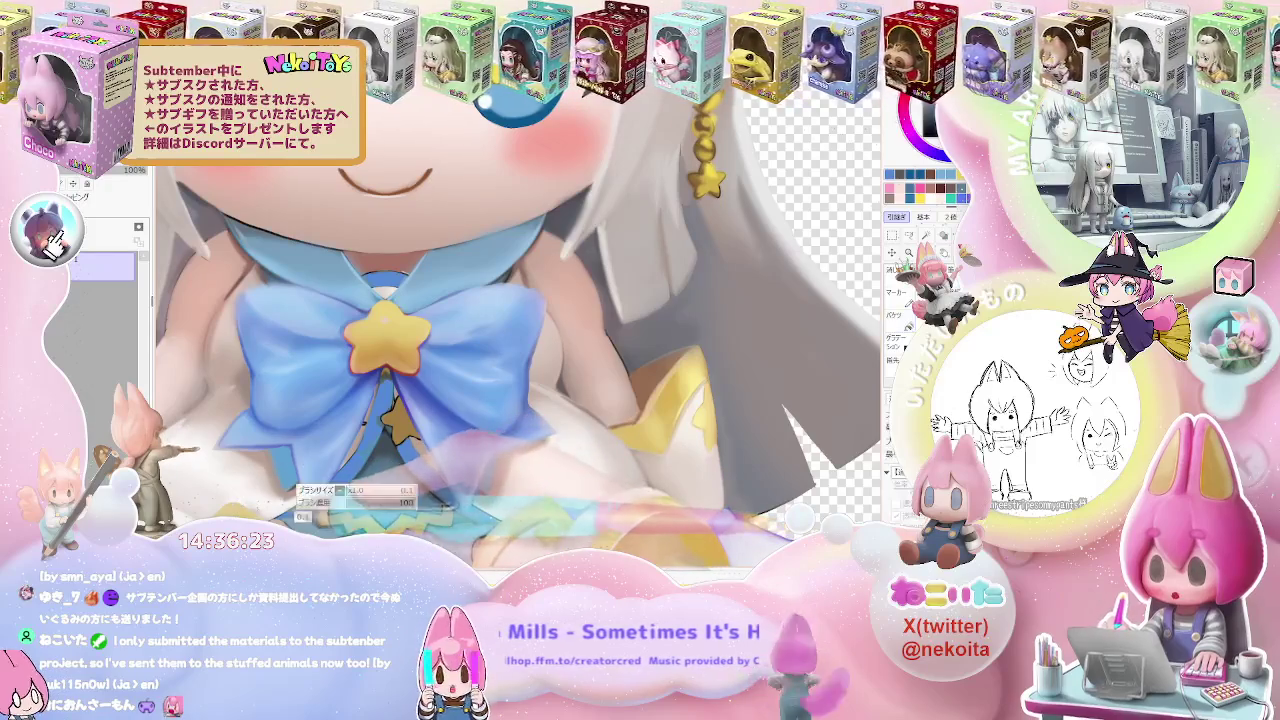
key("ctrl+minus")
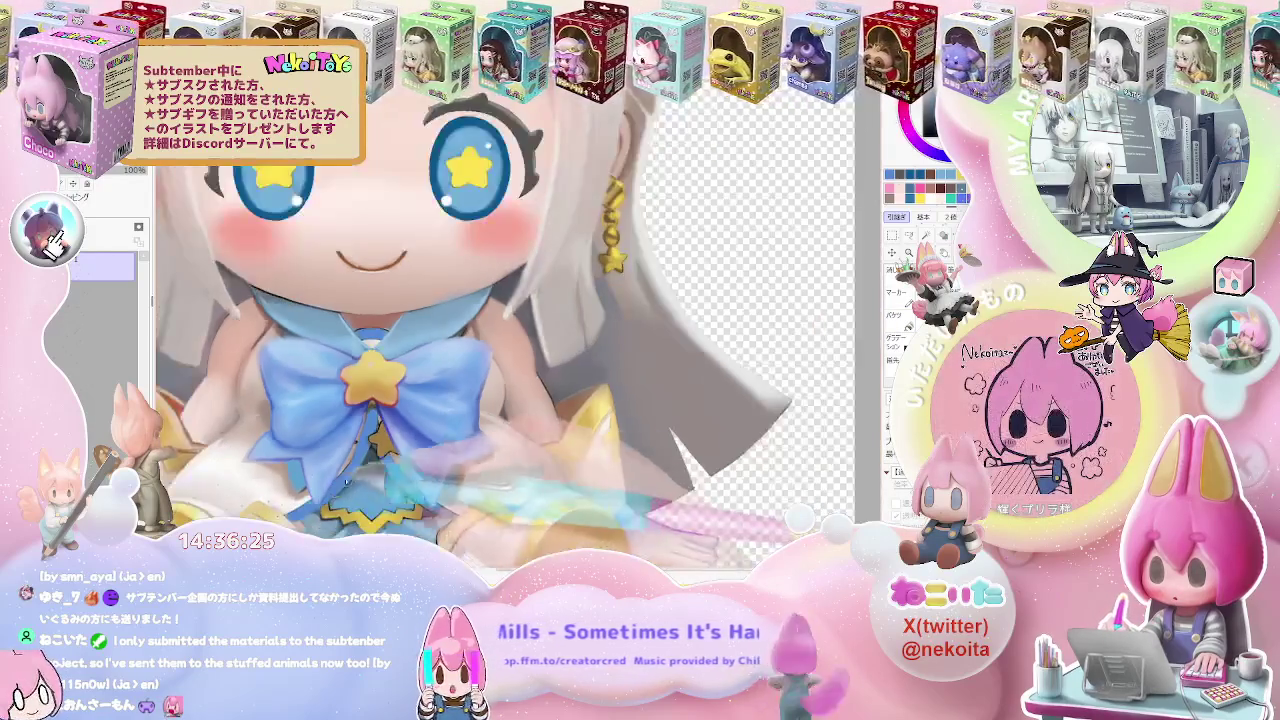
key("ctrl+minus")
key("ctrl+plus")
key("ctrl+plus")
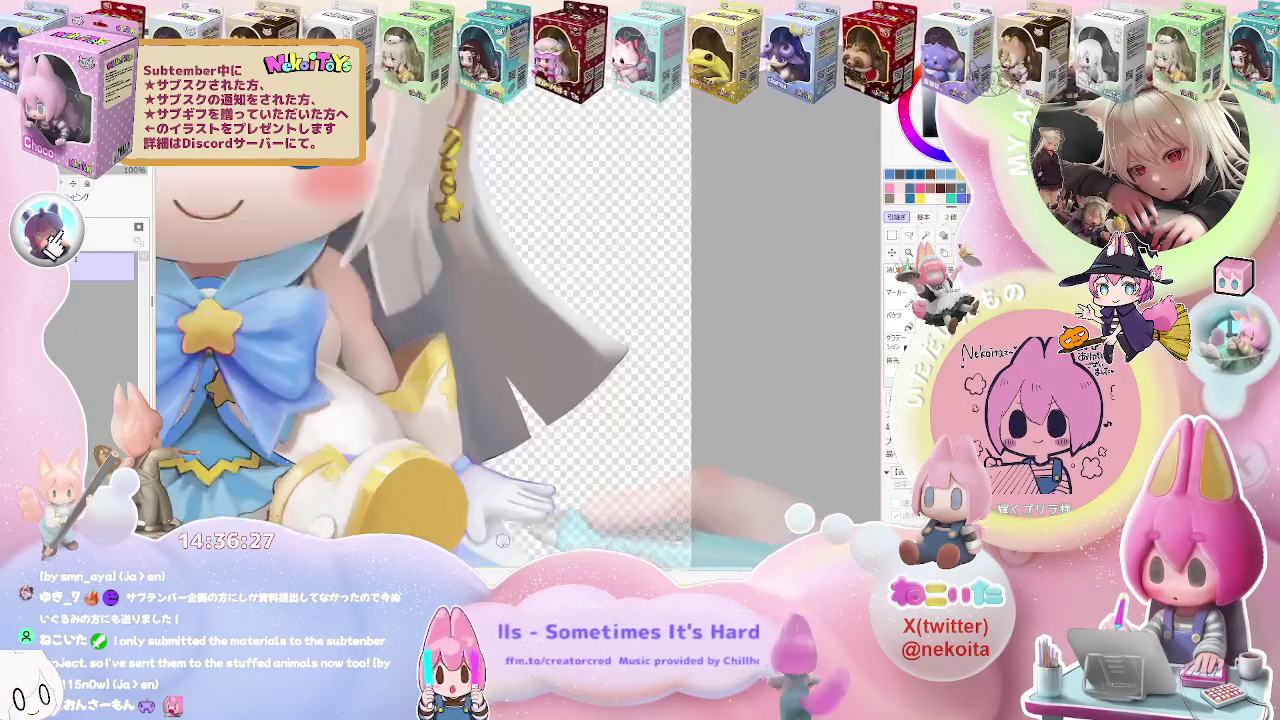
key("ctrl+plus")
key("ctrl+plus")
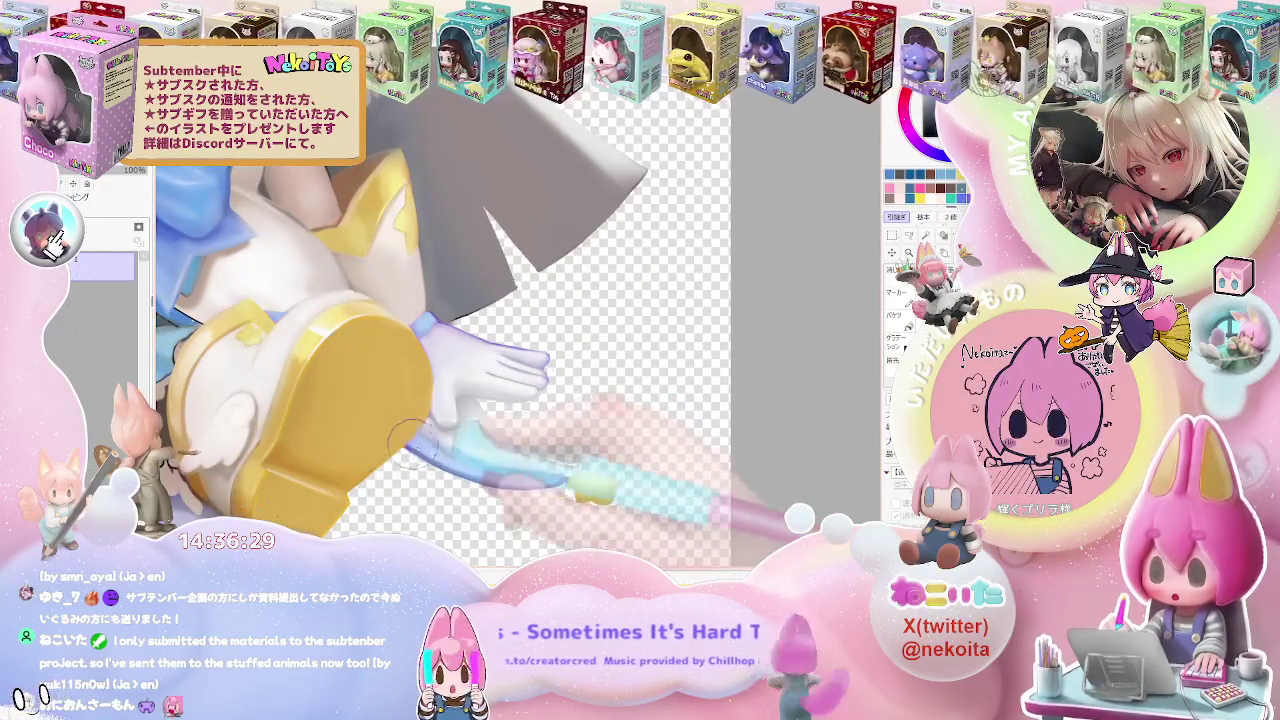
key("ctrl+minus")
key("ctrl+minus")
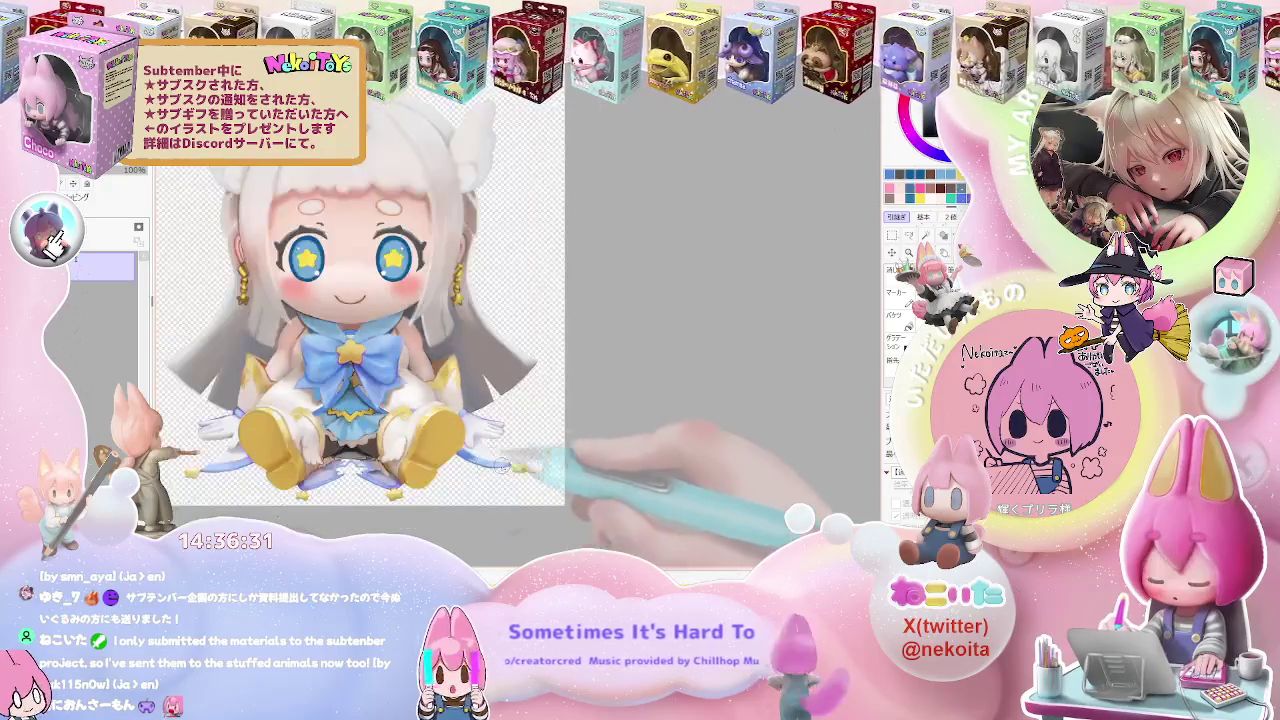
key("ctrl+minus")
key("ctrl+plus")
key("ctrl+plus")
key("ctrl+plus")
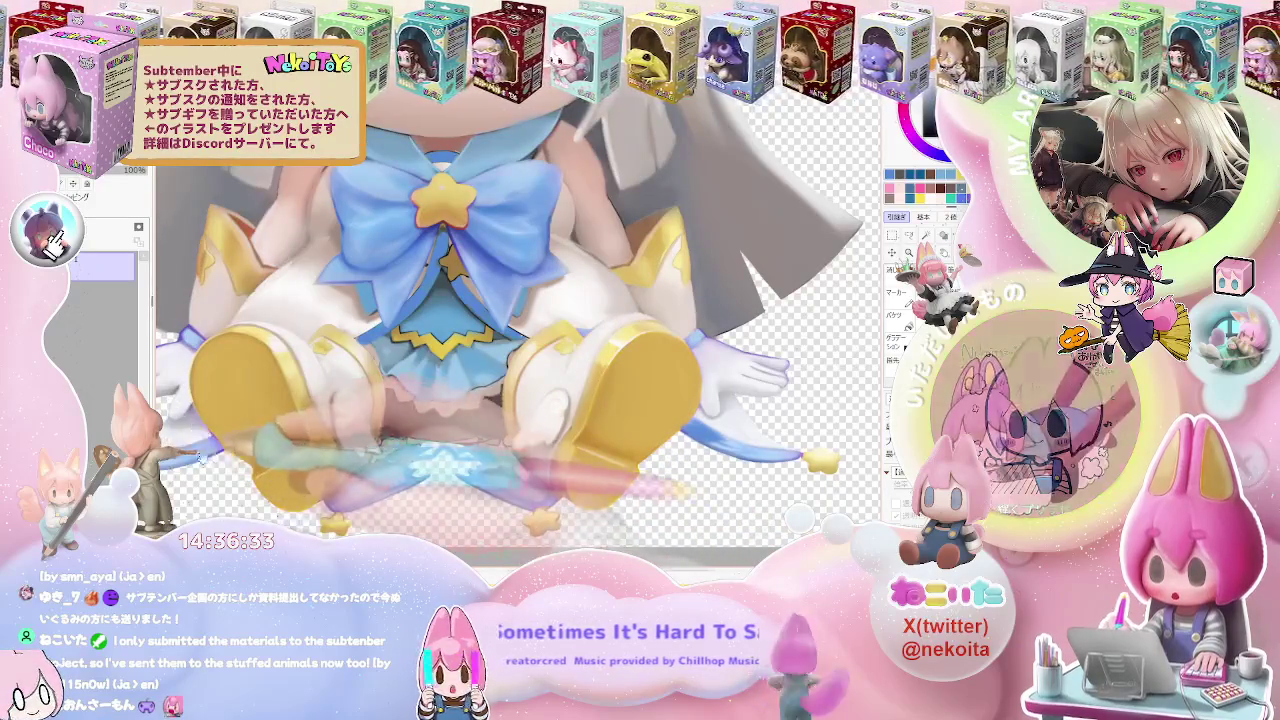
key("ctrl+plus")
key("ctrl+plus")
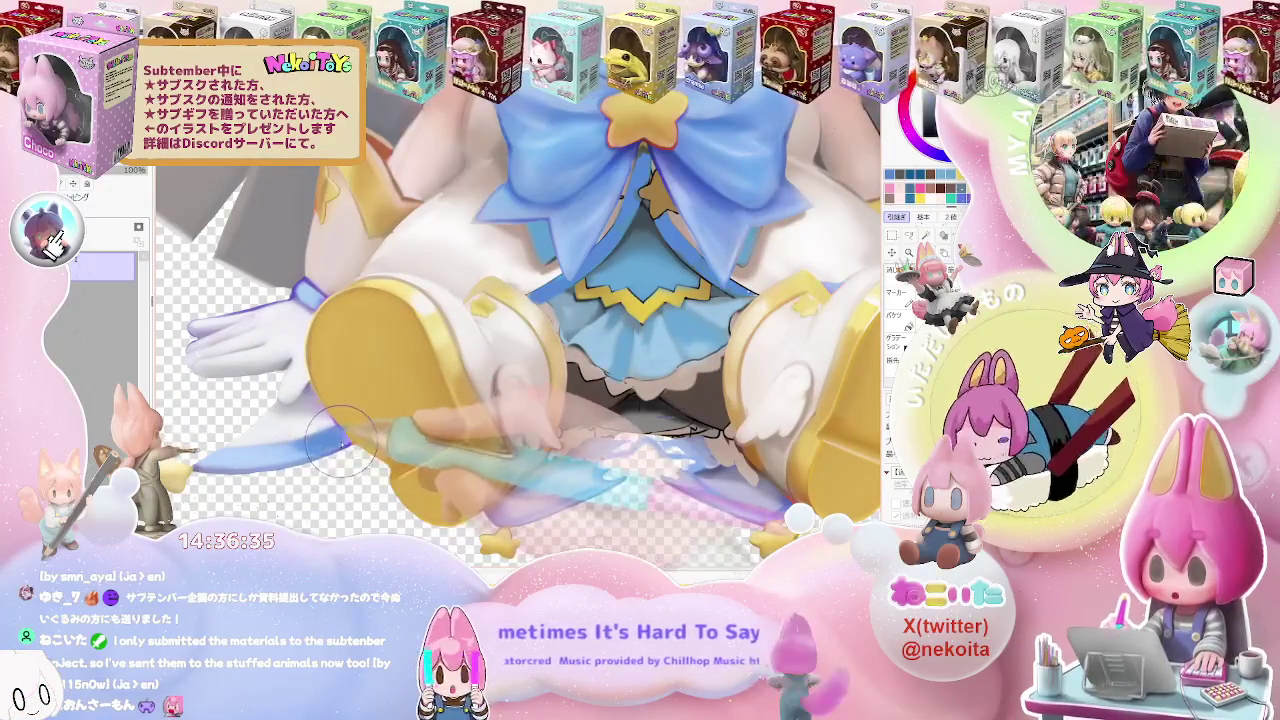
scroll(264, 461, "up", 2)
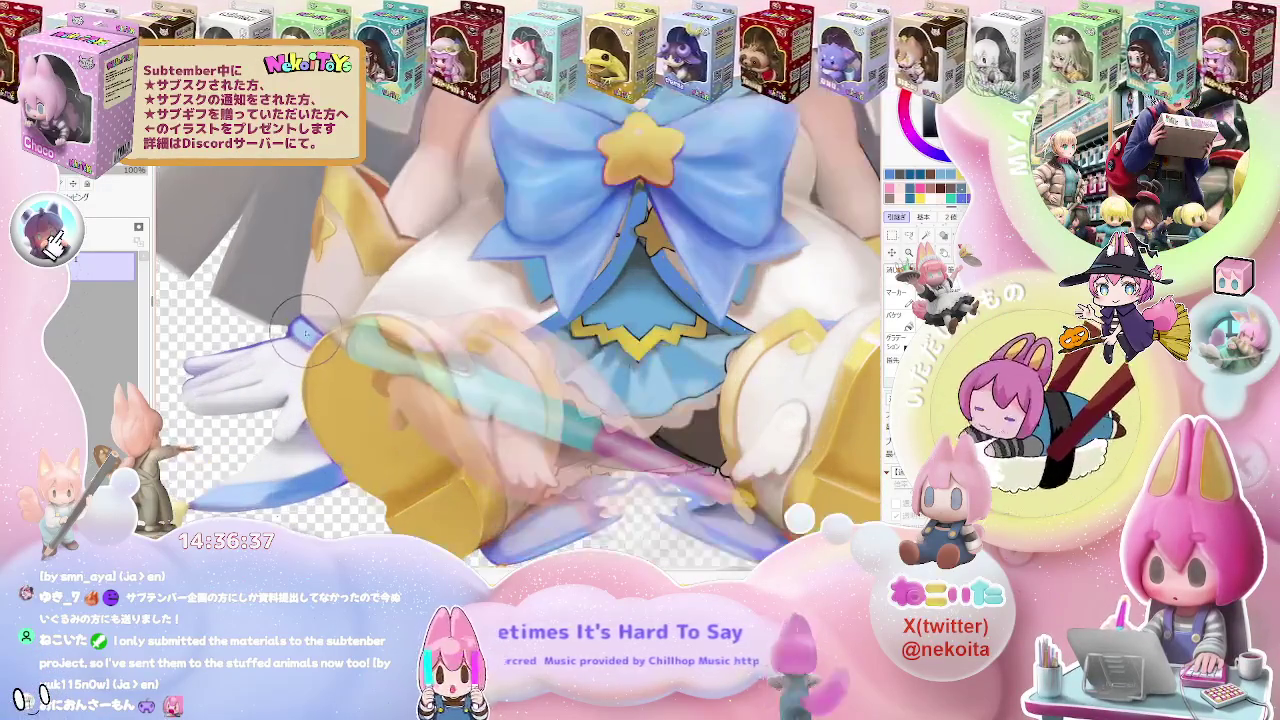
key("ctrl+minus")
key("ctrl+minus")
key("ctrl+minus")
key("ctrl+plus")
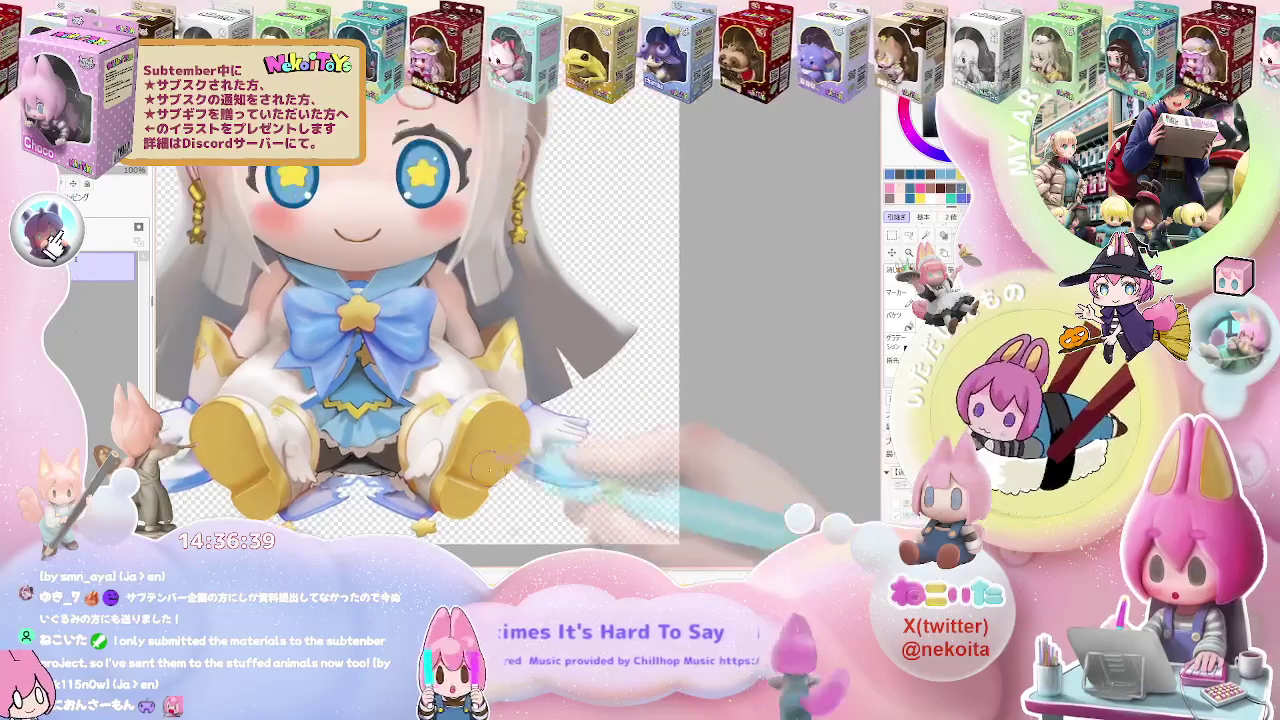
key("ctrl+plus")
key("ctrl+plus")
key("ctrl+minus")
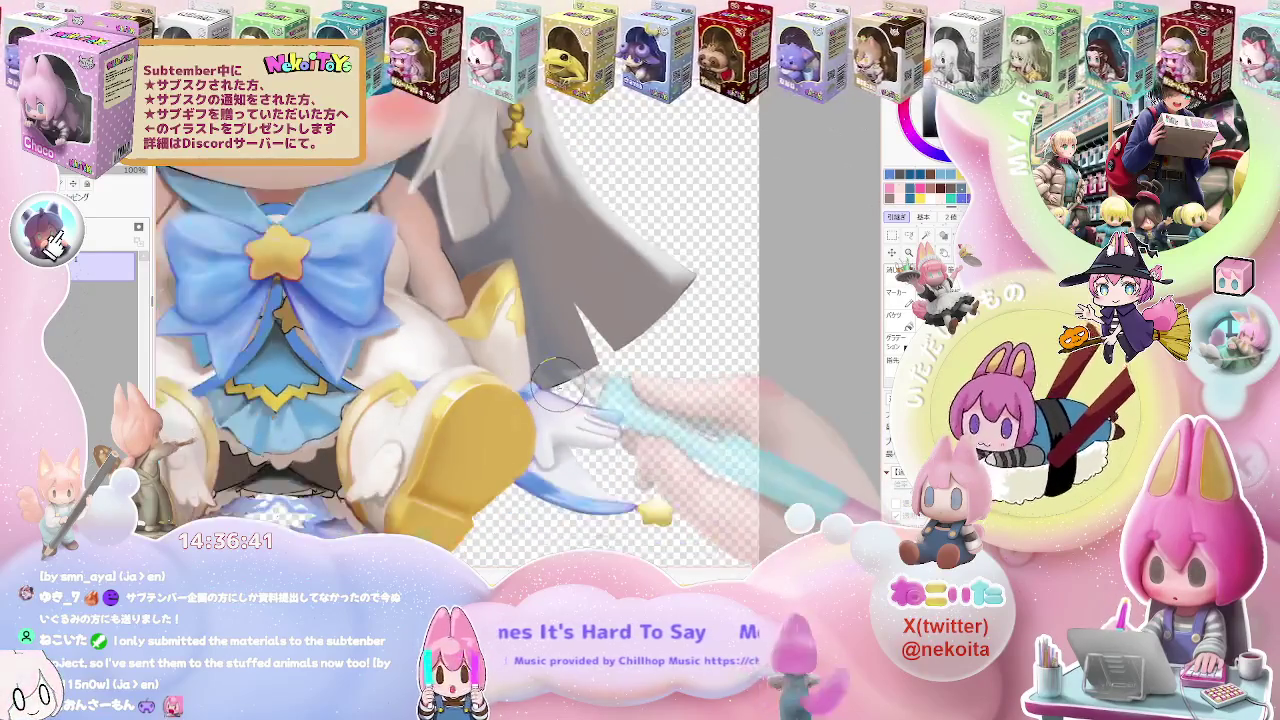
key("ctrl+minus")
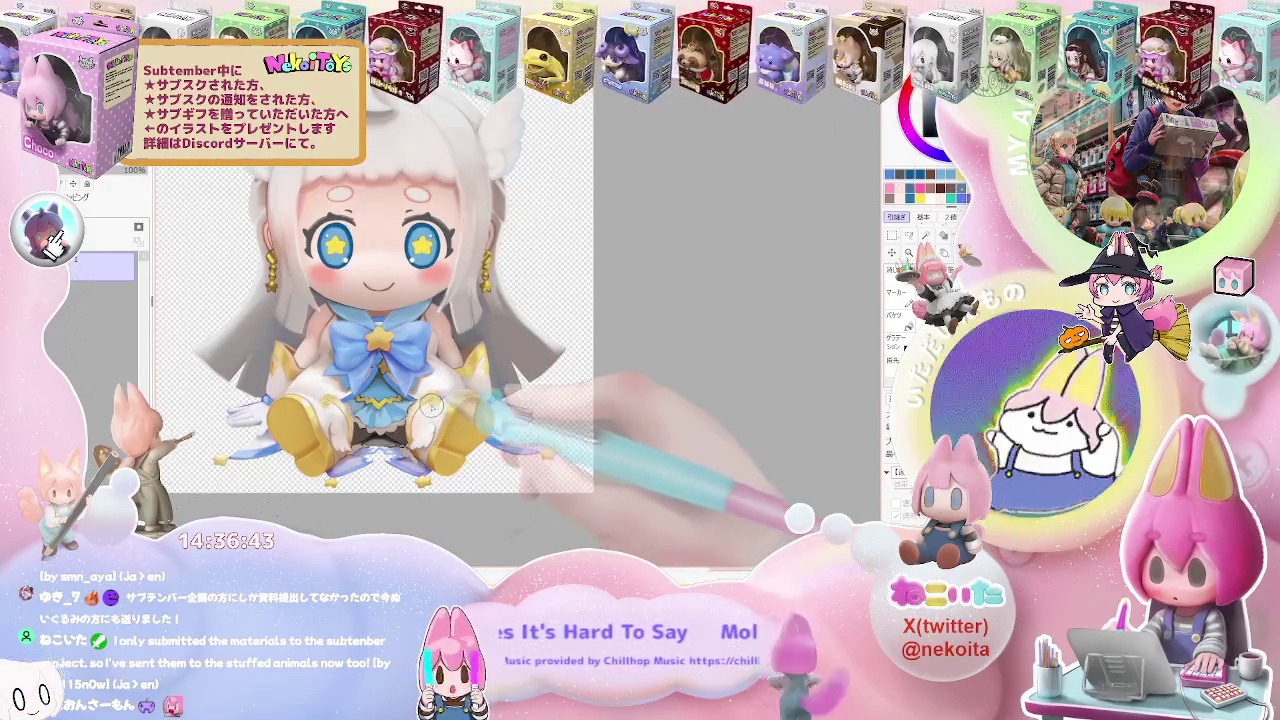
key("ctrl+plus")
key("ctrl+plus")
key("ctrl+plus")
Paint and smooth blue shading beneath the skirt with a slightly larger brush
key("g")
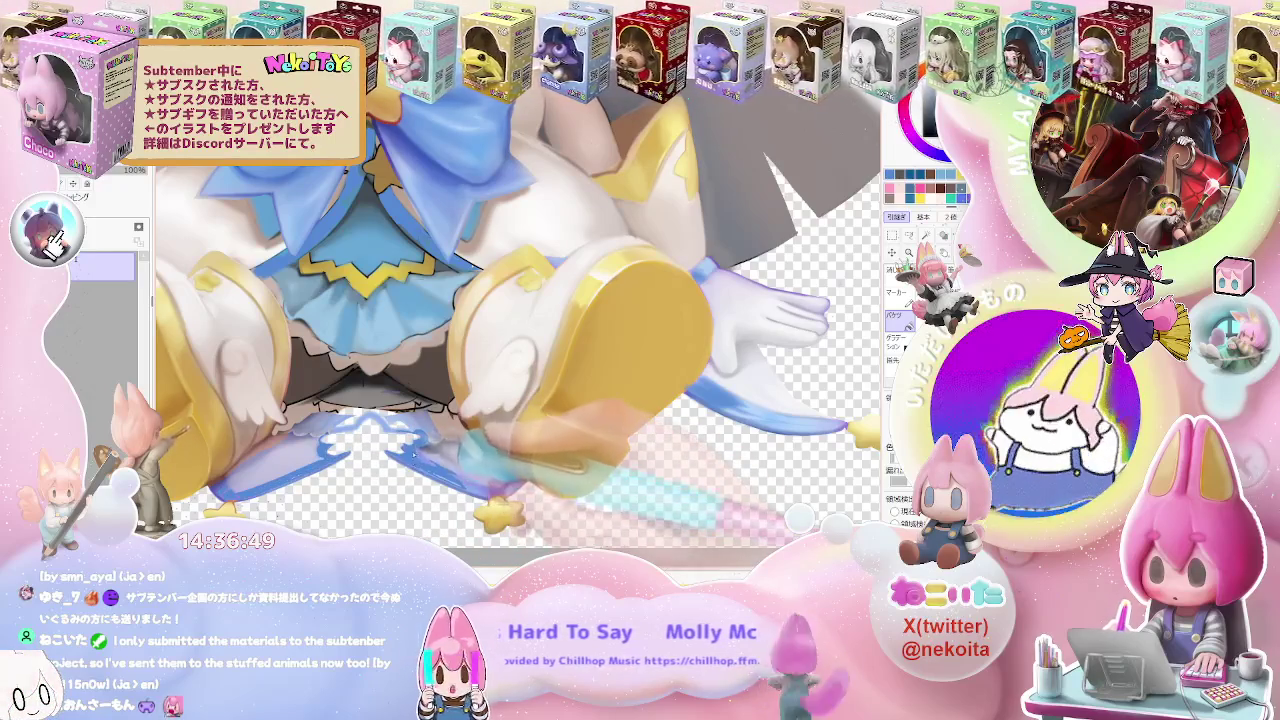
scroll(375, 428, "up", 2)
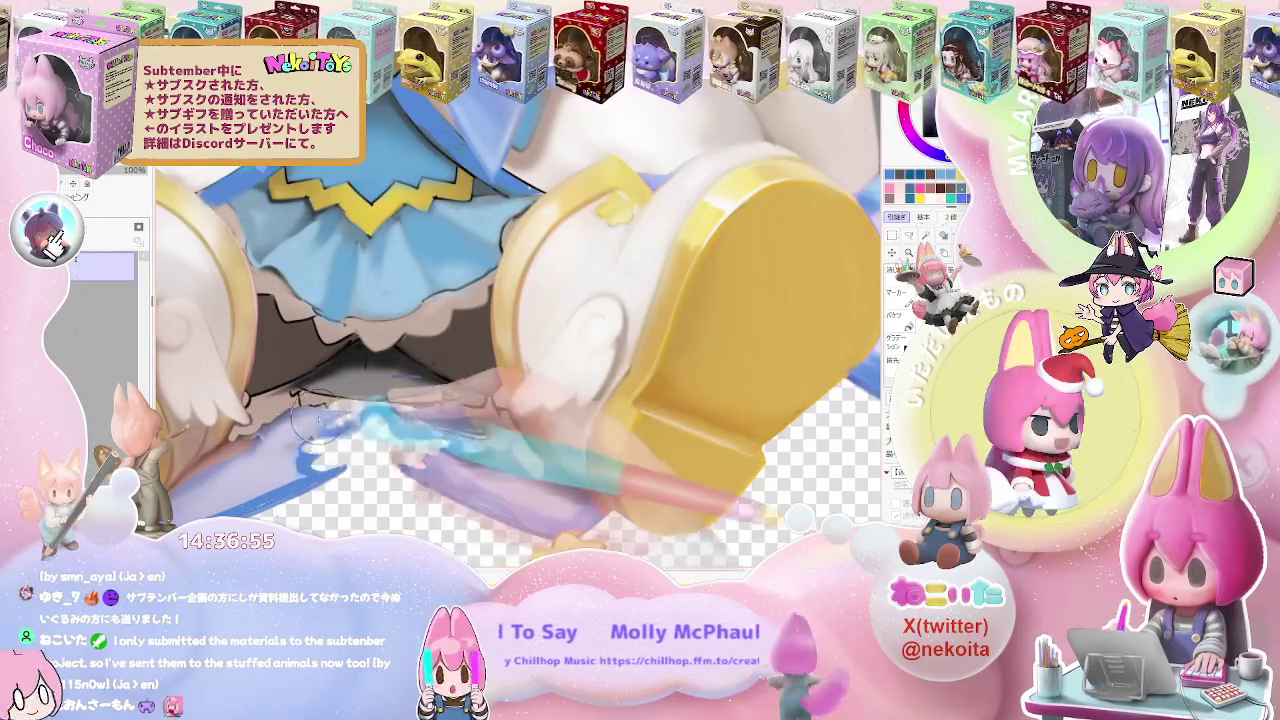
mouse_move(298, 428)
left_mouse_down()
mouse_move(400, 415)
mouse_move(470, 440)
left_mouse_up()
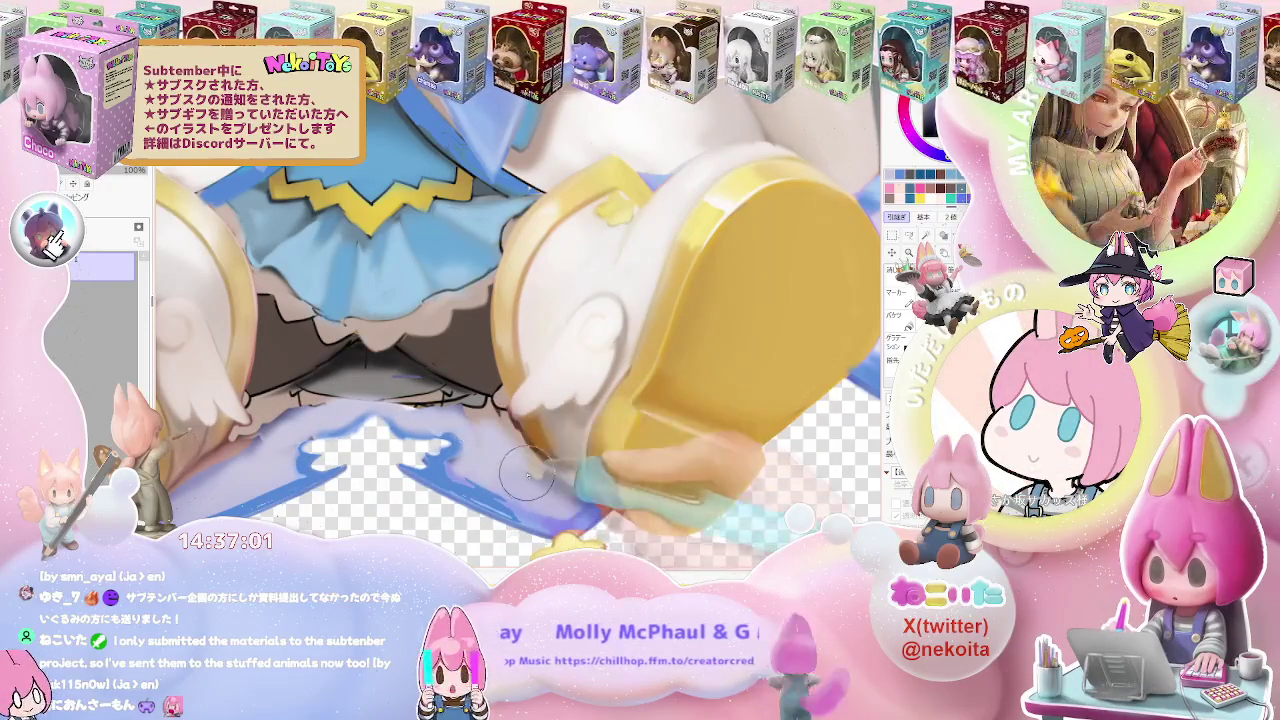
scroll(524, 458, "down", 4)
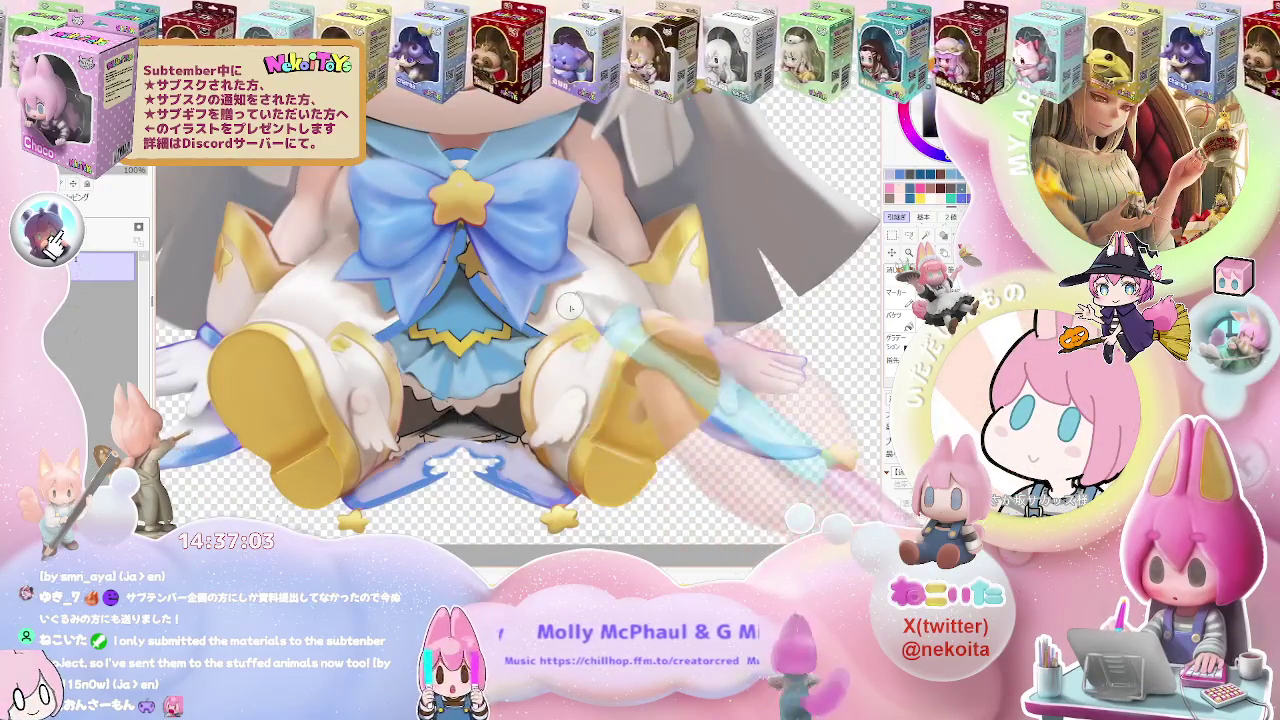
mouse_move(485, 450)
left_mouse_down()
mouse_move(405, 478)
mouse_move(505, 465)
left_mouse_up()
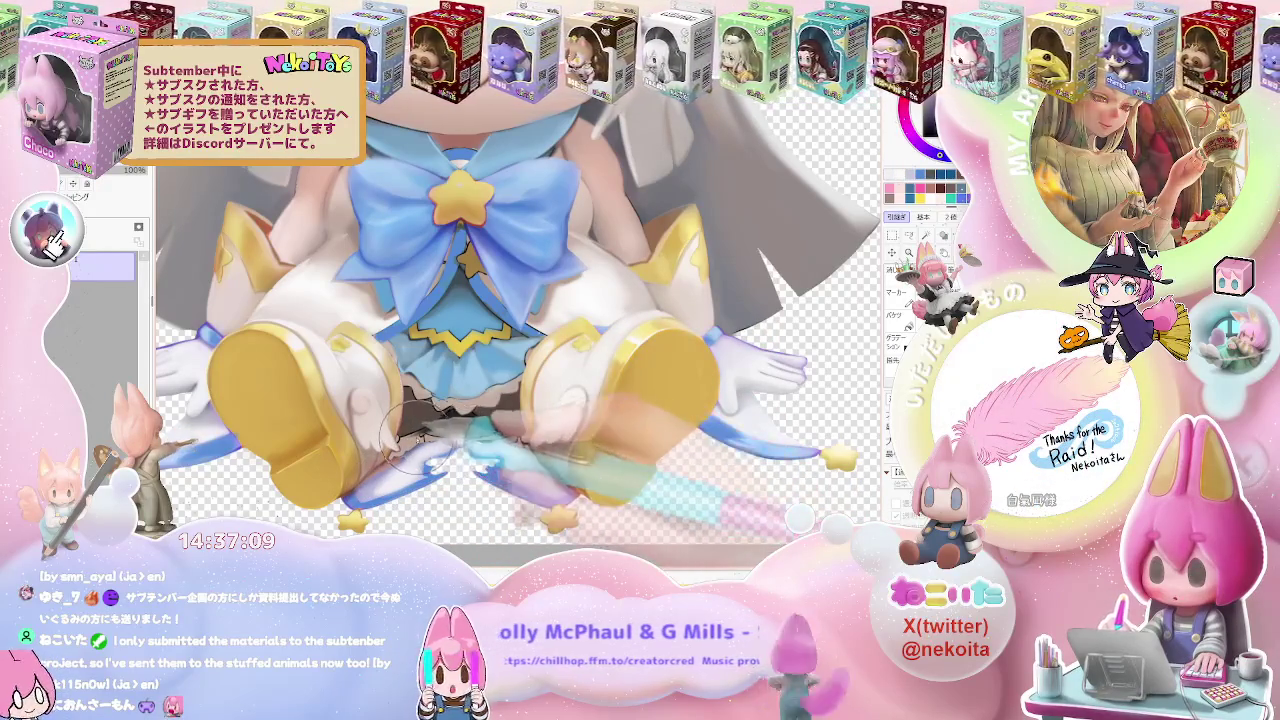
key("bracketright")
left_click_drag(410, 440, 478, 440)
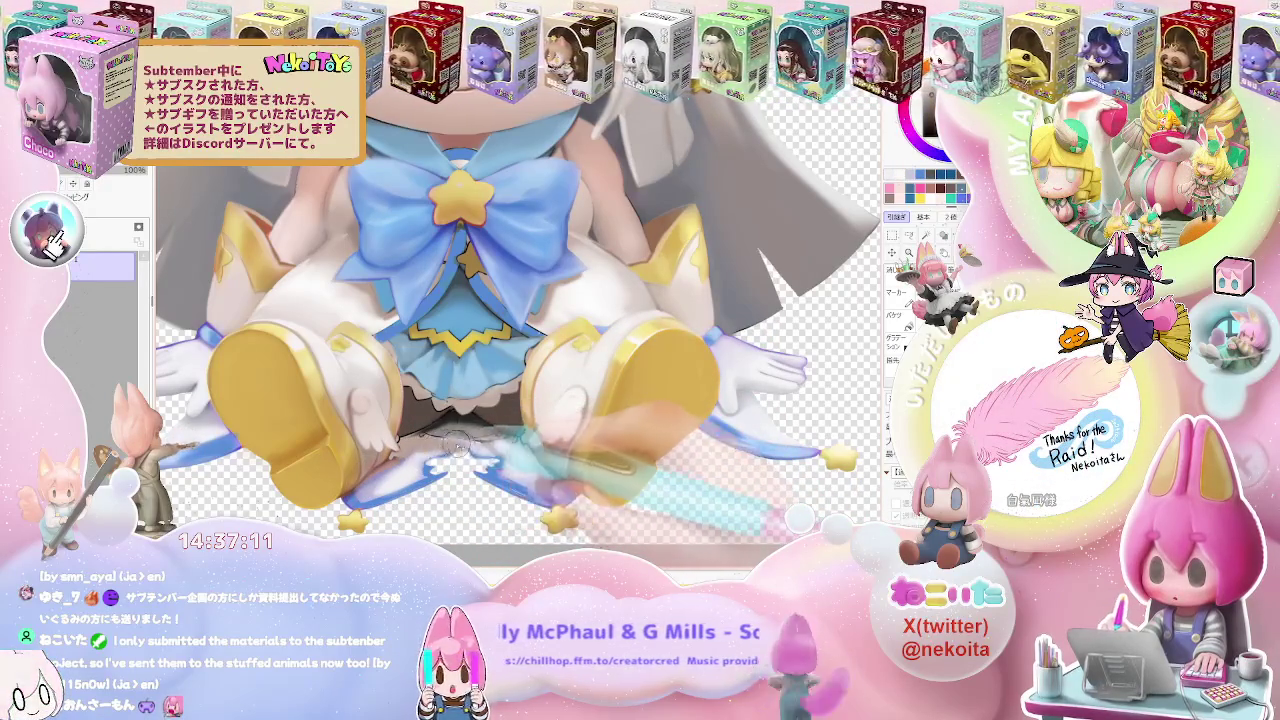
left_click_drag(478, 440, 476, 408)
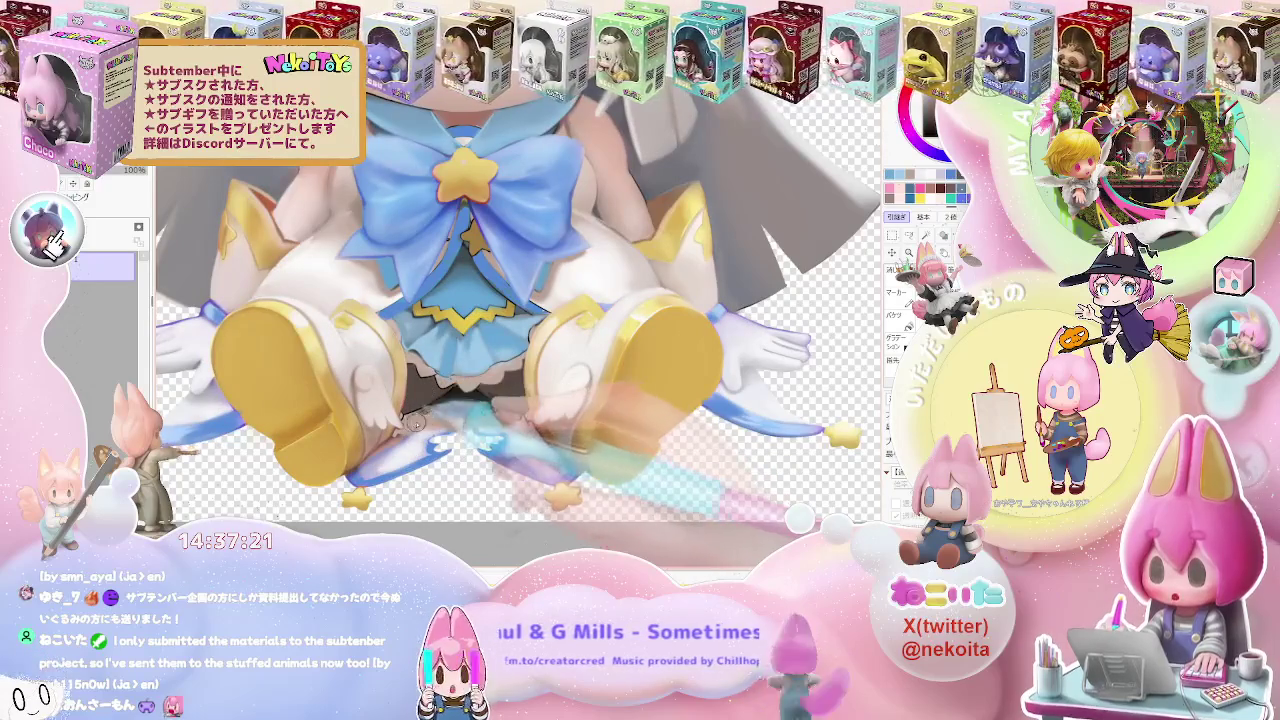
Bring the pencil thumbnail grid back into view at the fourth sketch panel
key("g")
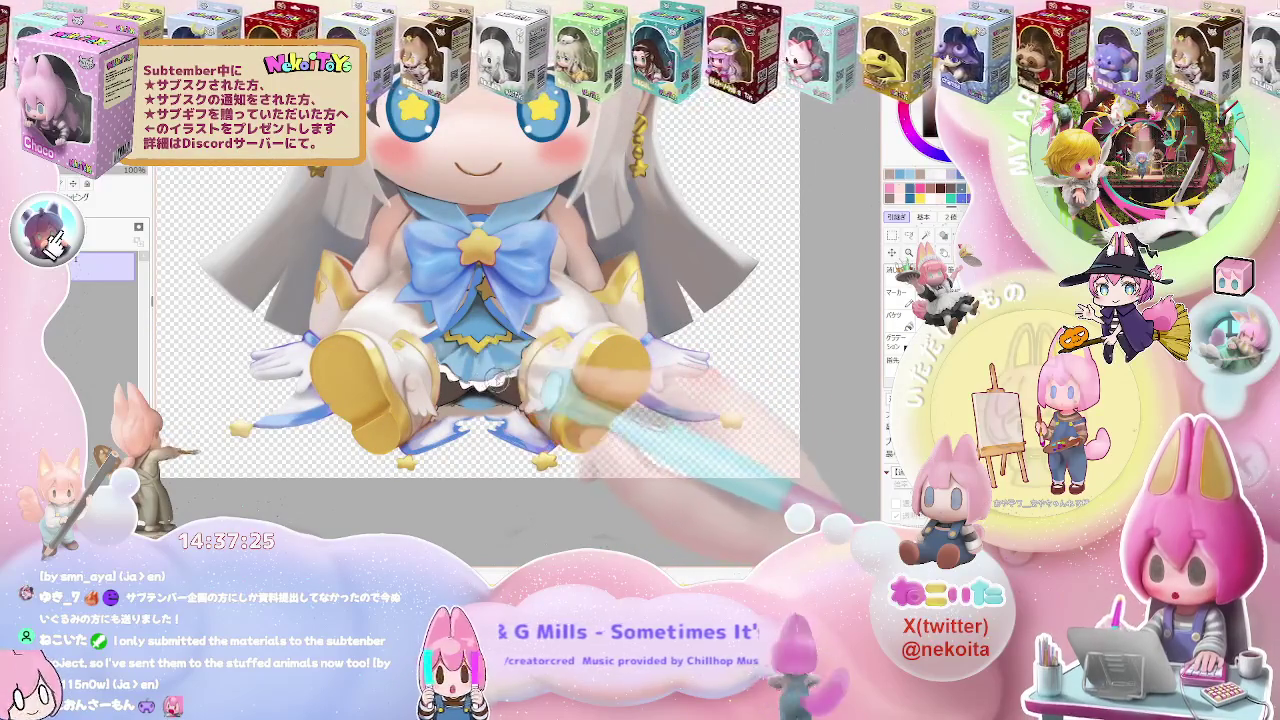
scroll(465, 422, "up", 2)
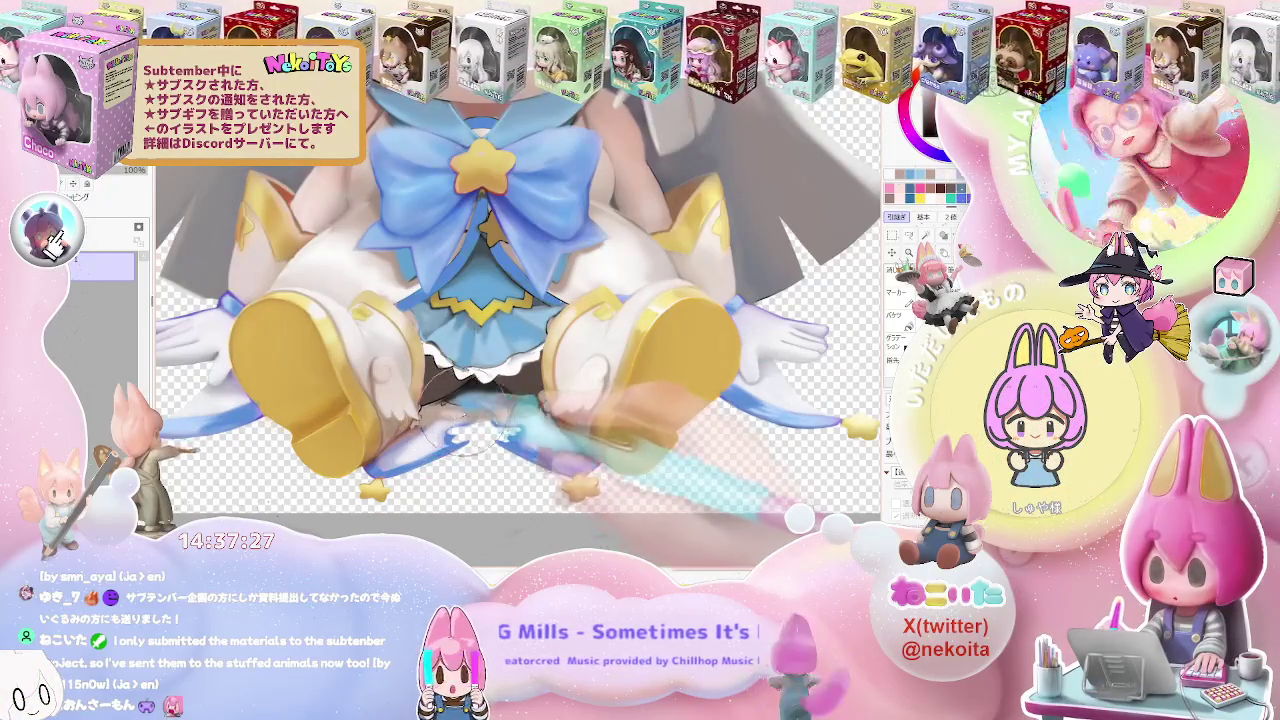
scroll(493, 425, "down", 1)
scroll(500, 435, "down", 1)
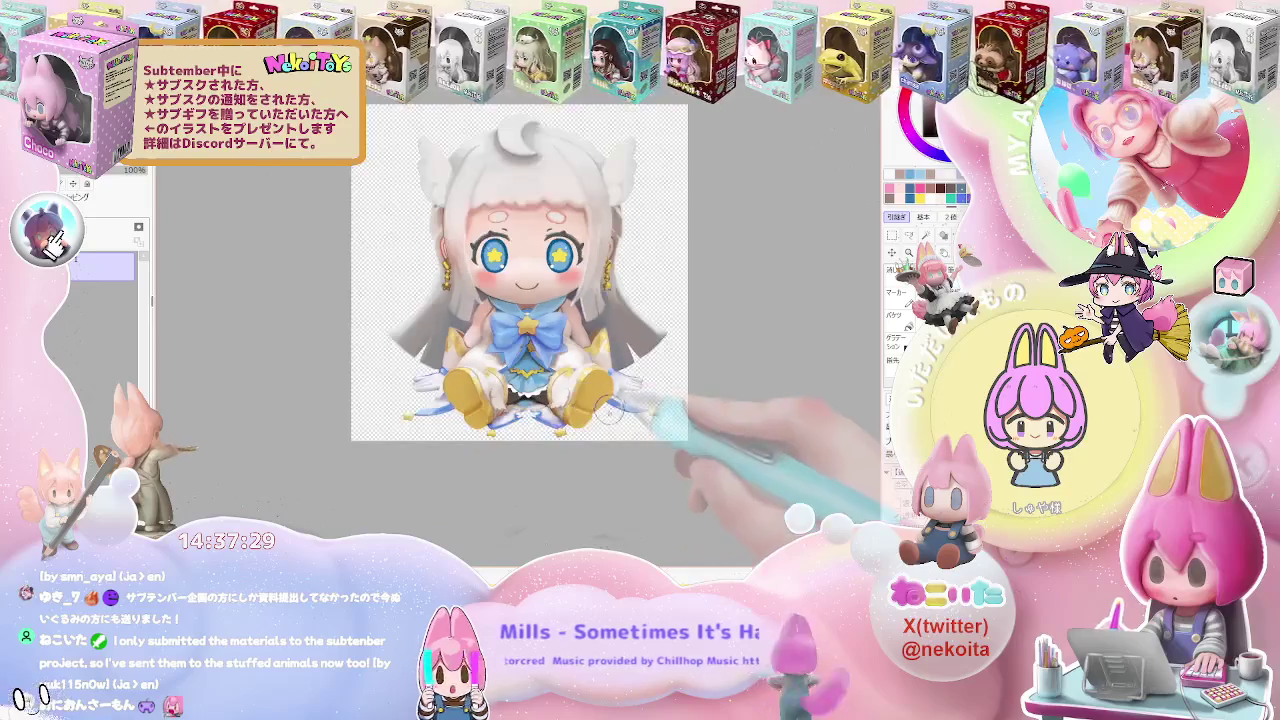
scroll(510, 450, "down", 1)
scroll(480, 410, "up", 2)
scroll(470, 400, "up", 2)
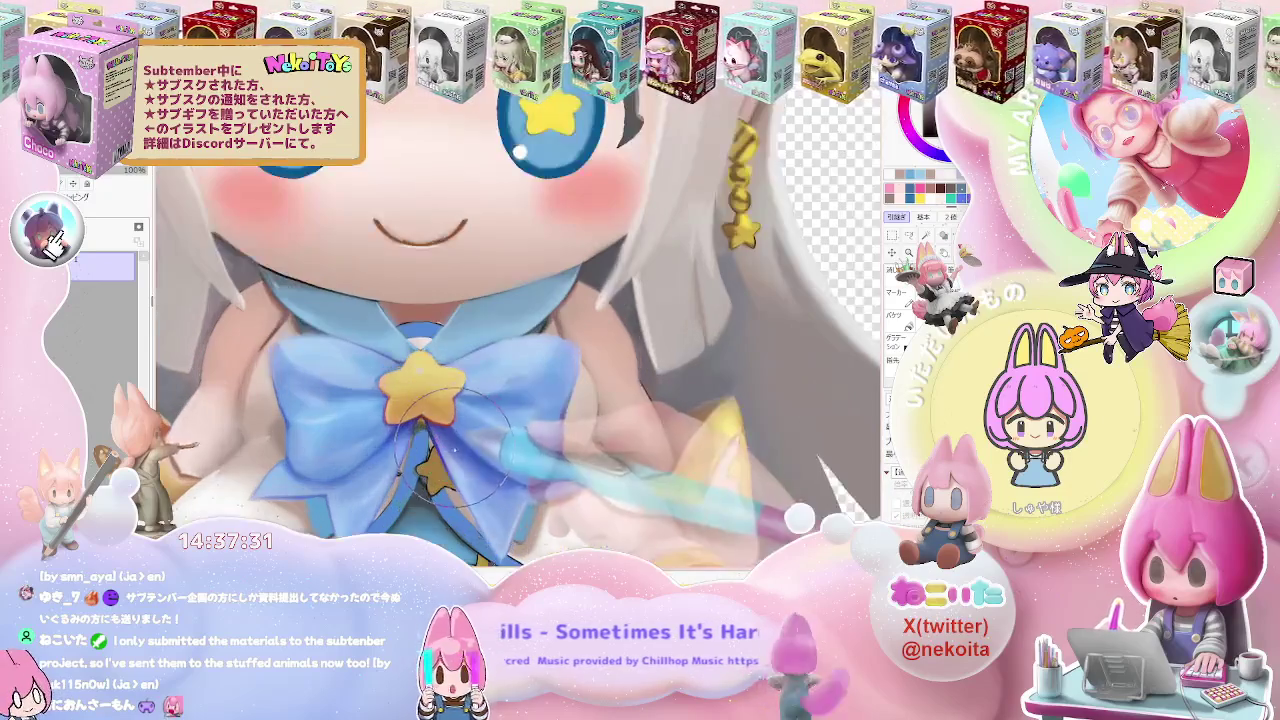
scroll(410, 320, "down", 2)
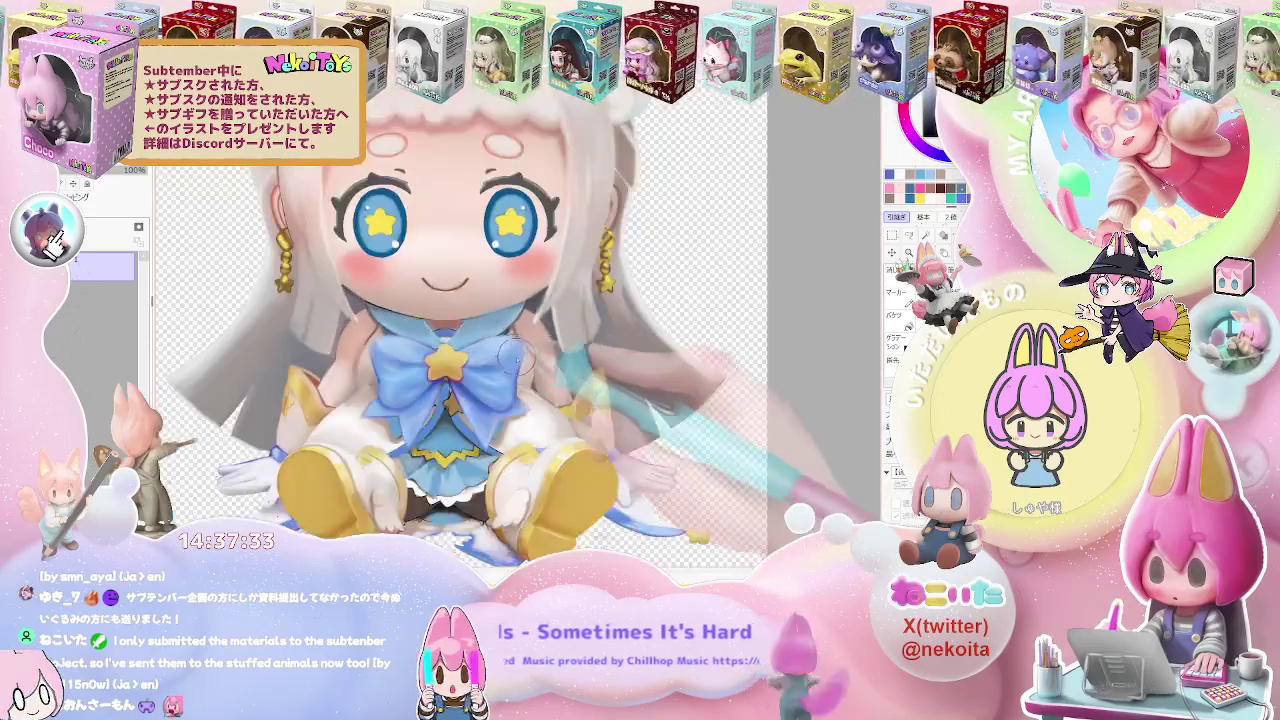
scroll(430, 330, "down", 1)
scroll(458, 340, "up", 3)
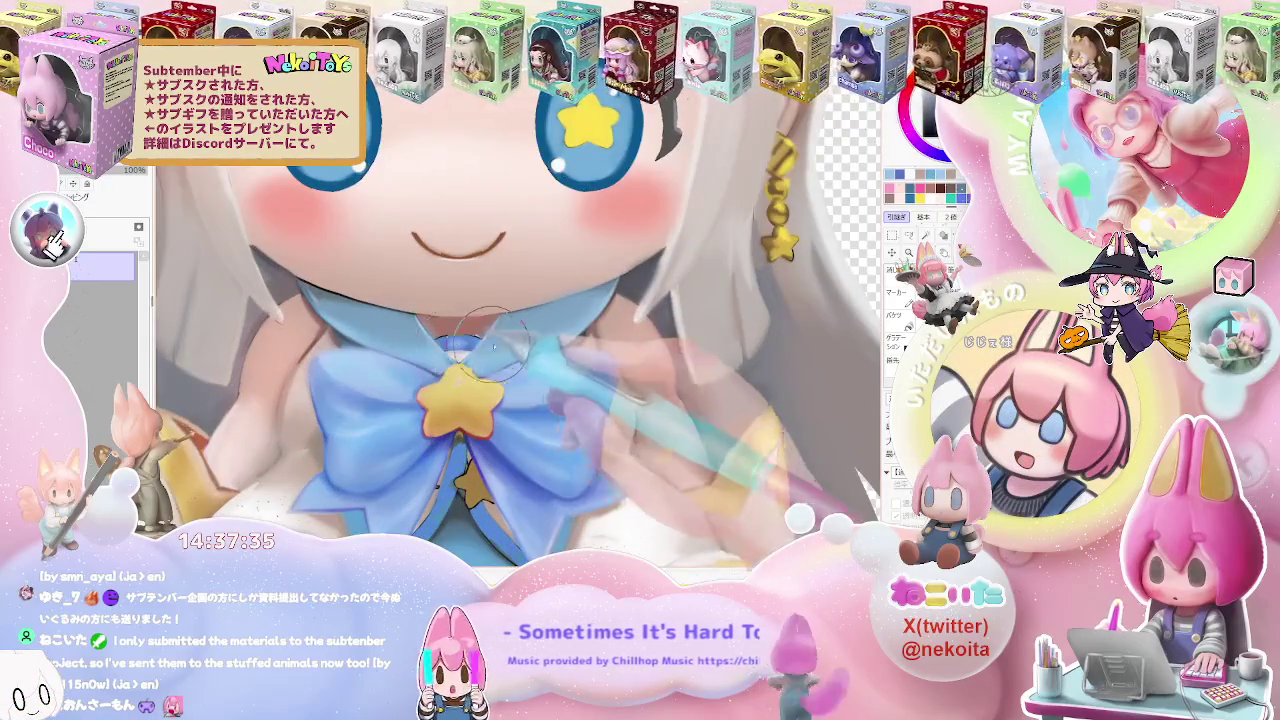
scroll(465, 380, "down", 2)
scroll(410, 350, "up", 1)
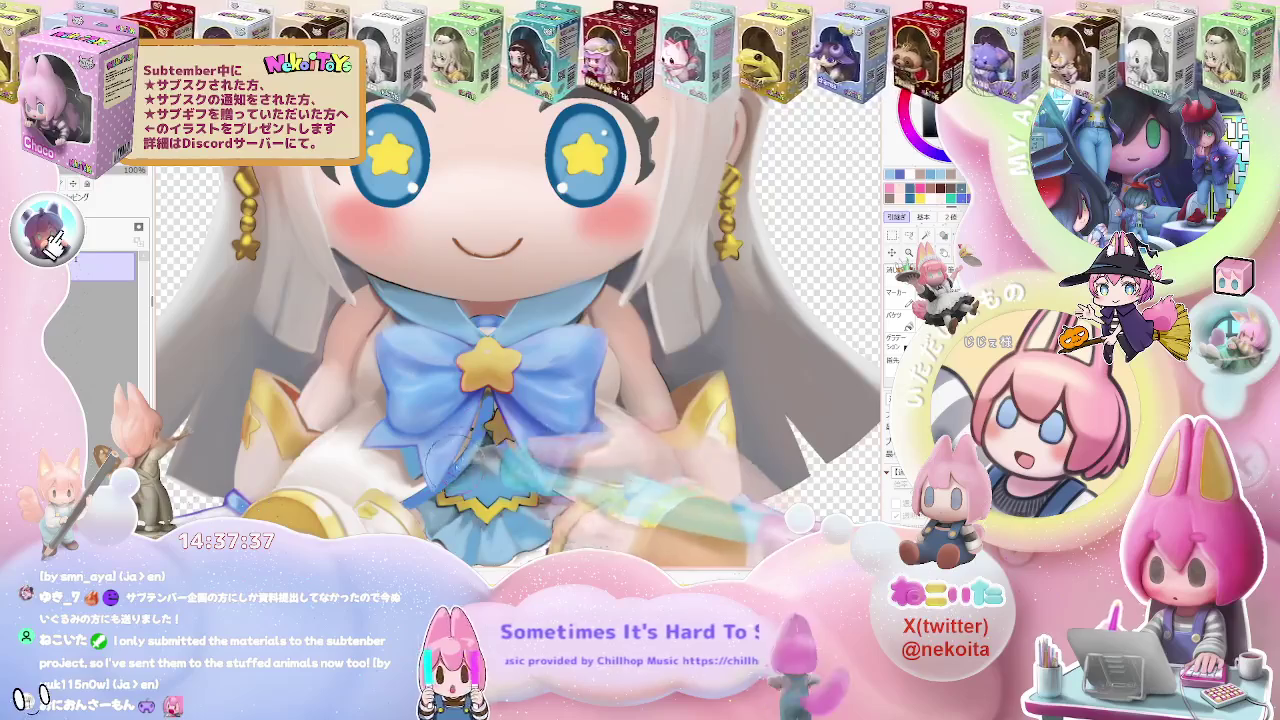
scroll(410, 350, "down", 1)
scroll(506, 460, "down", 1)
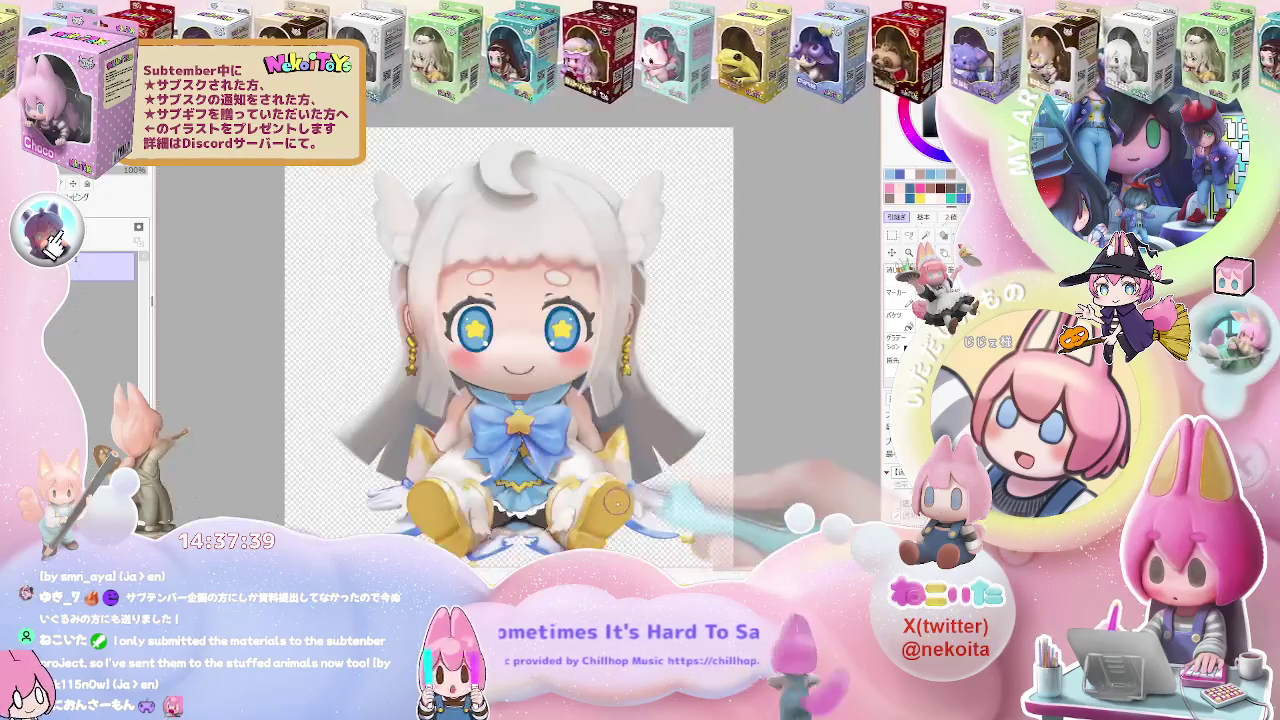
scroll(500, 458, "down", 1)
scroll(490, 455, "up", 1)
scroll(481, 450, "up", 2)
scroll(478, 448, "up", 1)
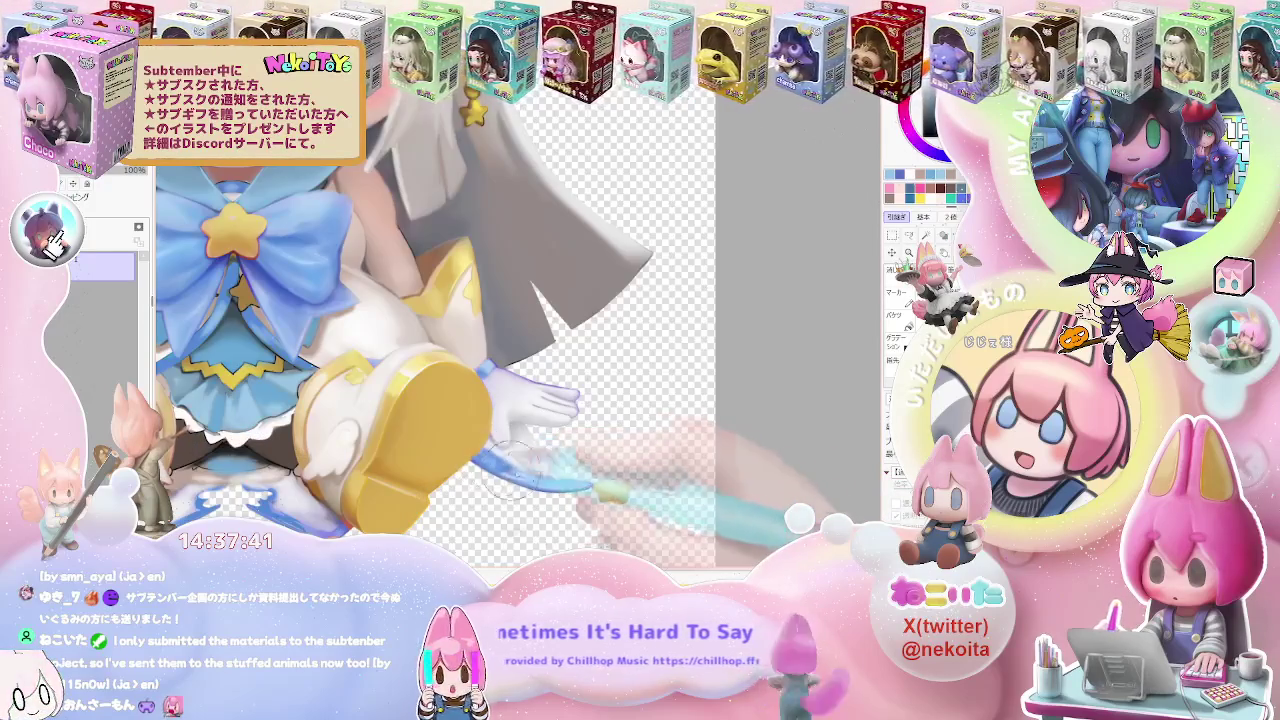
scroll(470, 450, "down", 2)
scroll(300, 465, "up", 1)
scroll(300, 465, "up", 1)
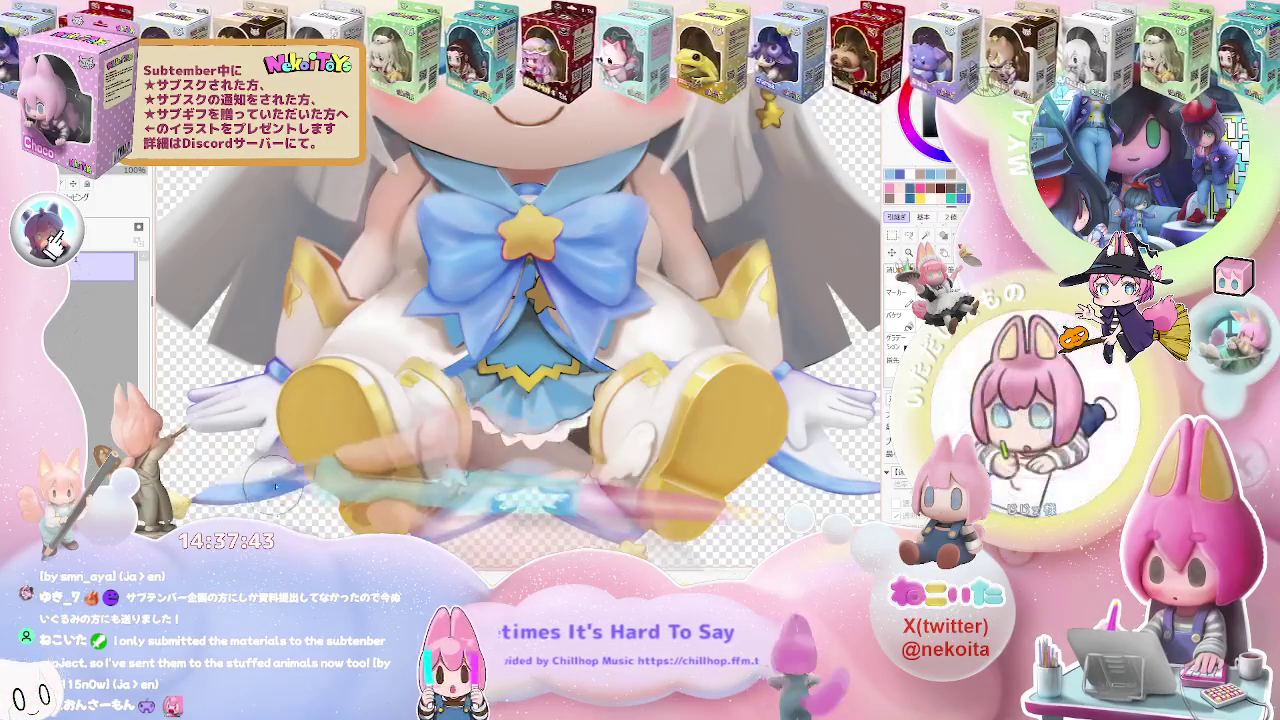
scroll(300, 465, "down", 2)
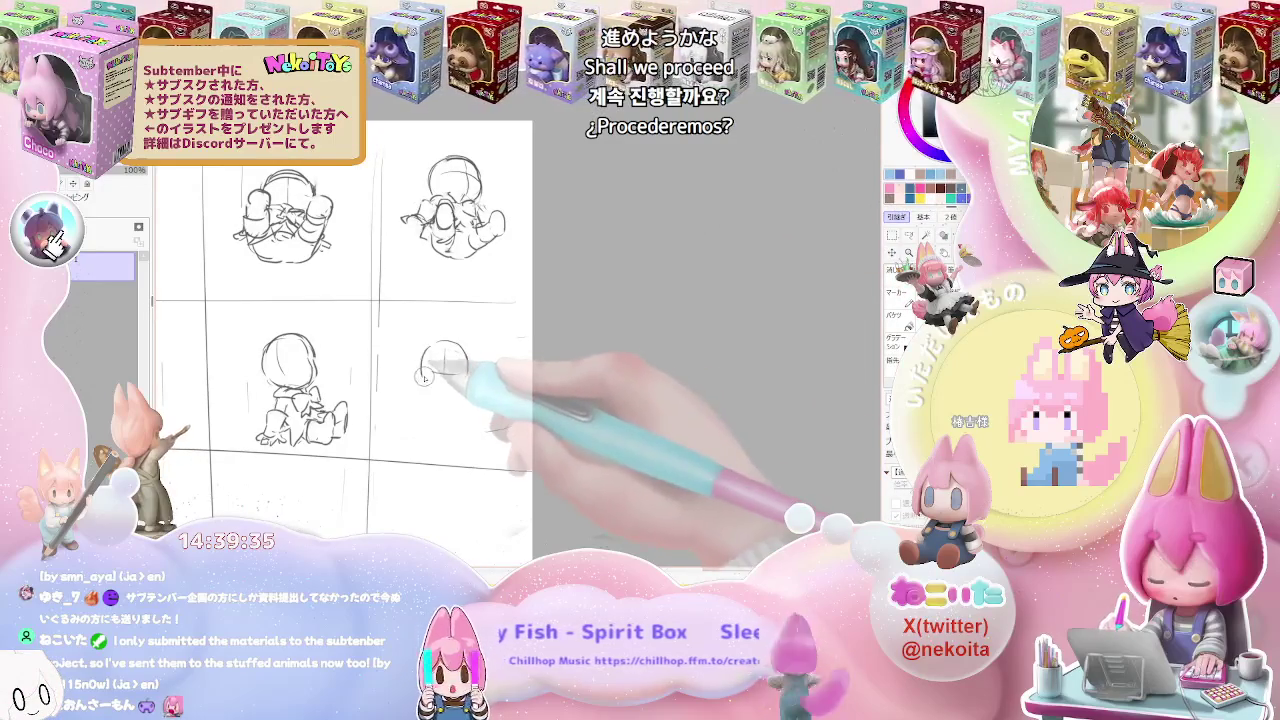
scroll(414, 372, "up", 2)
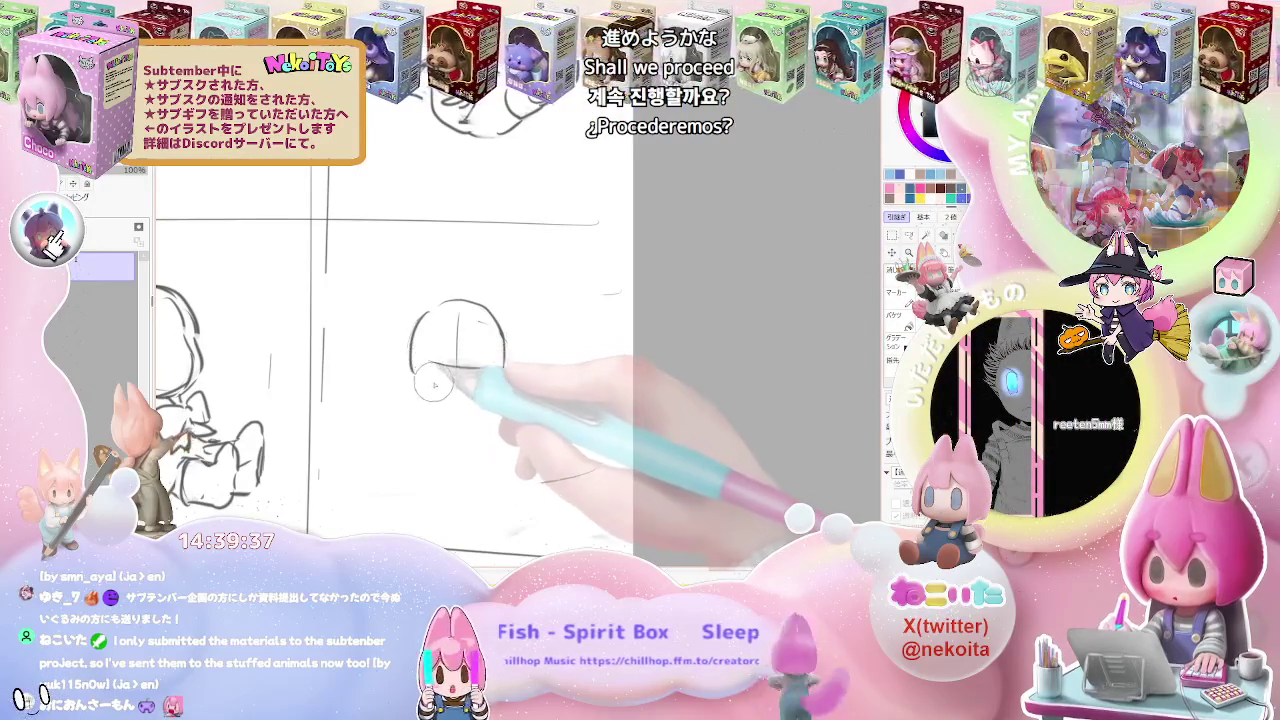
Close the head circle and sketch the seated body, redrawing one undone body stroke
scroll(416, 376, "down", 2)
left_click_drag(421, 386, 478, 374)
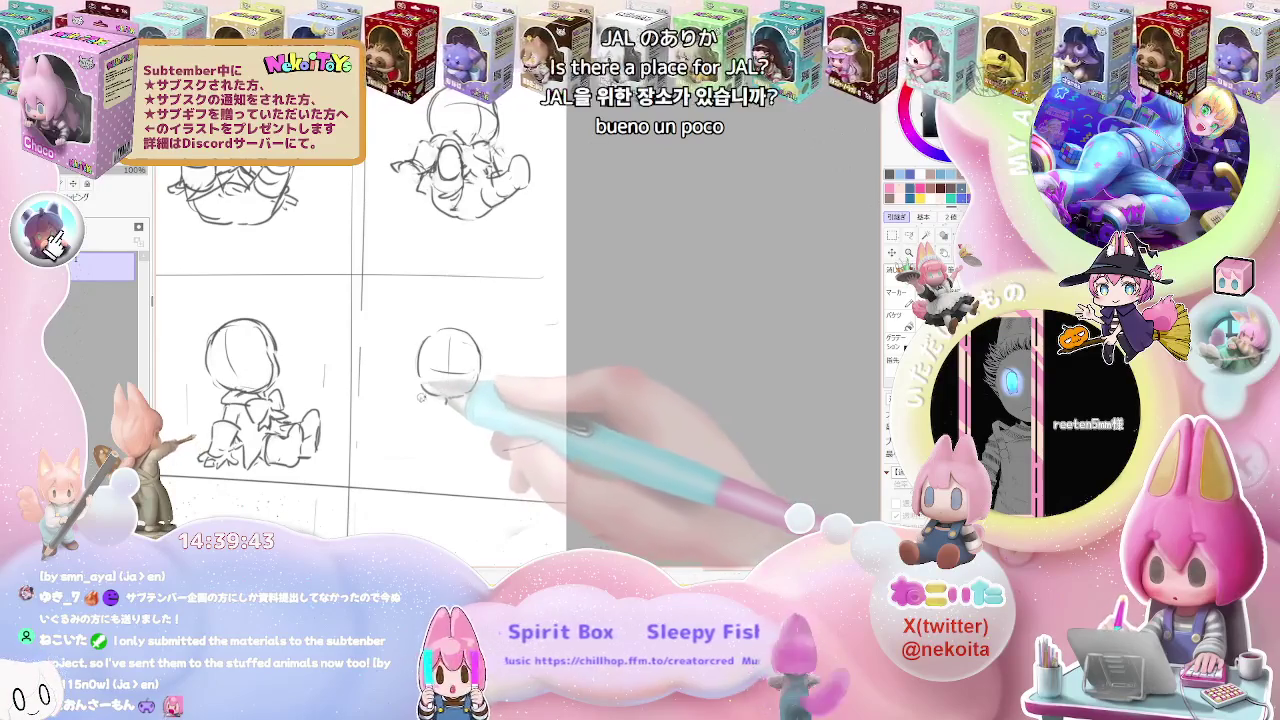
mouse_move(417, 398)
left_mouse_down()
mouse_move(437, 426)
mouse_move(441, 397)
left_mouse_up()
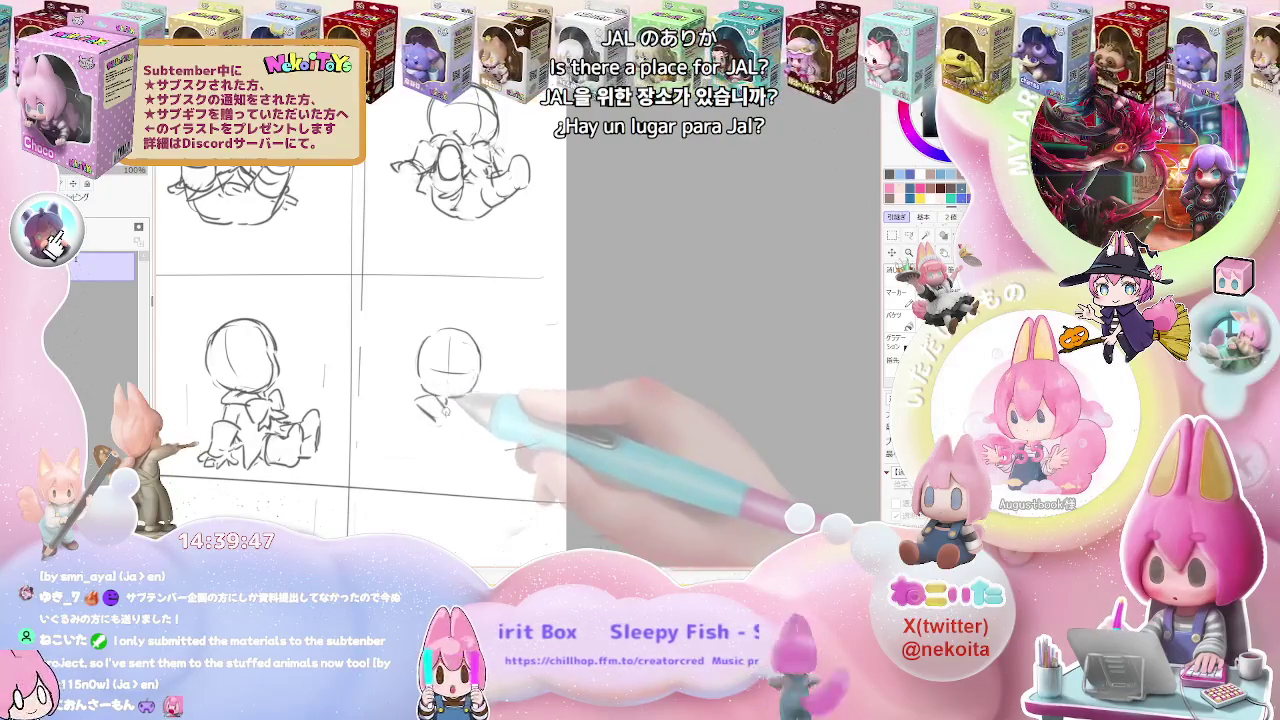
key("ctrl+z")
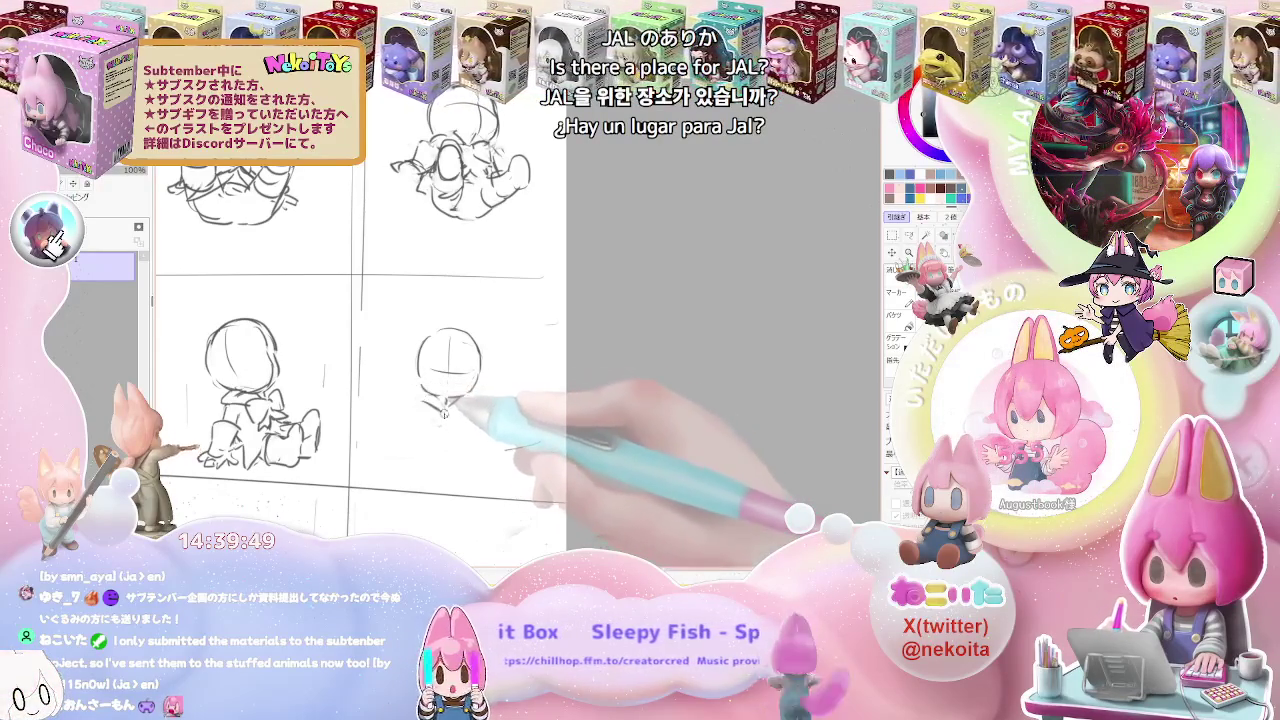
left_click_drag(428, 404, 463, 404)
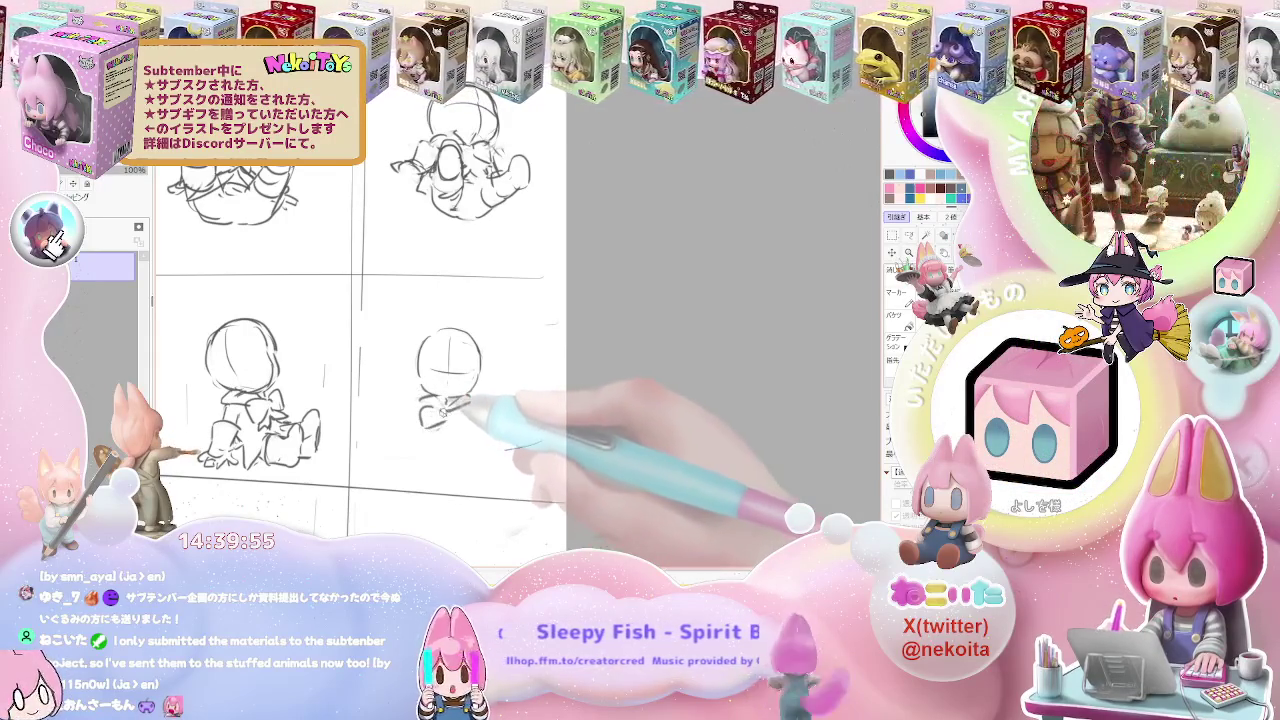
mouse_move(425, 410)
left_mouse_down()
mouse_move(468, 405)
mouse_move(474, 382)
mouse_move(437, 427)
mouse_move(420, 420)
mouse_move(480, 410)
mouse_move(420, 410)
mouse_move(465, 420)
mouse_move(400, 430)
mouse_move(390, 450)
mouse_move(470, 415)
left_mouse_up()
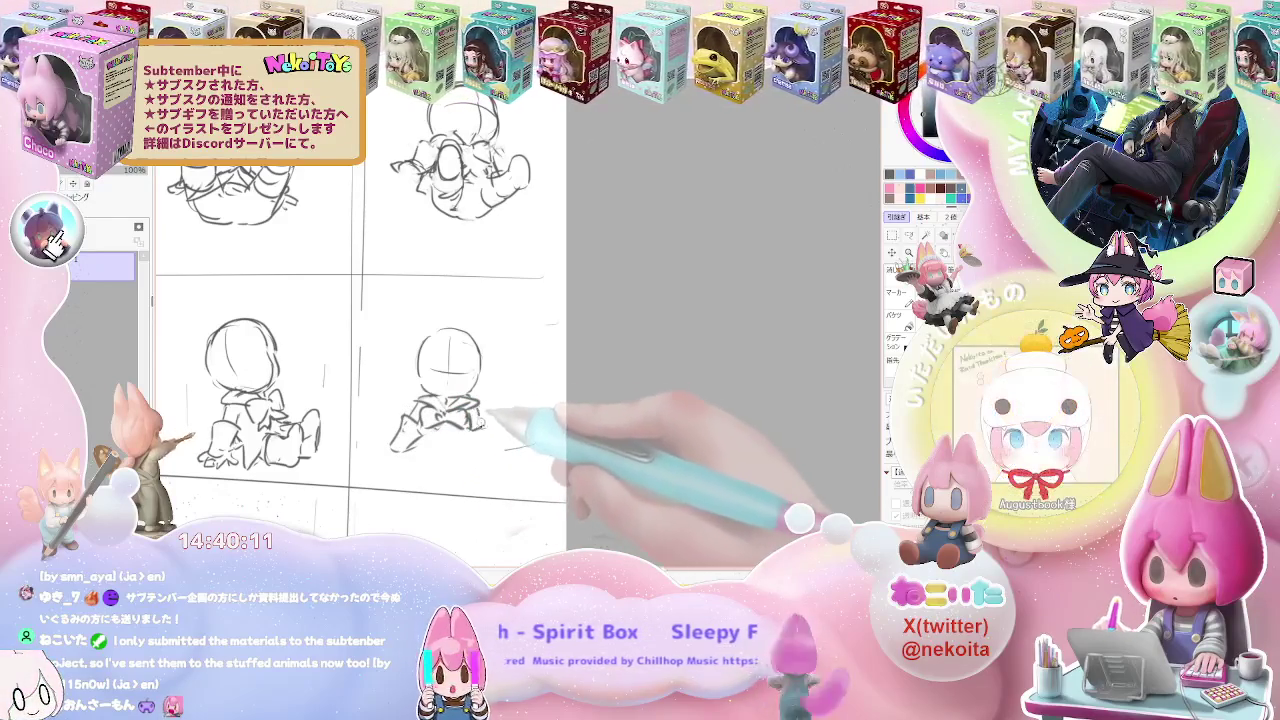
mouse_move(481, 441)
left_mouse_down()
mouse_move(450, 449)
mouse_move(432, 436)
mouse_move(452, 447)
left_mouse_up()
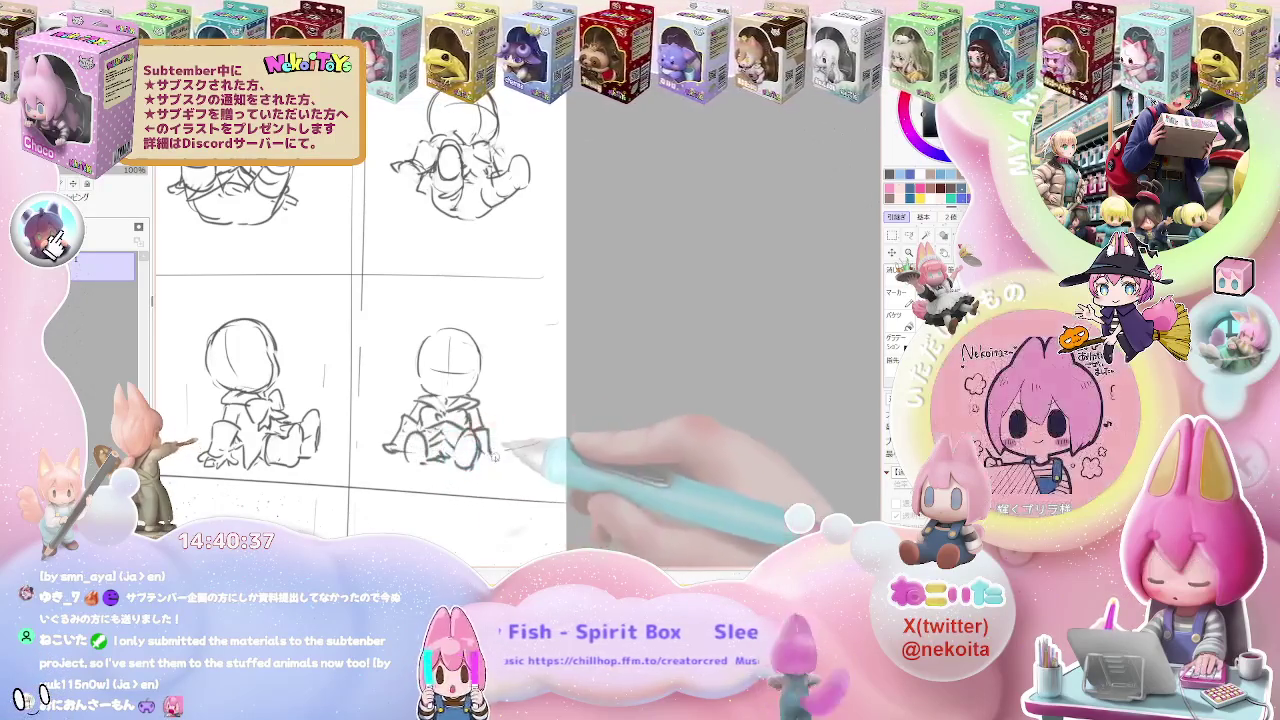
Sketch a head circle, body and left limbs for a new pose in the third row
scroll(490, 458, "down", 3)
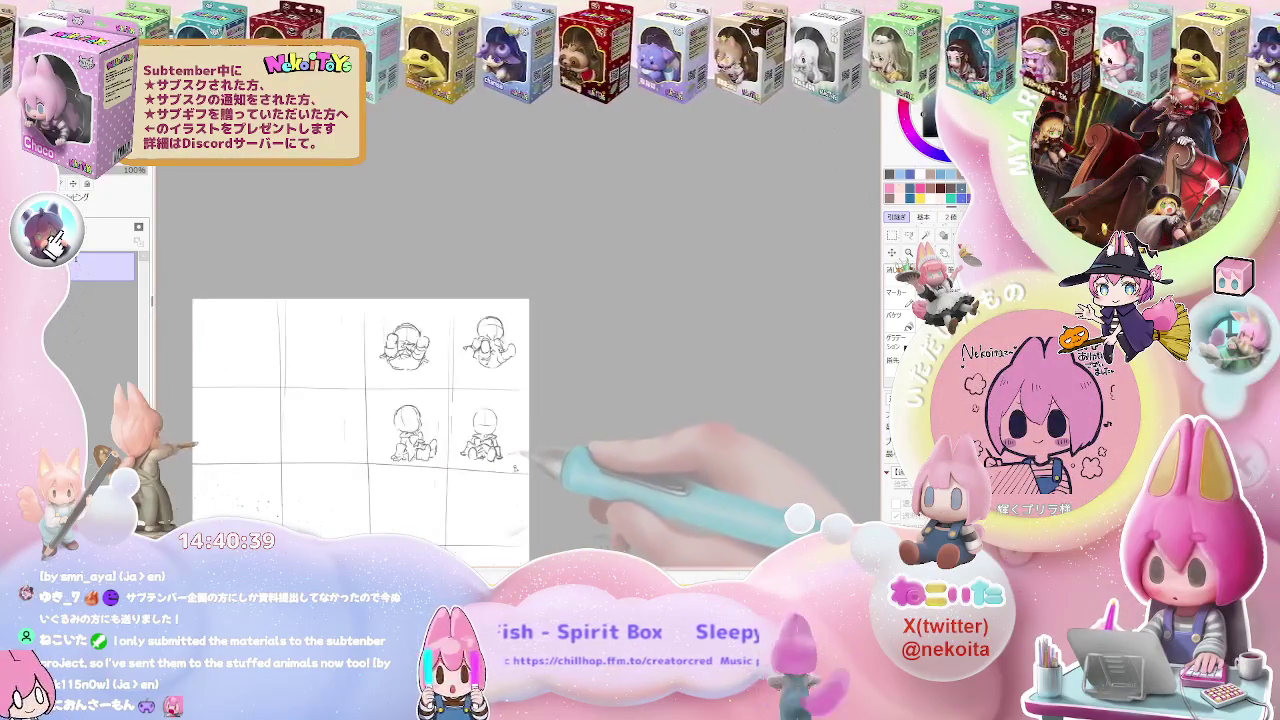
scroll(480, 440, "up", 3)
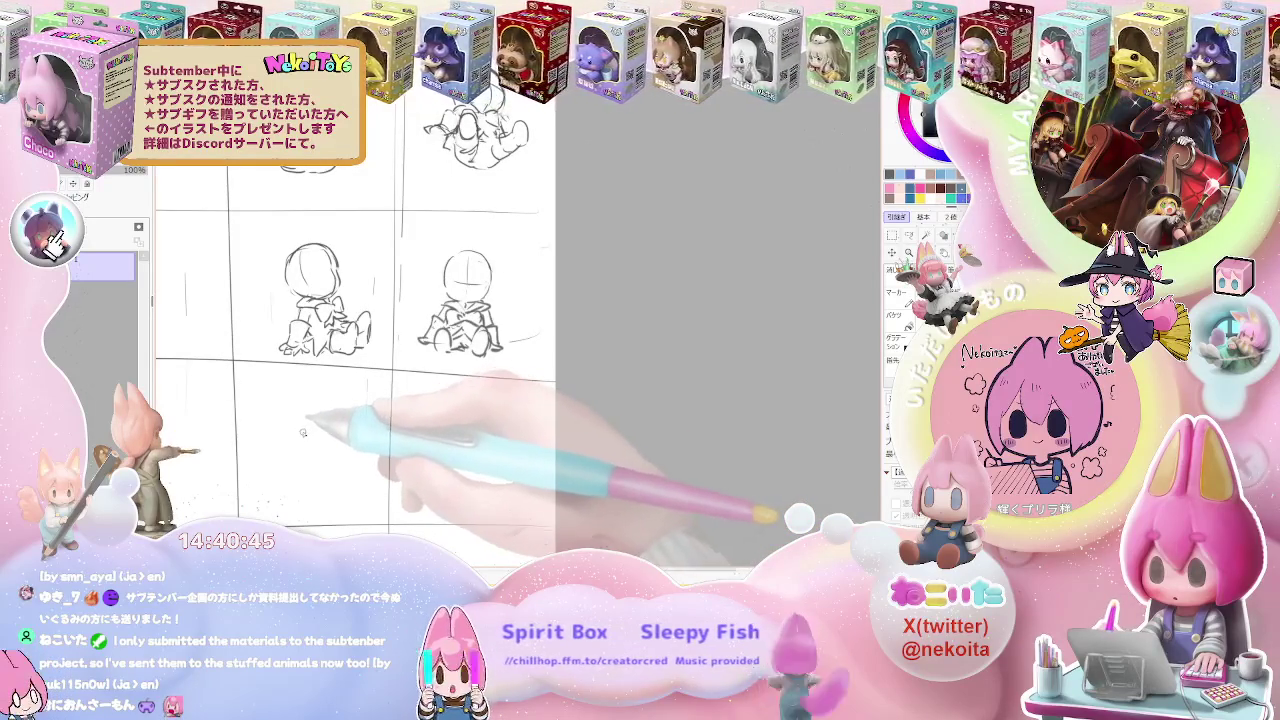
mouse_move(298, 431)
left_mouse_down()
mouse_move(332, 394)
mouse_move(296, 421)
mouse_move(355, 425)
mouse_move(326, 438)
left_mouse_up()
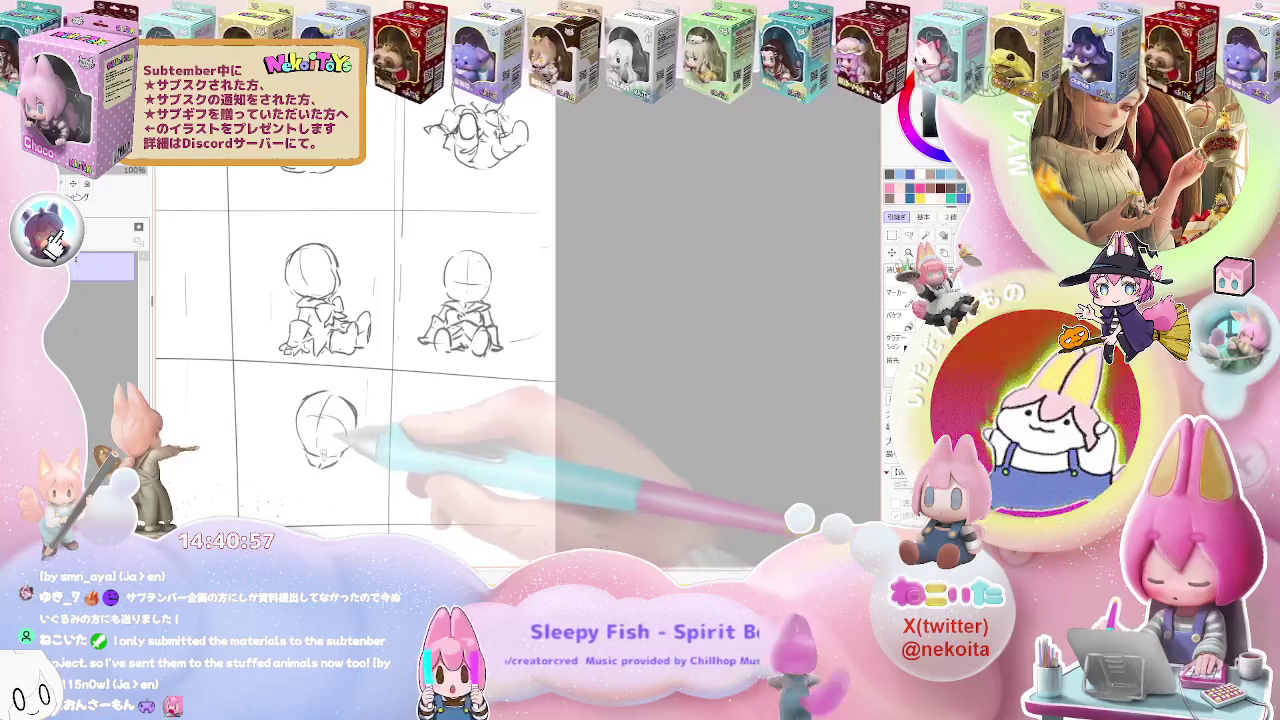
mouse_move(322, 463)
left_mouse_down()
mouse_move(300, 463)
mouse_move(305, 472)
left_mouse_up()
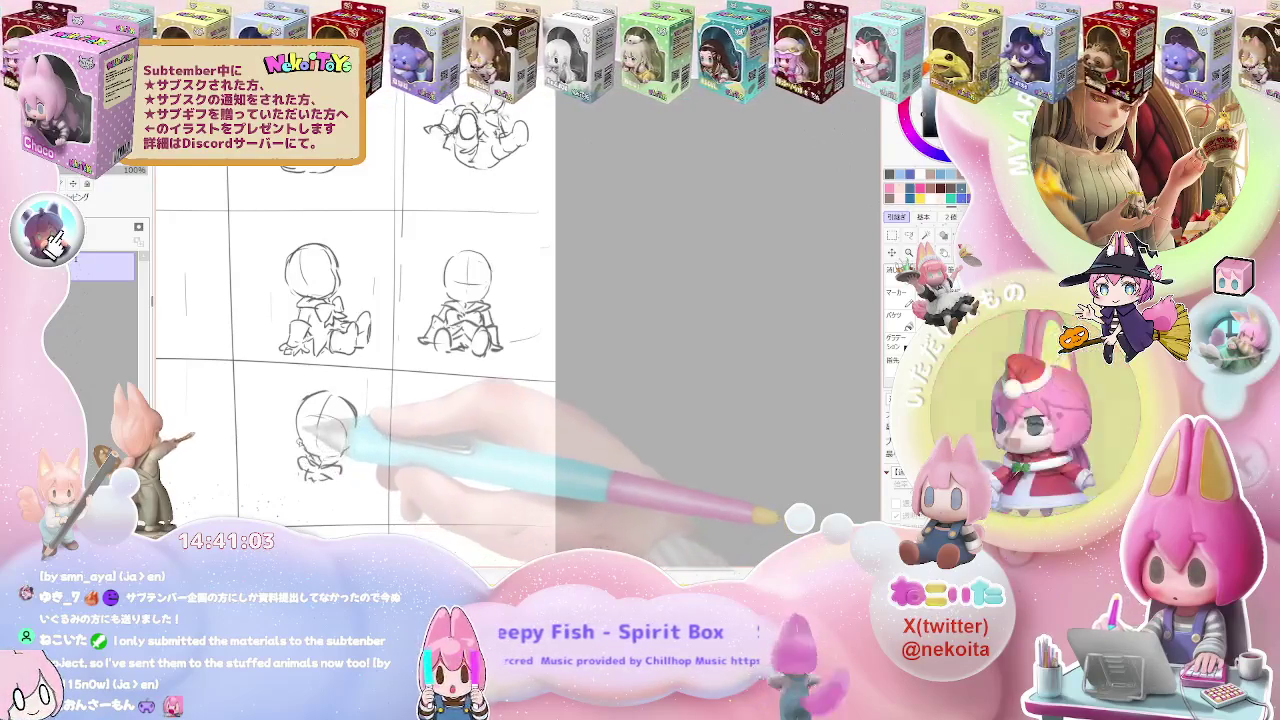
mouse_move(320, 425)
left_mouse_down()
mouse_move(298, 448)
mouse_move(358, 466)
left_mouse_up()
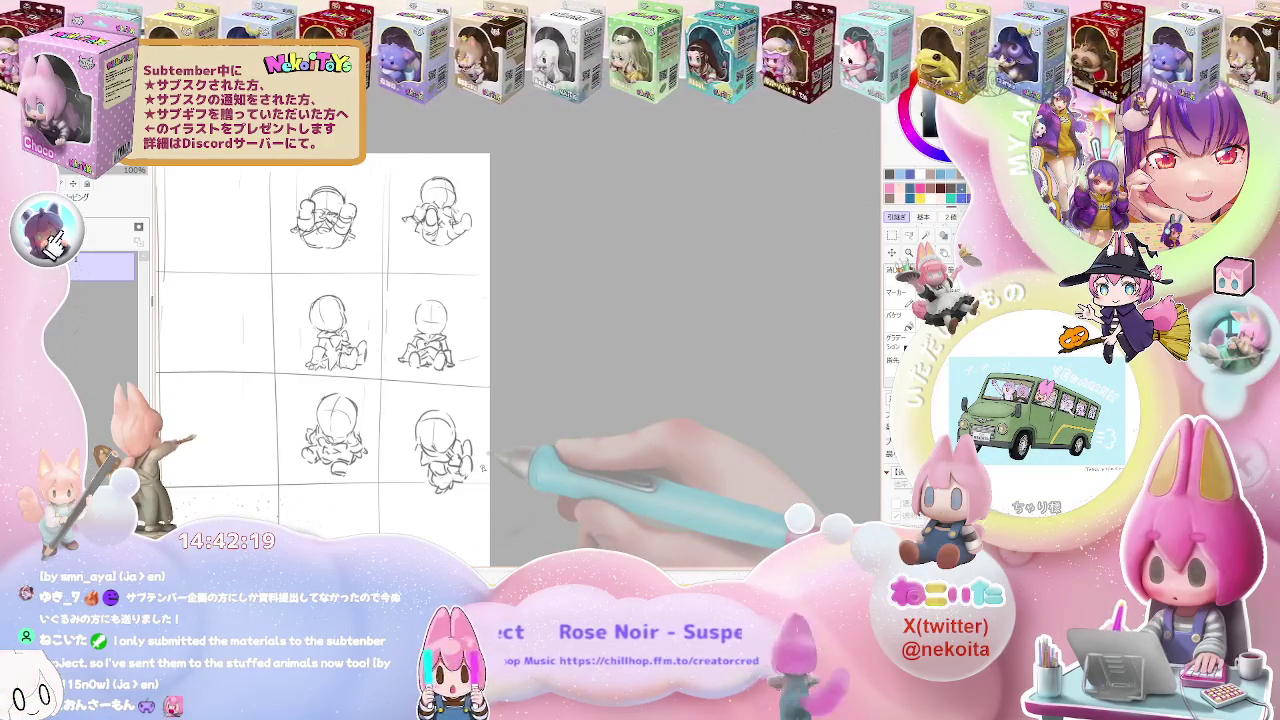
mouse_move(484, 457)
left_mouse_down()
mouse_move(523, 426)
mouse_move(478, 451)
mouse_move(459, 447)
mouse_move(490, 437)
mouse_move(428, 452)
left_mouse_up()
Sketch the crouched body under the new head with arm, torso and leg strokes
scroll(478, 451, "up", 3)
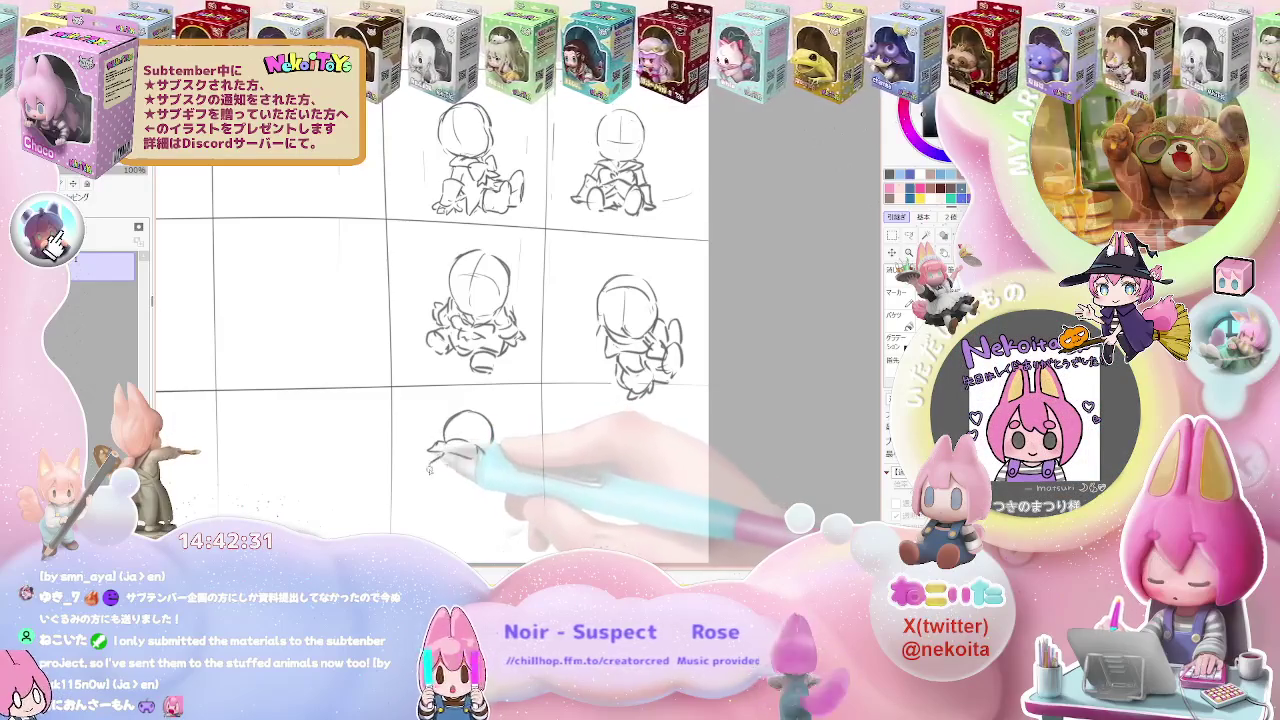
mouse_move(456, 447)
left_mouse_down()
mouse_move(415, 463)
mouse_move(428, 484)
left_mouse_up()
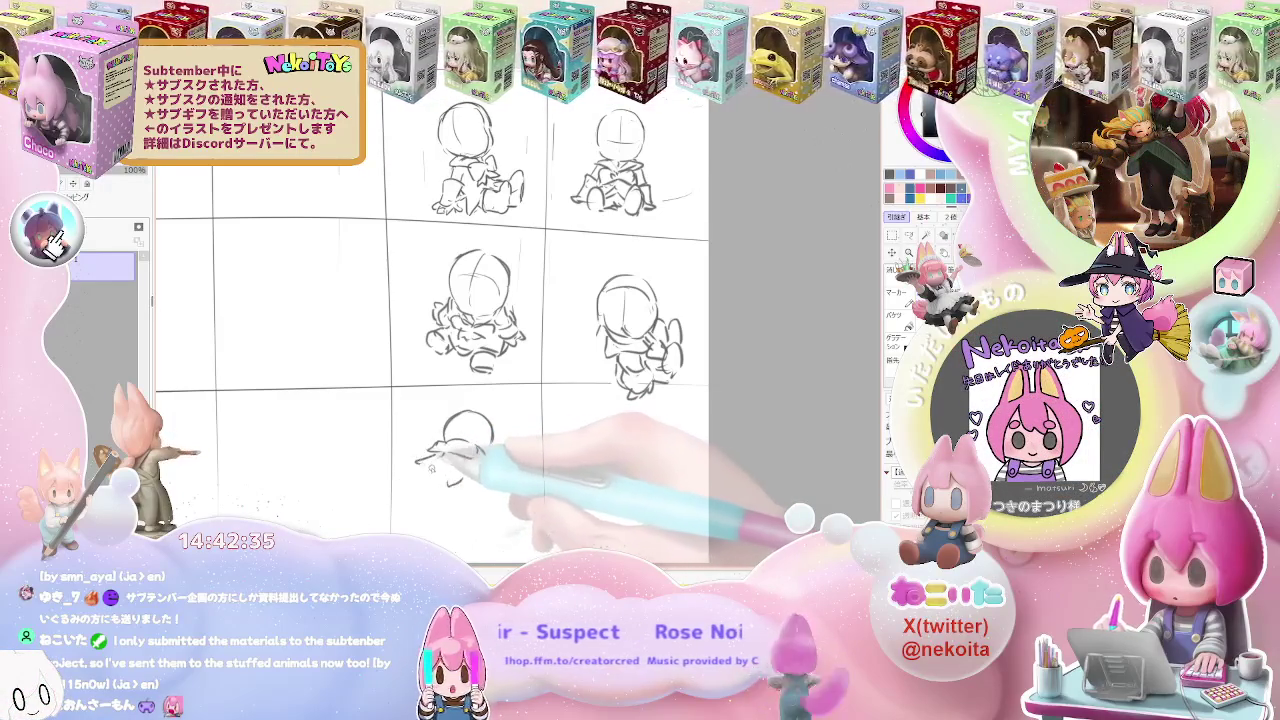
left_click_drag(416, 465, 440, 470)
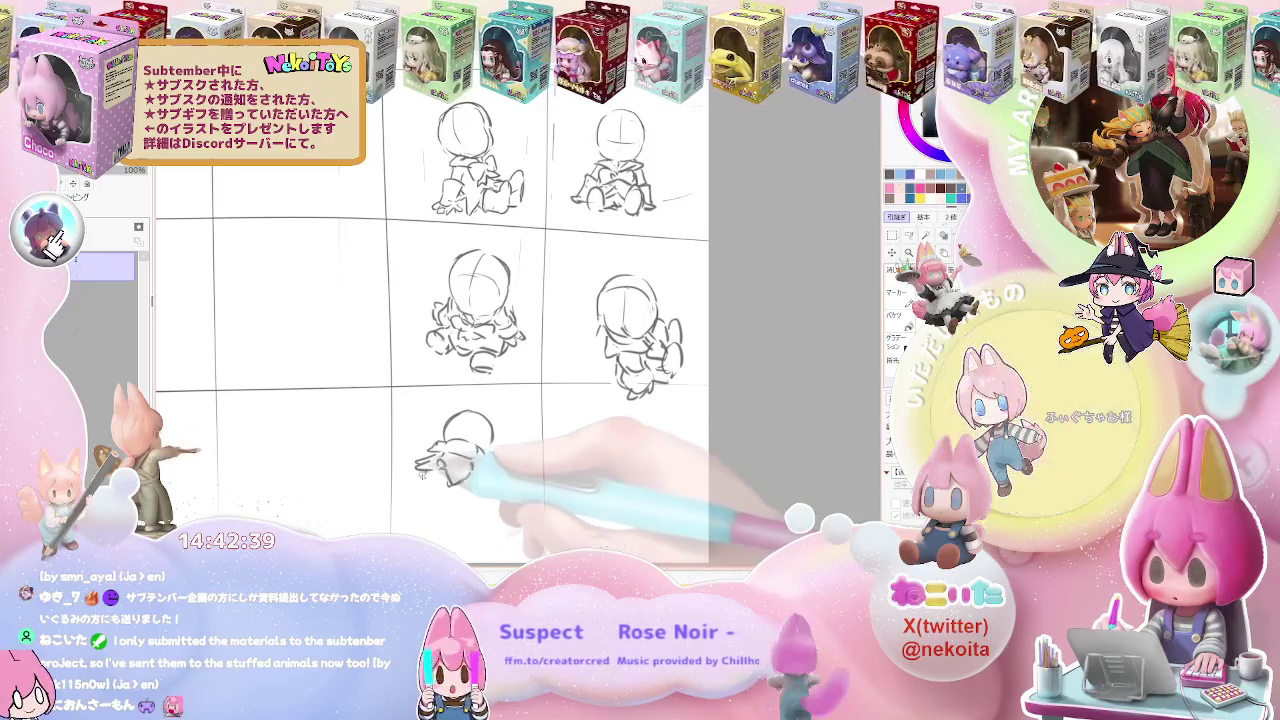
left_click_drag(421, 472, 426, 488)
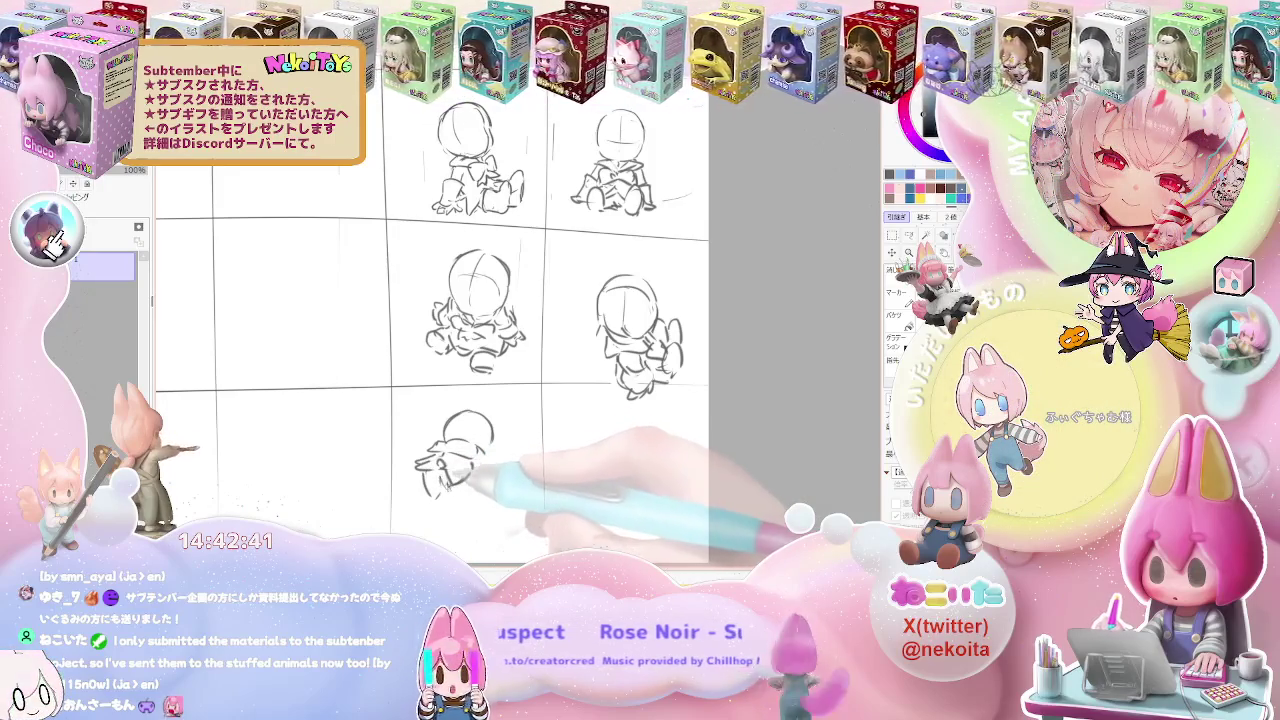
left_click_drag(428, 458, 440, 492)
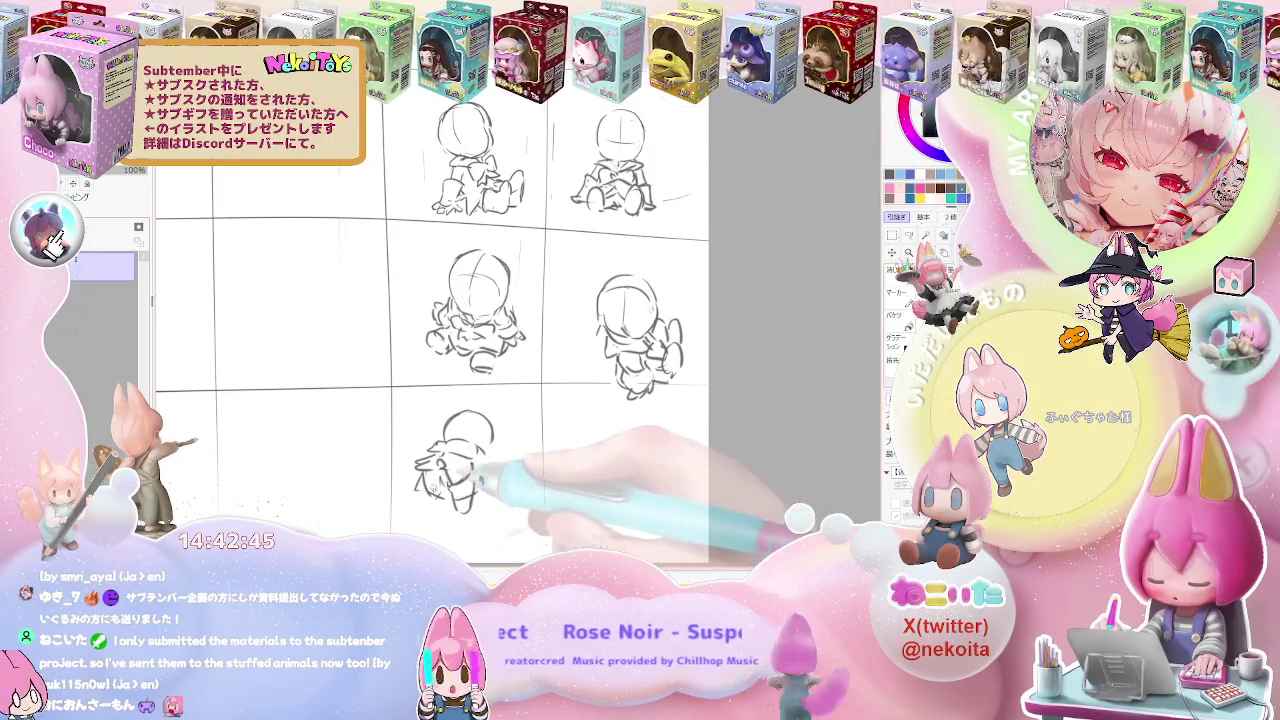
mouse_move(424, 476)
left_mouse_down()
mouse_move(432, 508)
mouse_move(474, 528)
left_mouse_up()
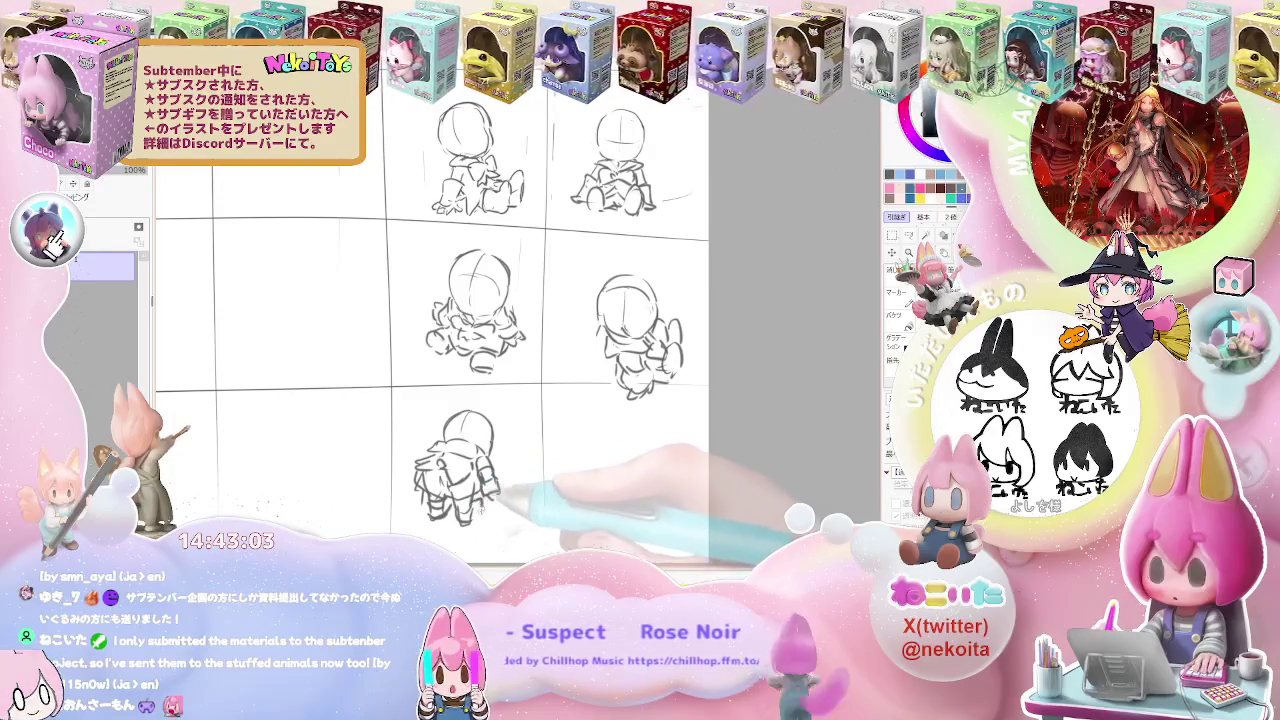
key("ctrl+minus")
key("ctrl+minus")
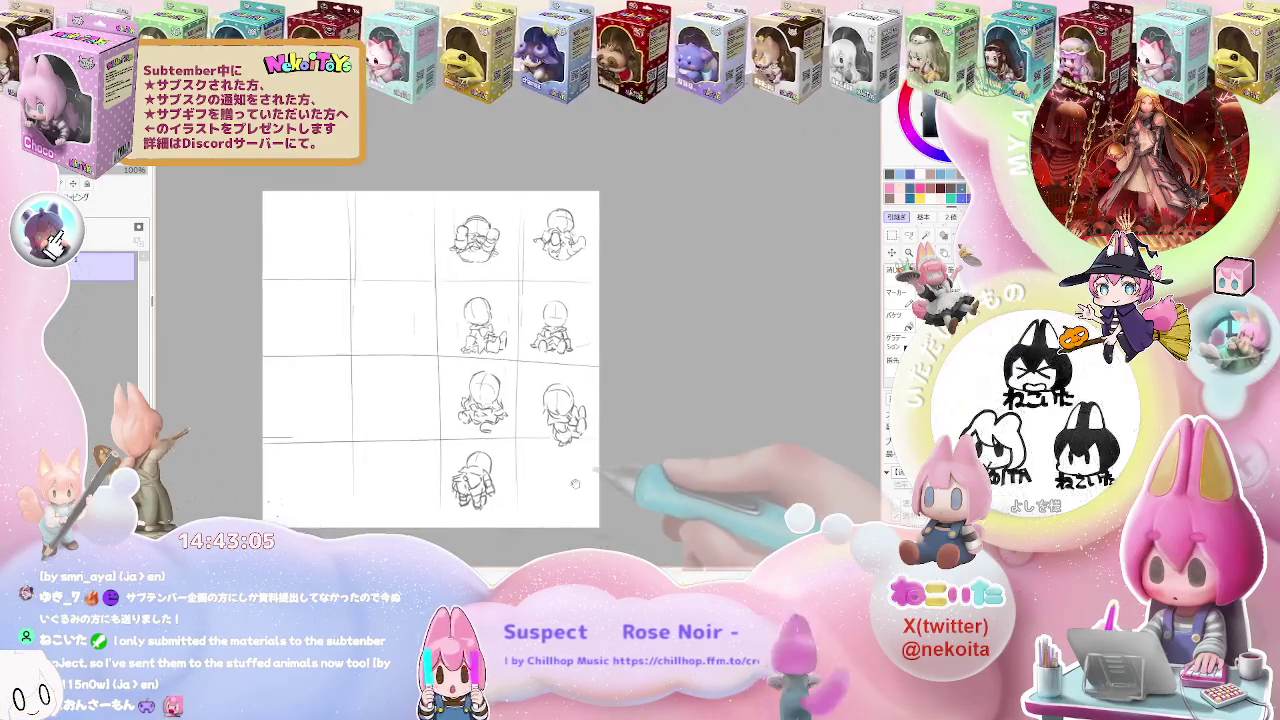
Rough out a bent-forward chibi with body strokes in the bottom-right thumbnail panel
key("ctrl+plus")
key("ctrl+plus")
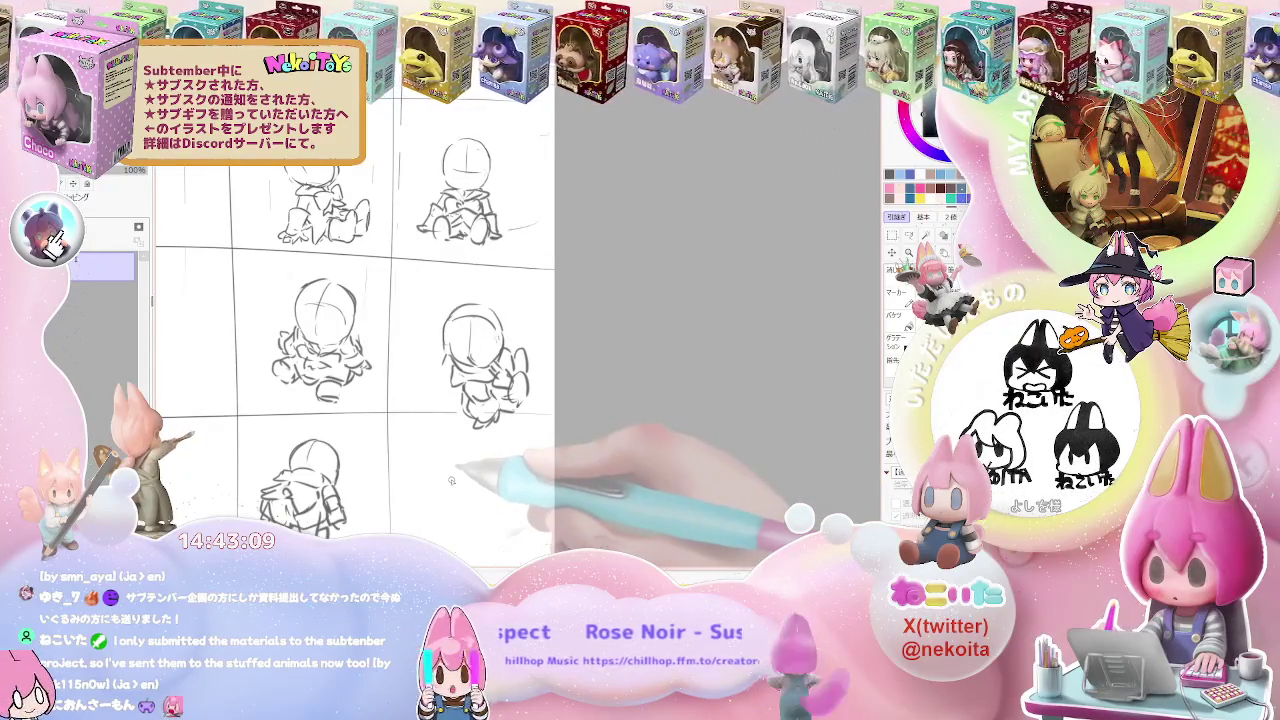
key("ctrl+minus")
key("ctrl+plus")
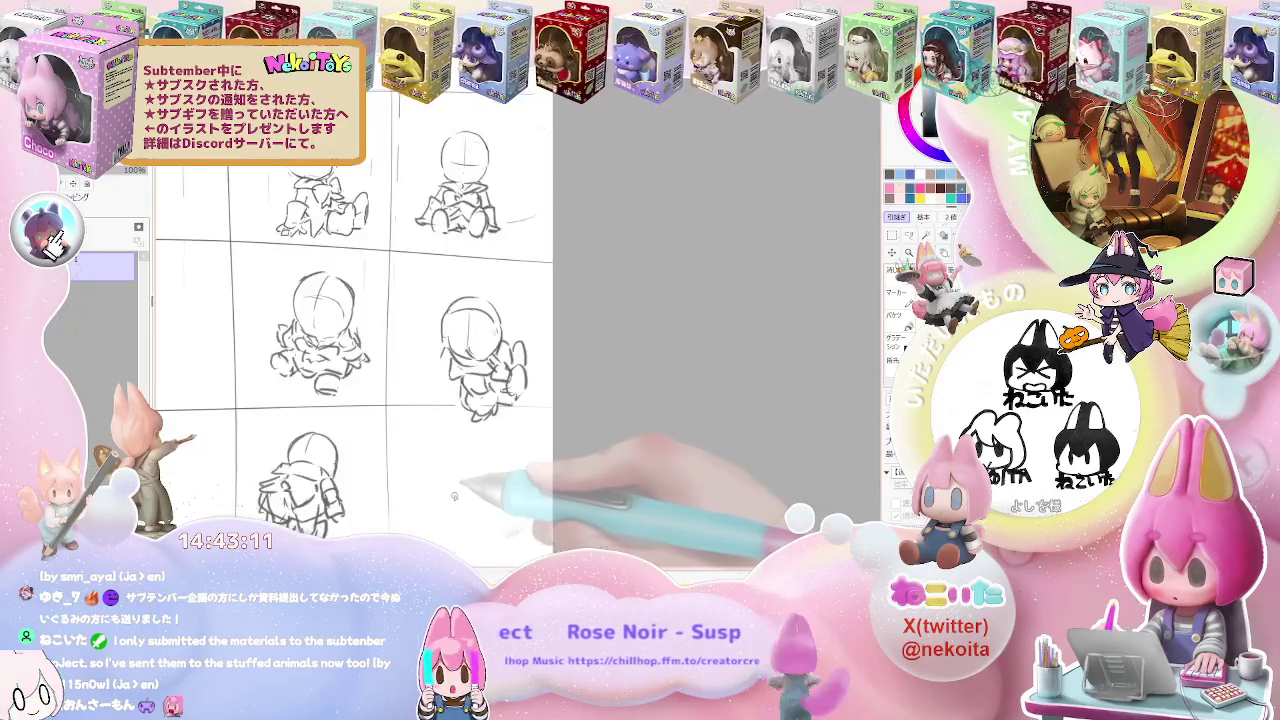
mouse_move(424, 490)
left_mouse_down()
mouse_move(452, 470)
mouse_move(424, 498)
mouse_move(443, 503)
mouse_move(488, 464)
mouse_move(516, 480)
mouse_move(491, 495)
left_mouse_up()
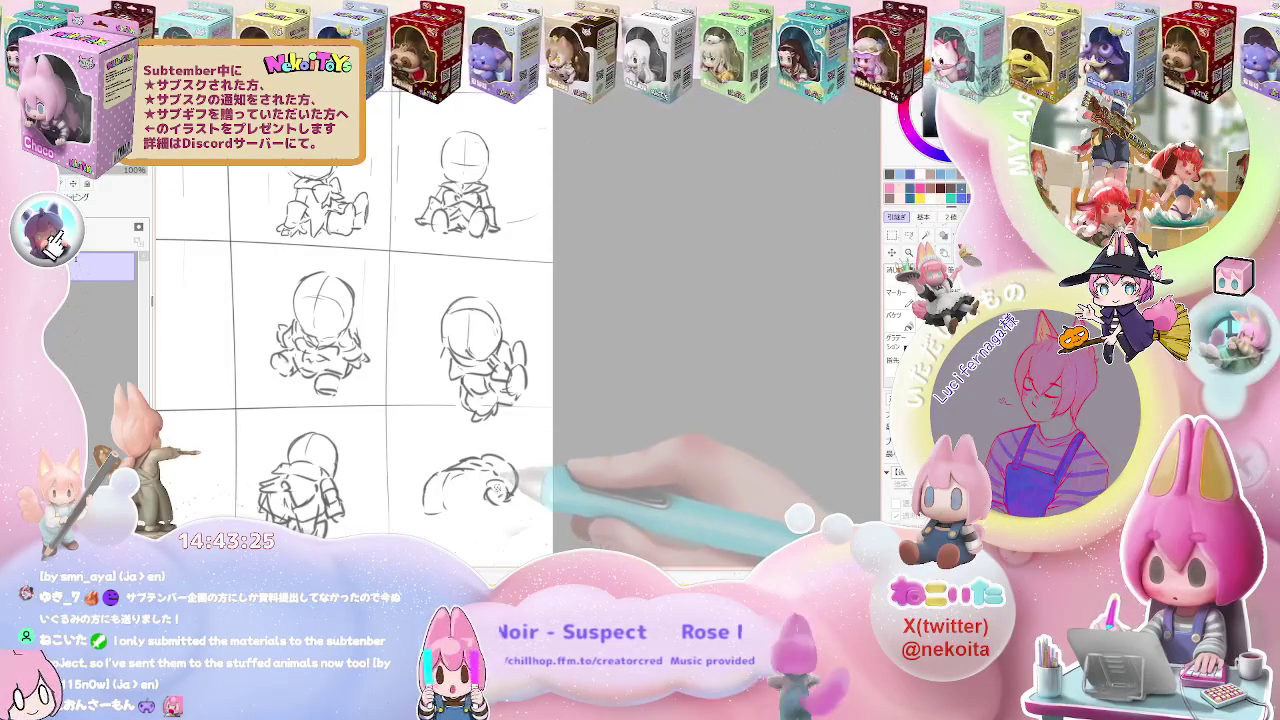
left_click_drag(500, 490, 510, 500)
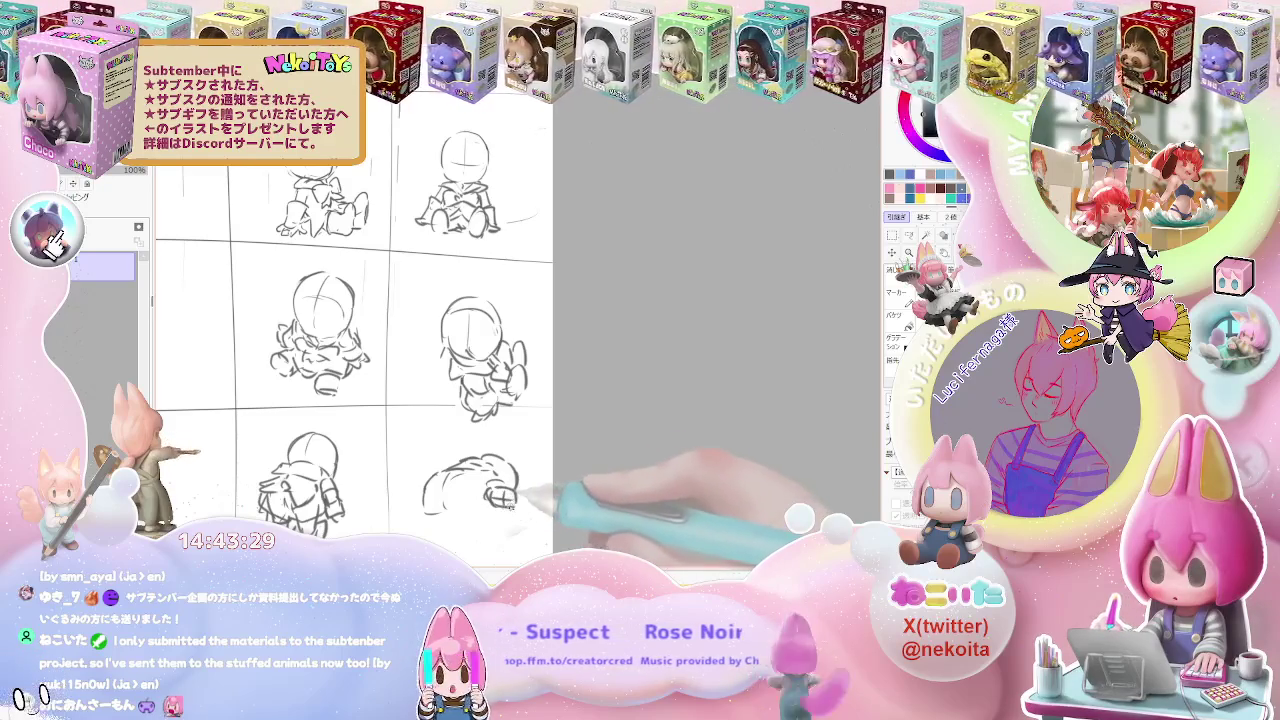
mouse_move(458, 512)
left_mouse_down()
mouse_move(453, 530)
mouse_move(490, 535)
mouse_move(442, 528)
left_mouse_up()
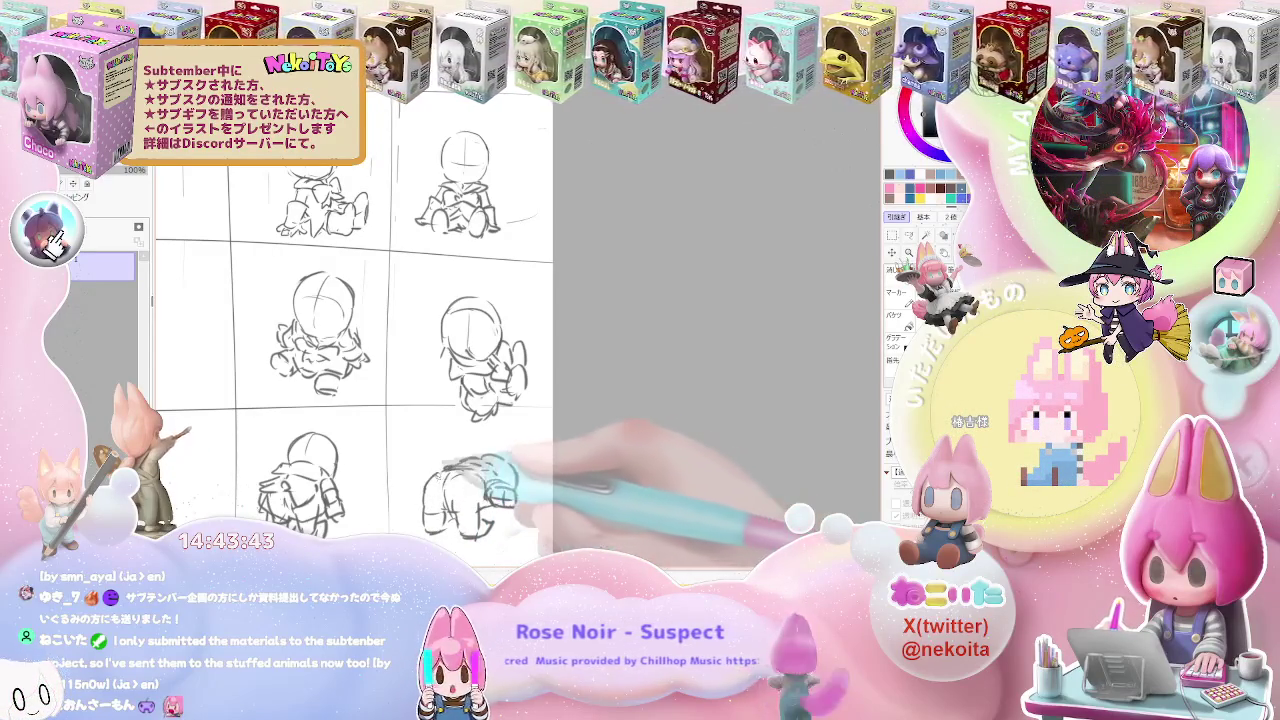
Draw a head circle with a redone guide line in an empty bottom-row panel
key("ctrl+minus")
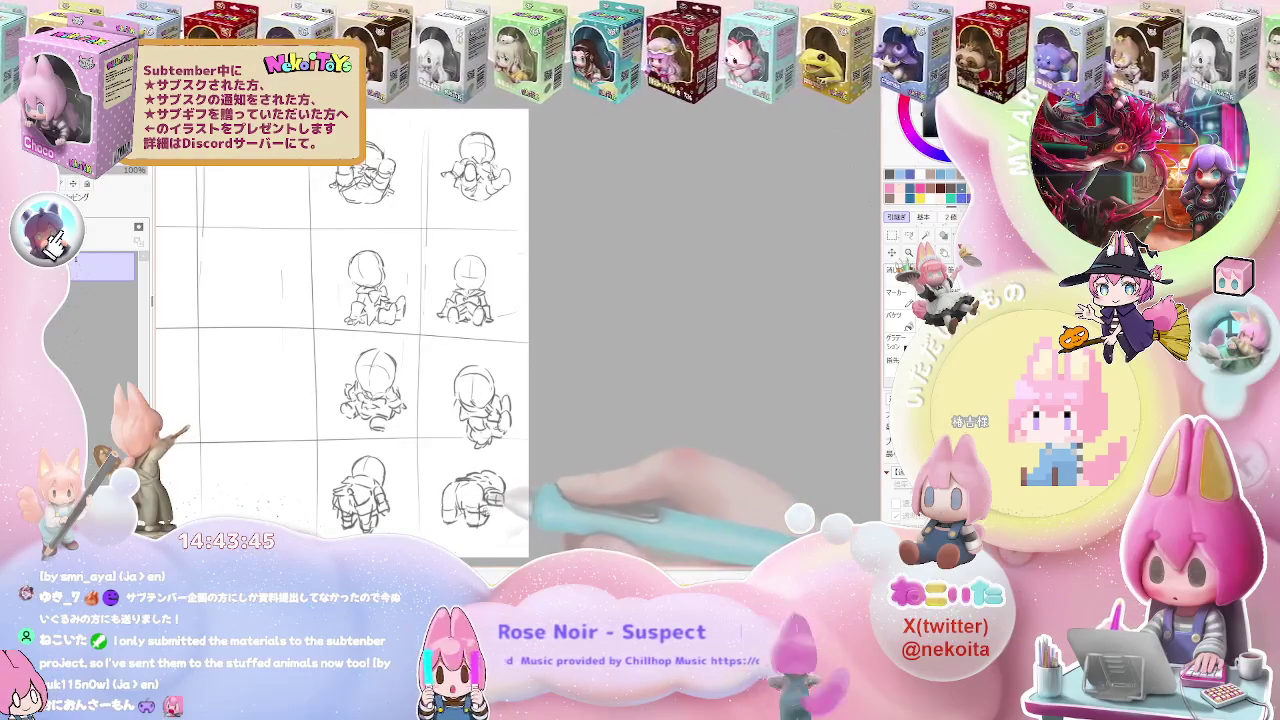
scroll(533, 488, "down", 1)
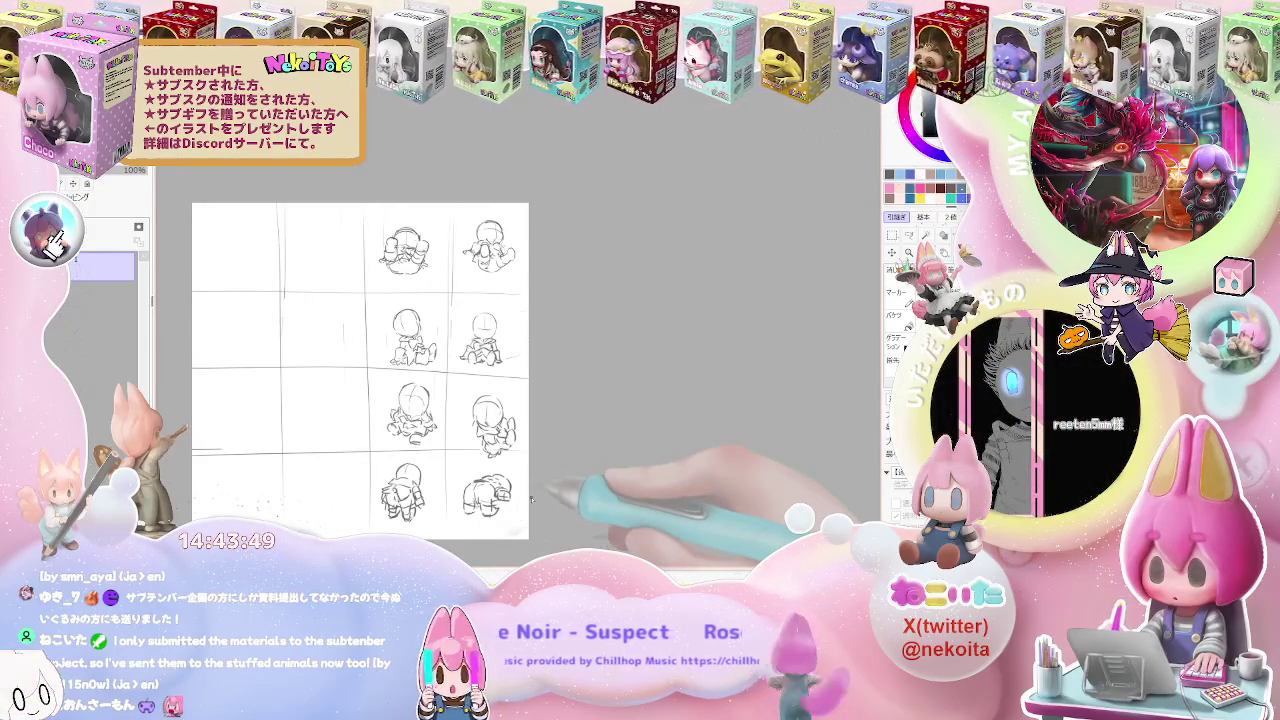
scroll(531, 498, "up", 1)
scroll(531, 498, "down", 1)
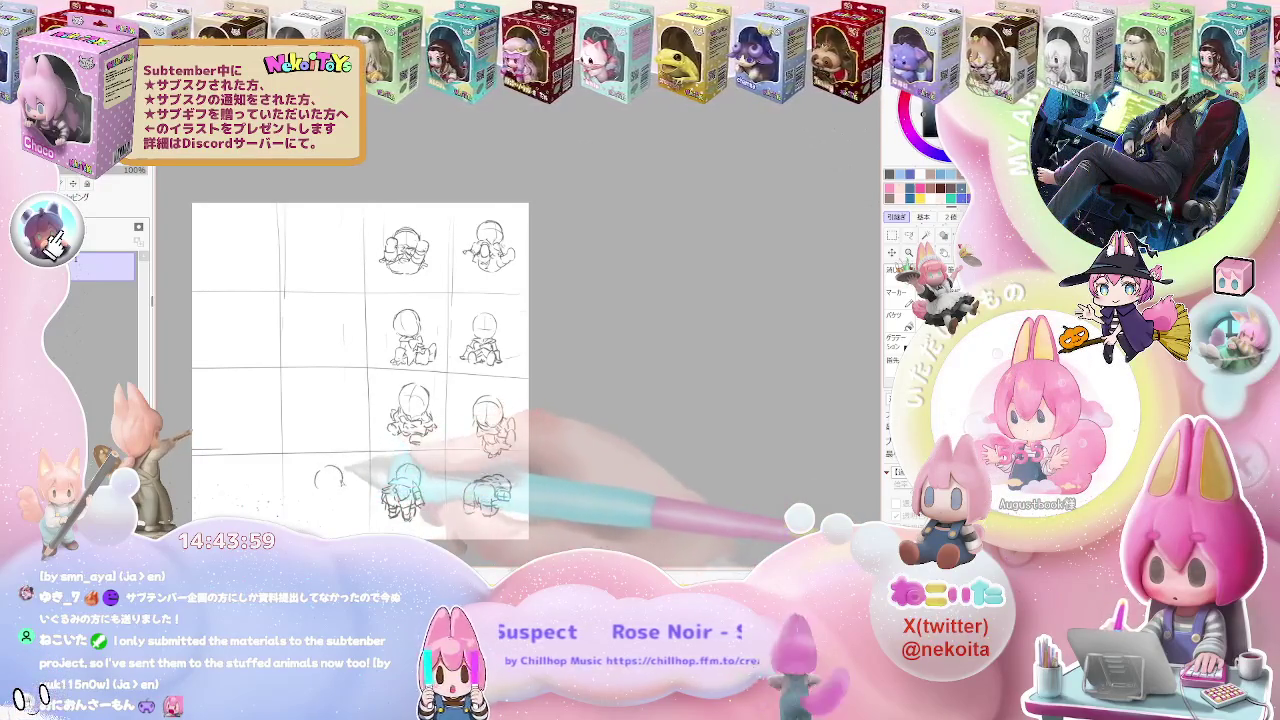
key("ctrl+plus")
left_click_drag(306, 488, 343, 482)
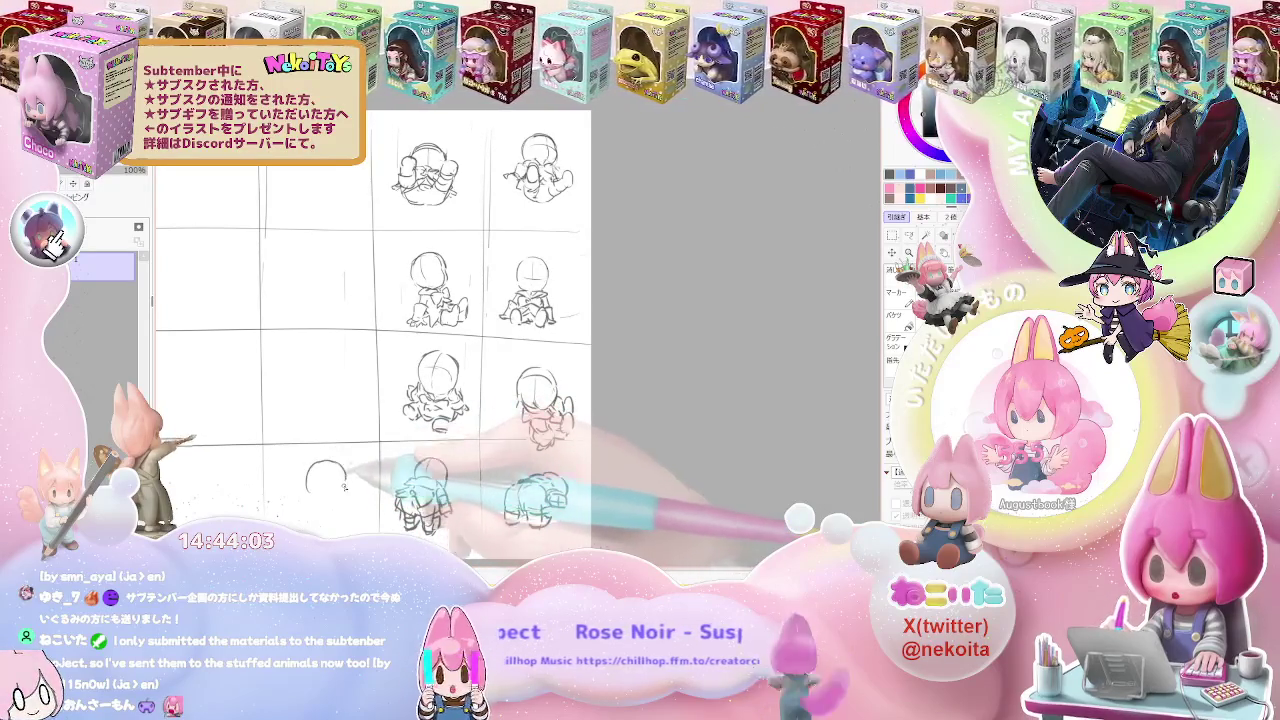
key("ctrl+z")
left_click_drag(308, 481, 345, 482)
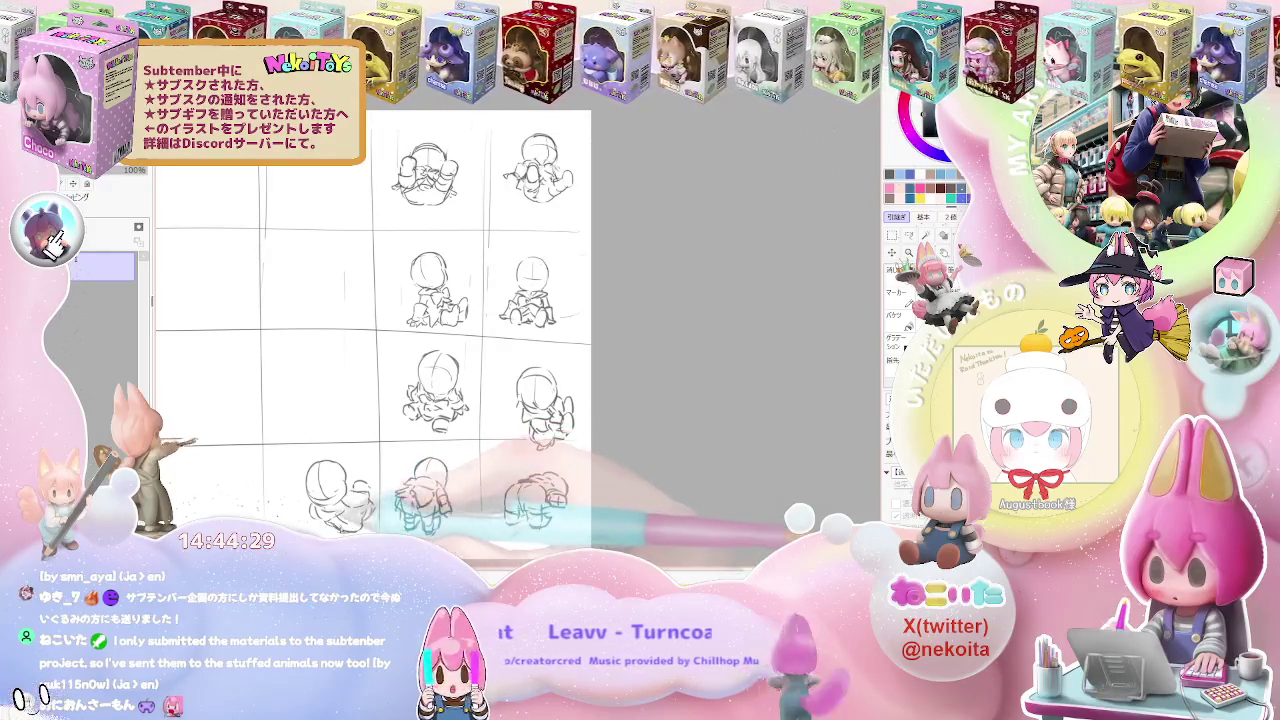
key("ctrl+minus")
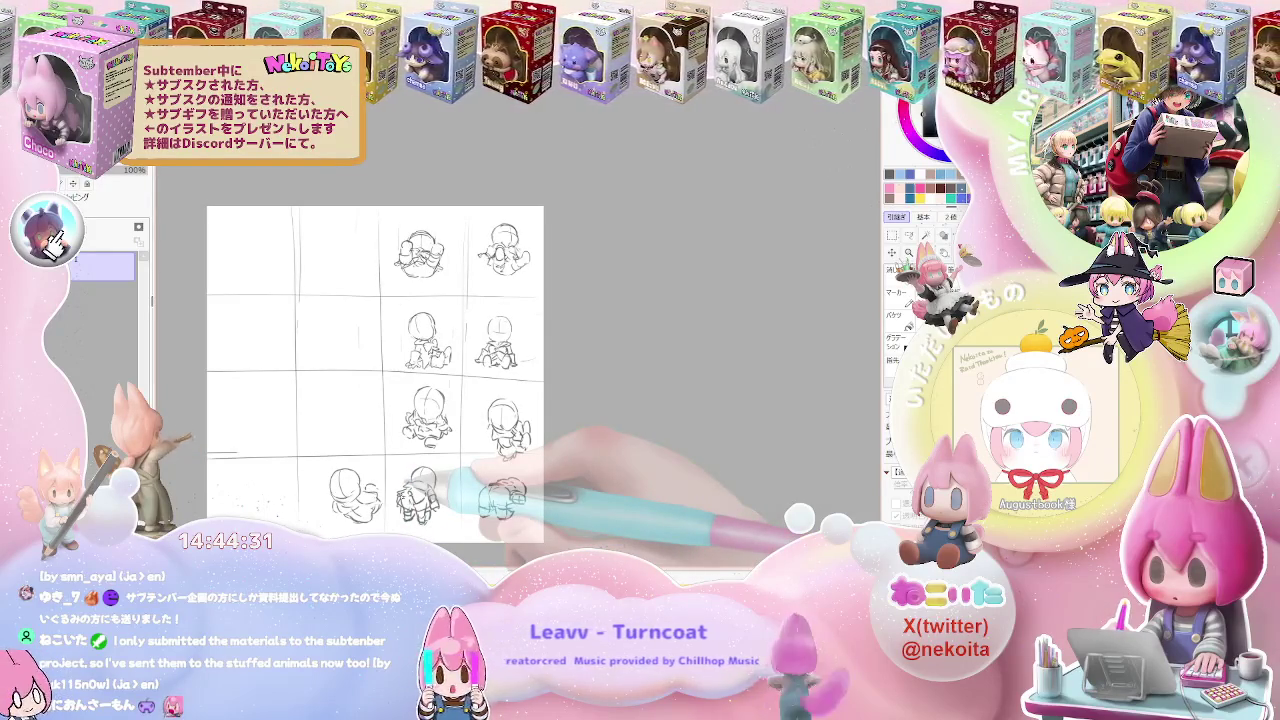
Zoom in as the blue-bow chibi render document returns to view
key("ctrl+plus")
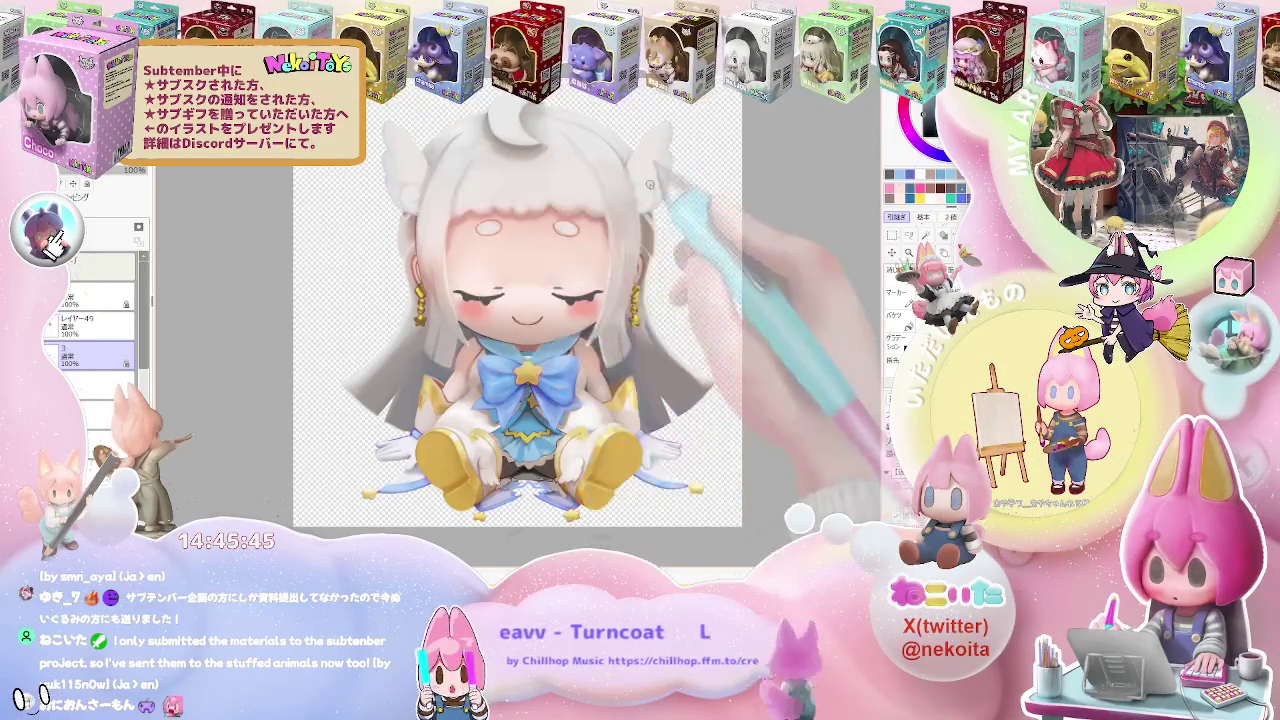
scroll(654, 209, "down", 1)
scroll(654, 212, "up", 2)
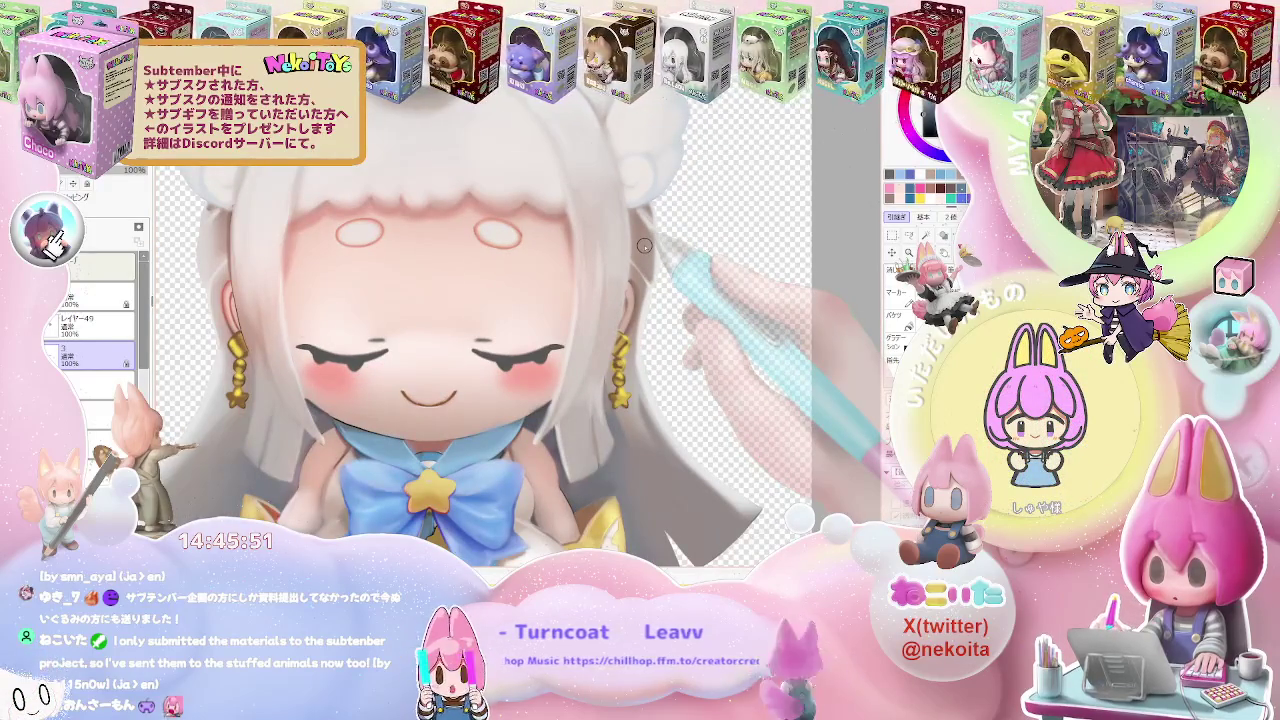
scroll(450, 460, "up", 3)
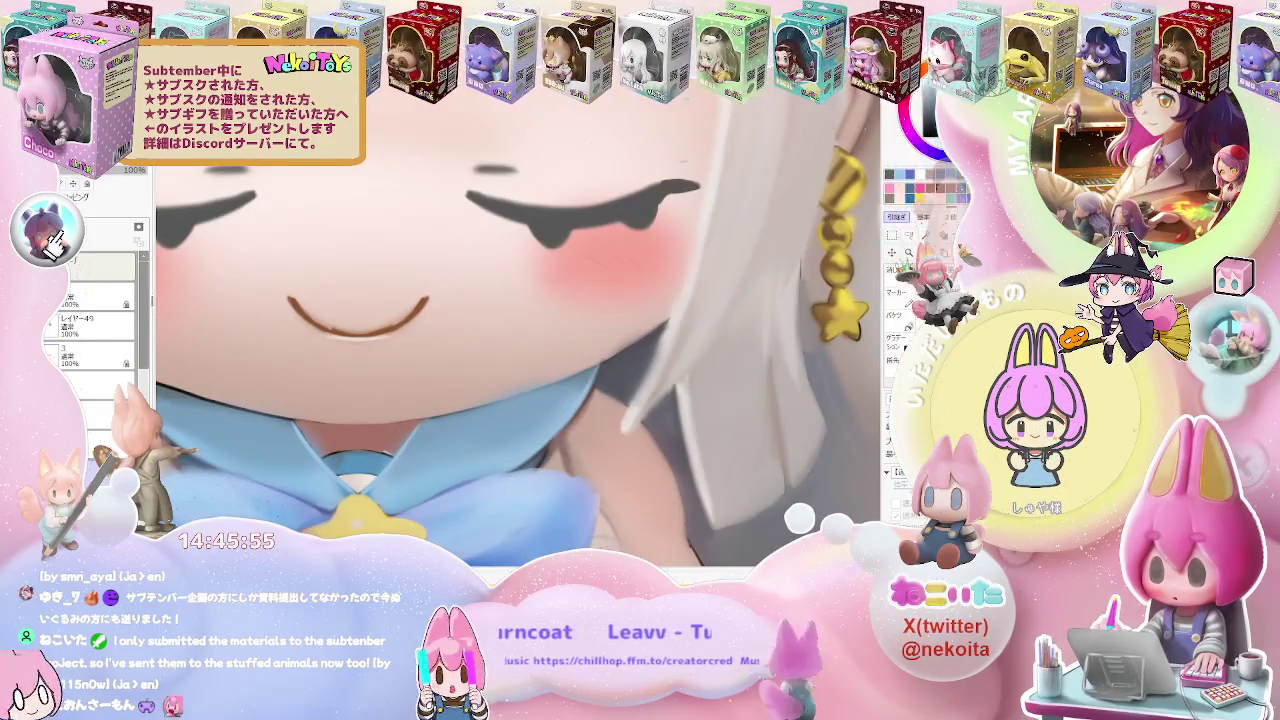
key("g")
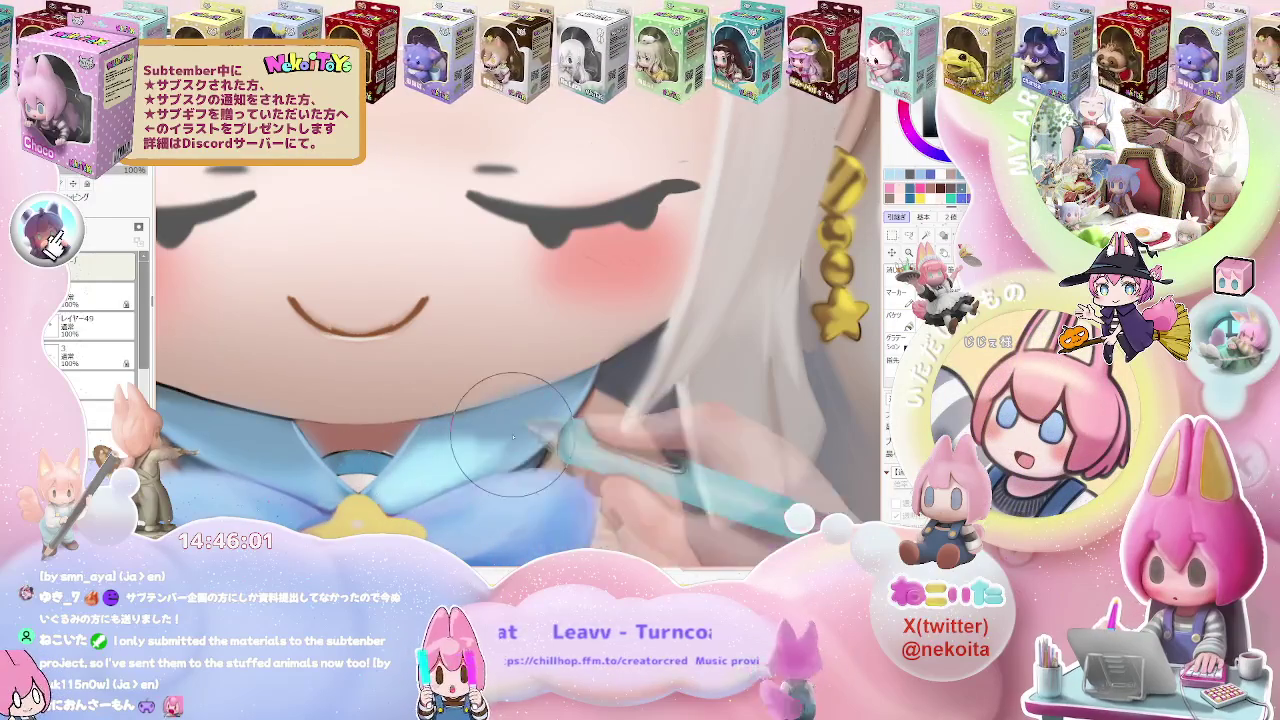
scroll(540, 400, "down", 1)
scroll(556, 414, "down", 2)
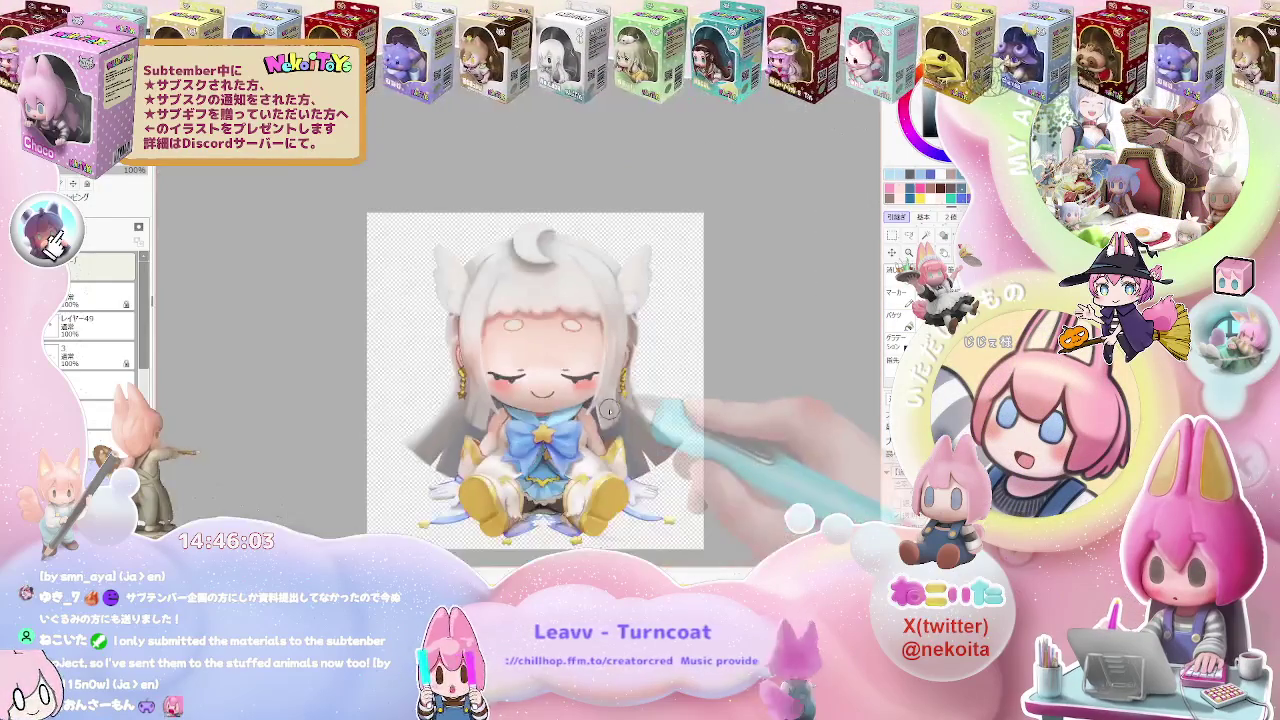
left_click_drag(556, 414, 499, 369)
scroll(499, 369, "up", 2)
scroll(400, 400, "up", 3)
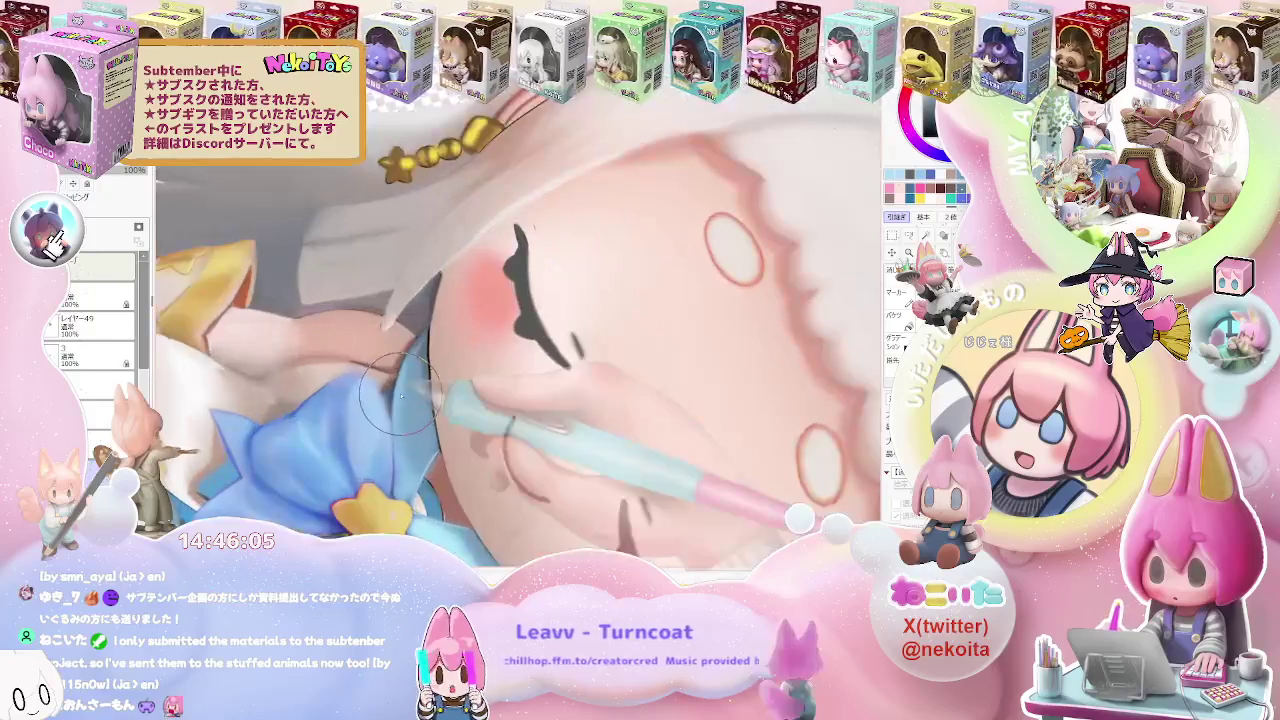
scroll(410, 430, "down", 2)
left_click_drag(410, 430, 375, 400)
scroll(375, 400, "up", 2)
scroll(375, 400, "up", 1)
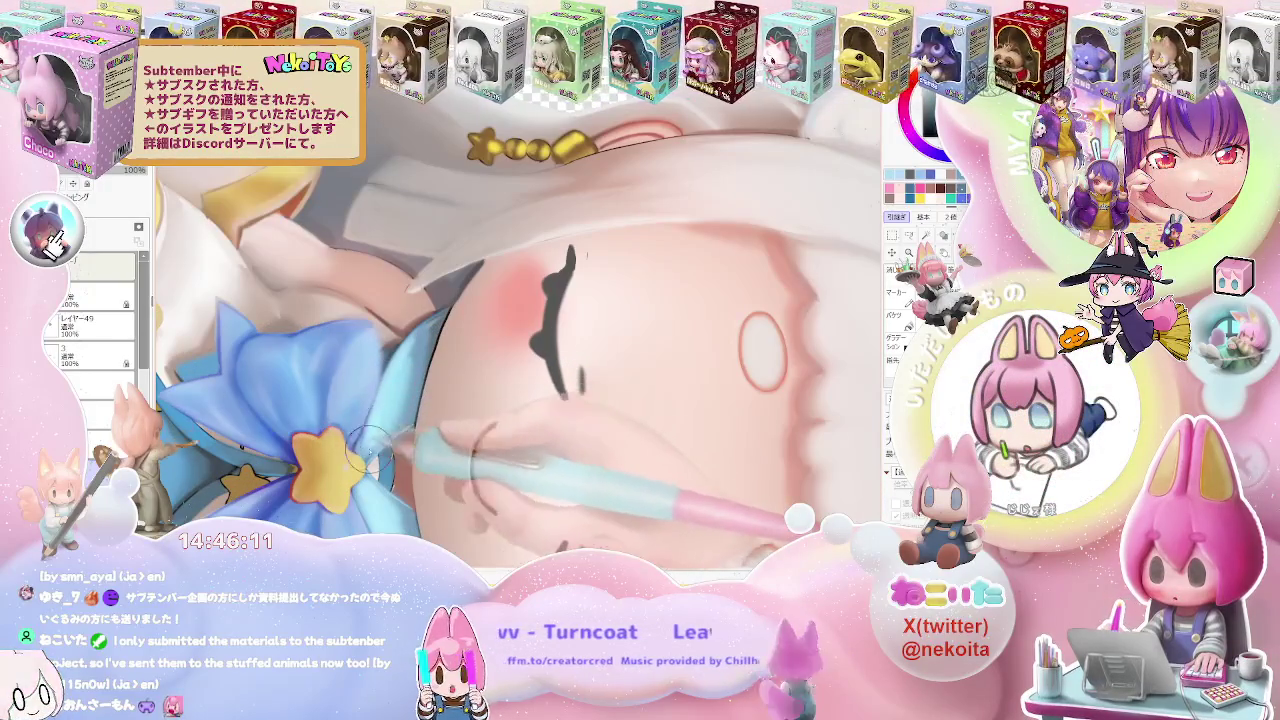
scroll(395, 430, "down", 2)
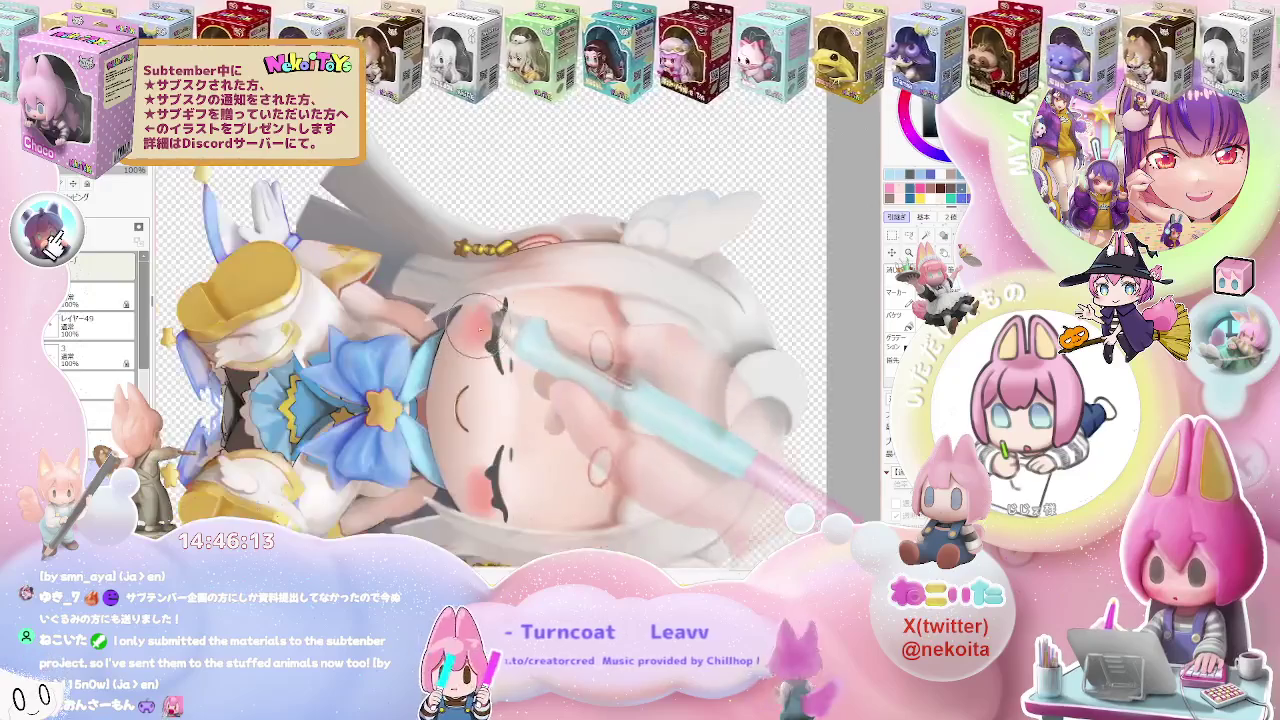
scroll(478, 330, "down", 2)
left_click_drag(478, 330, 420, 385)
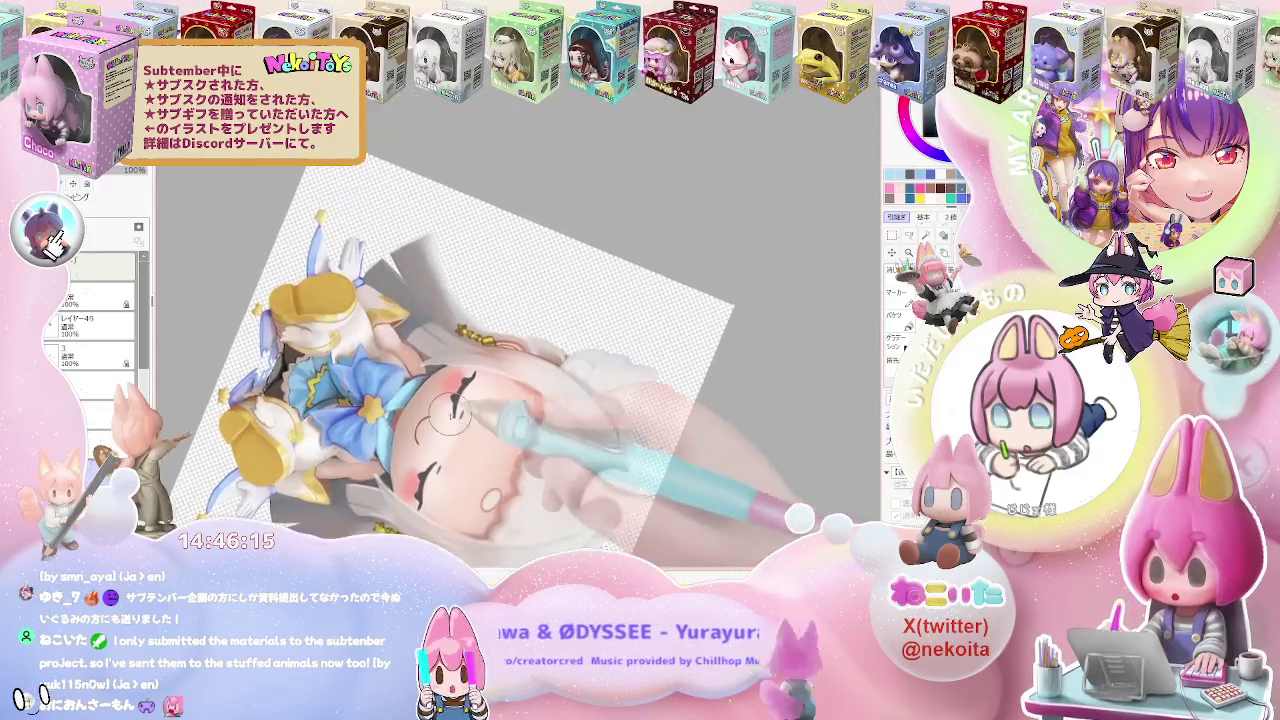
scroll(410, 390, "up", 3)
scroll(410, 392, "up", 2)
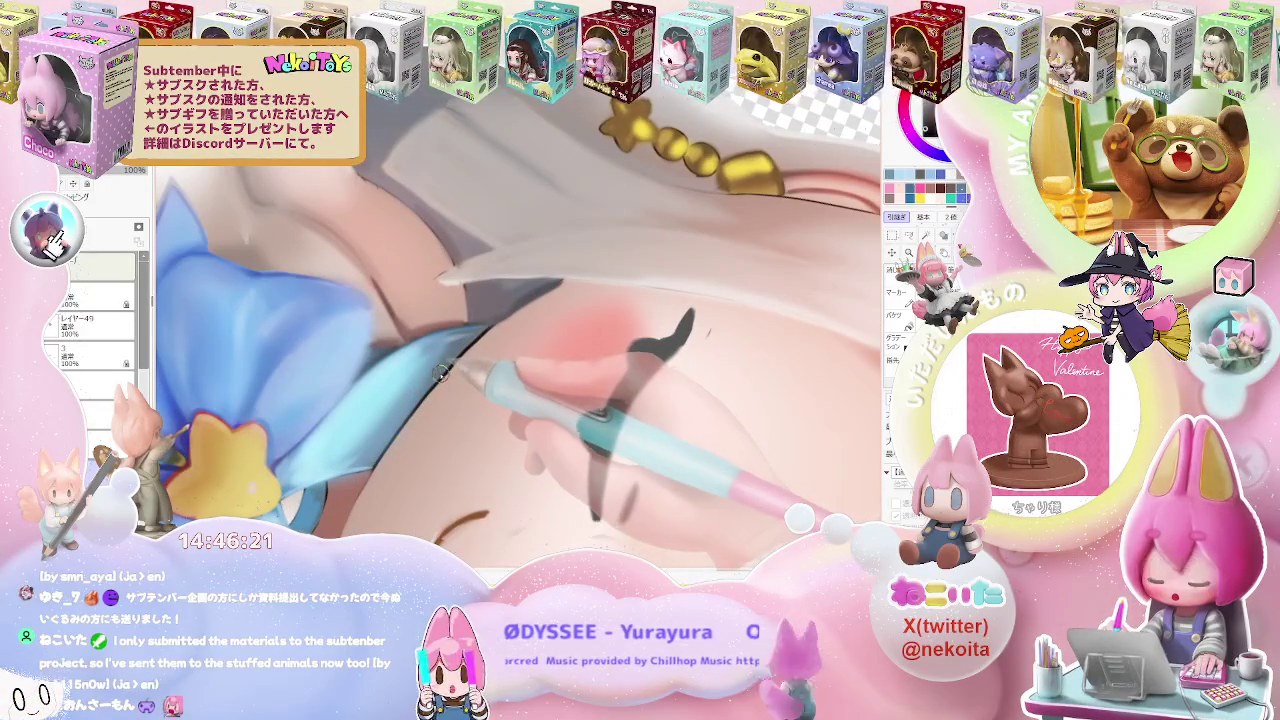
key("asciicircum")
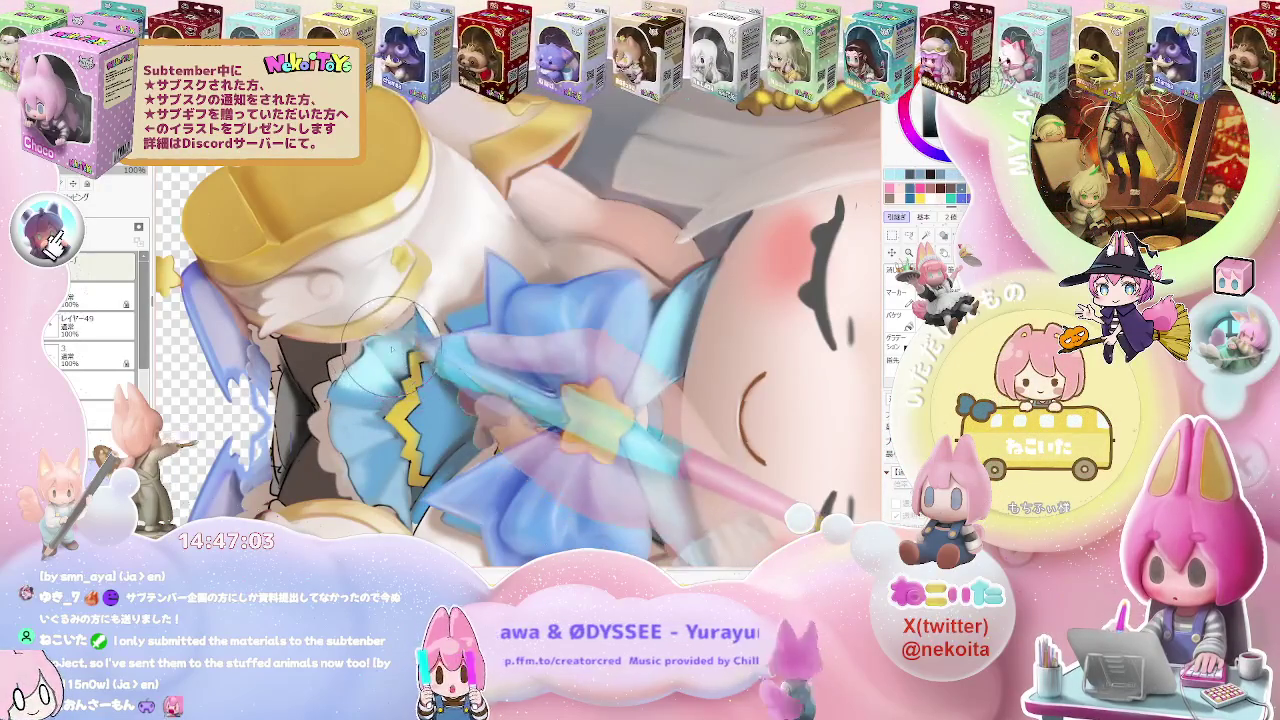
key("bracketright")
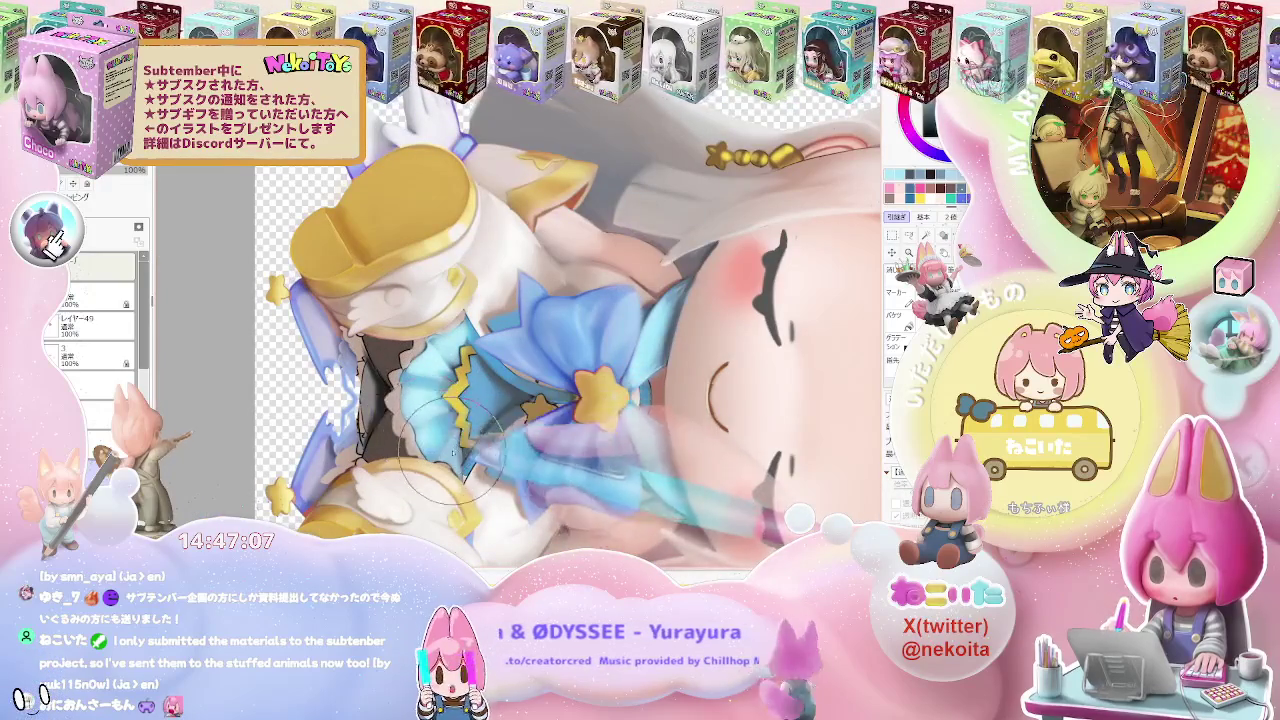
key("ctrl+minus")
key("ctrl+minus")
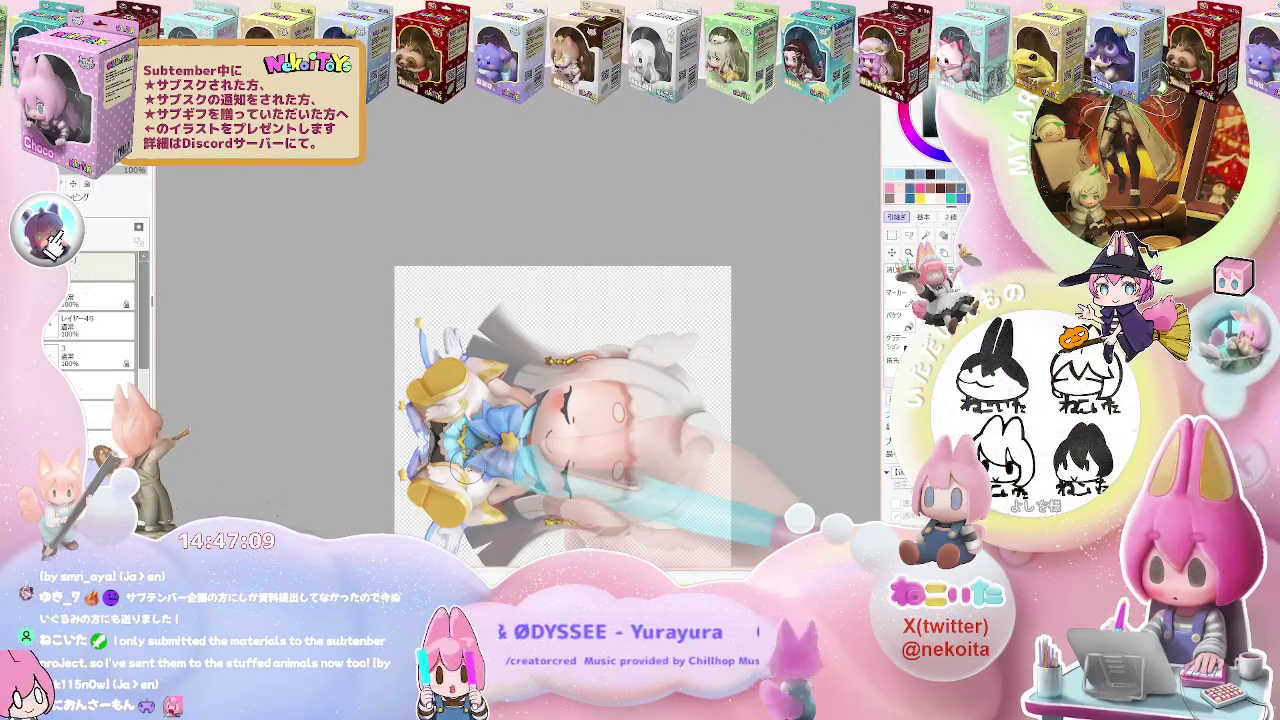
key("Home")
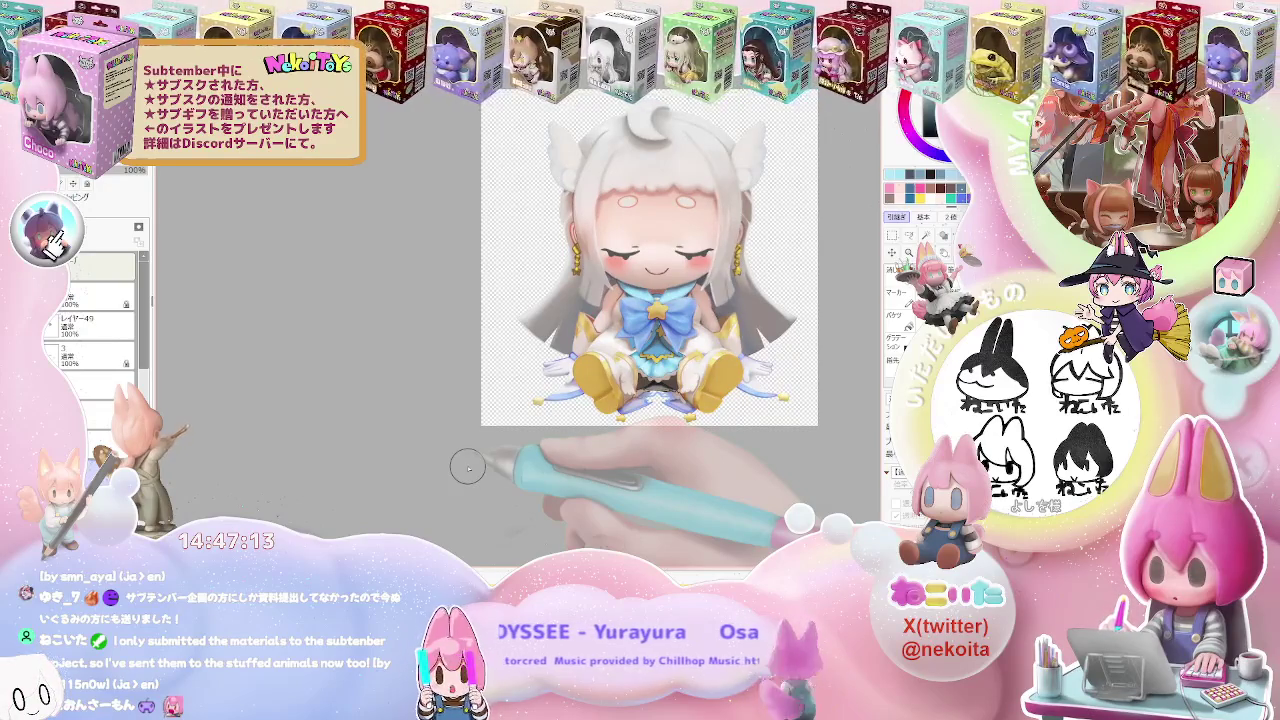
scroll(467, 467, "down", 1)
scroll(585, 370, "up", 2)
scroll(585, 370, "up", 1)
scroll(585, 370, "up", 1)
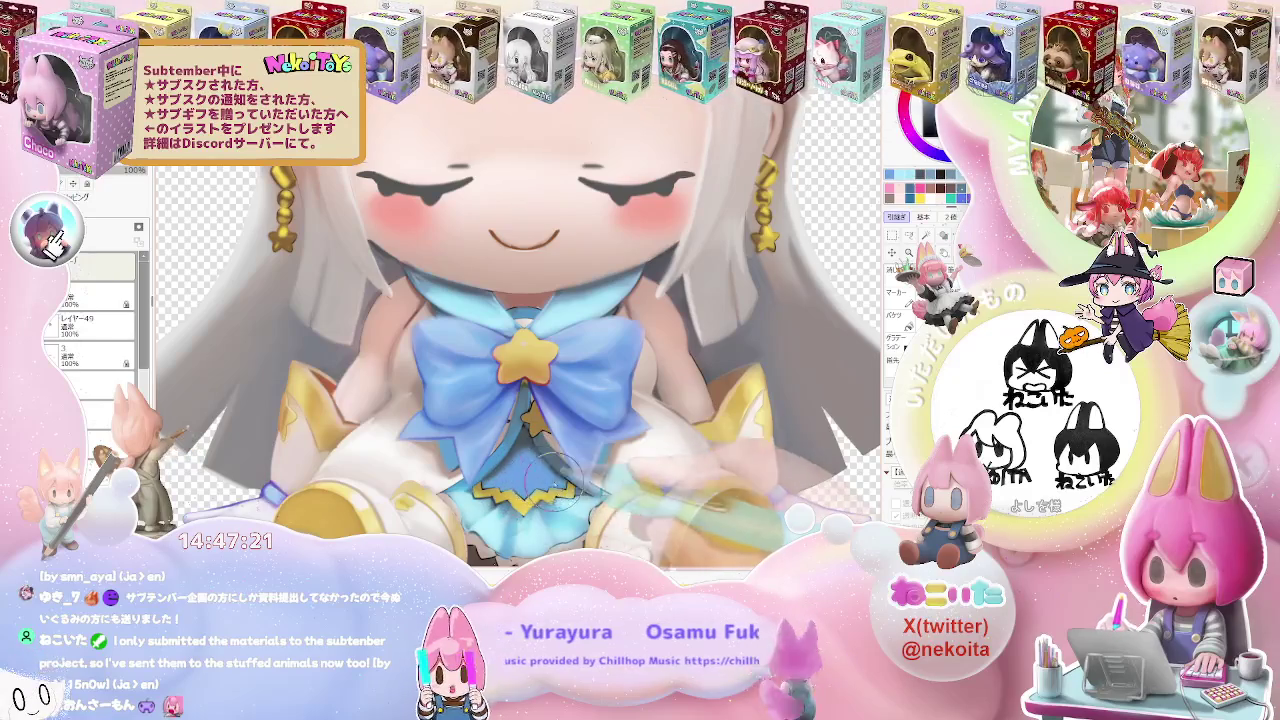
scroll(552, 480, "down", 2)
scroll(600, 475, "down", 1)
scroll(680, 470, "down", 1)
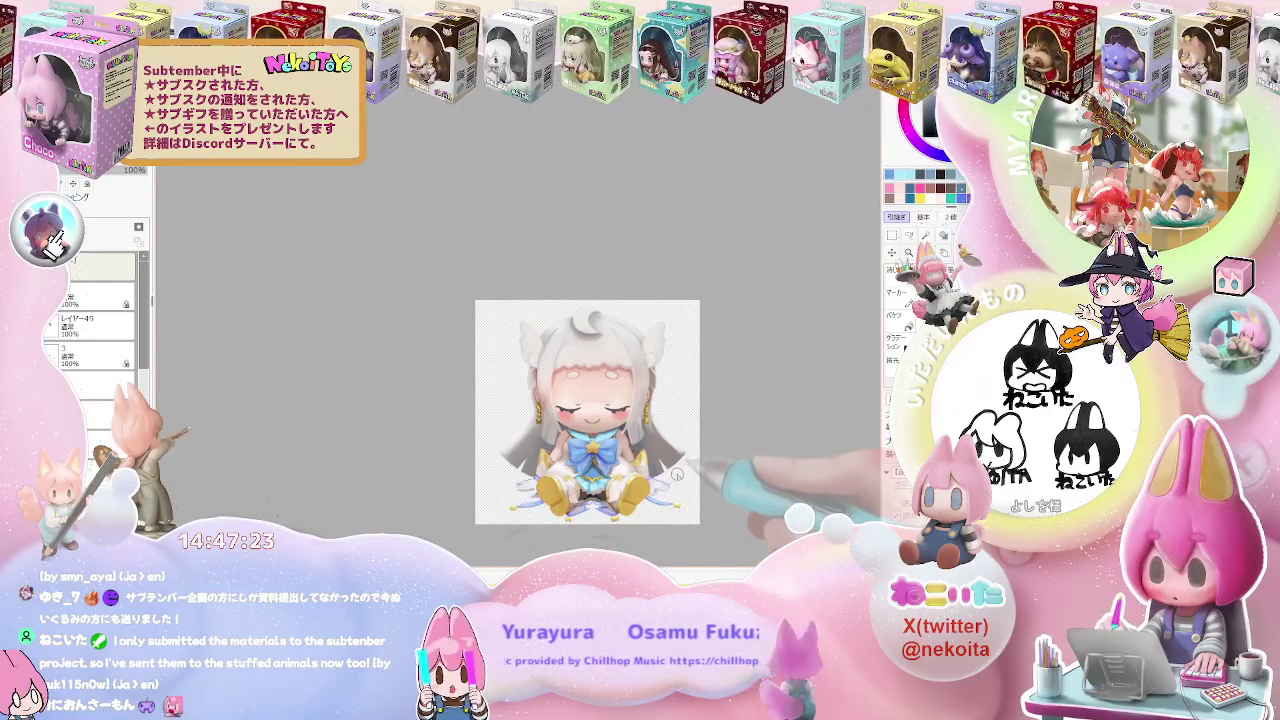
key("End")
key("Home")
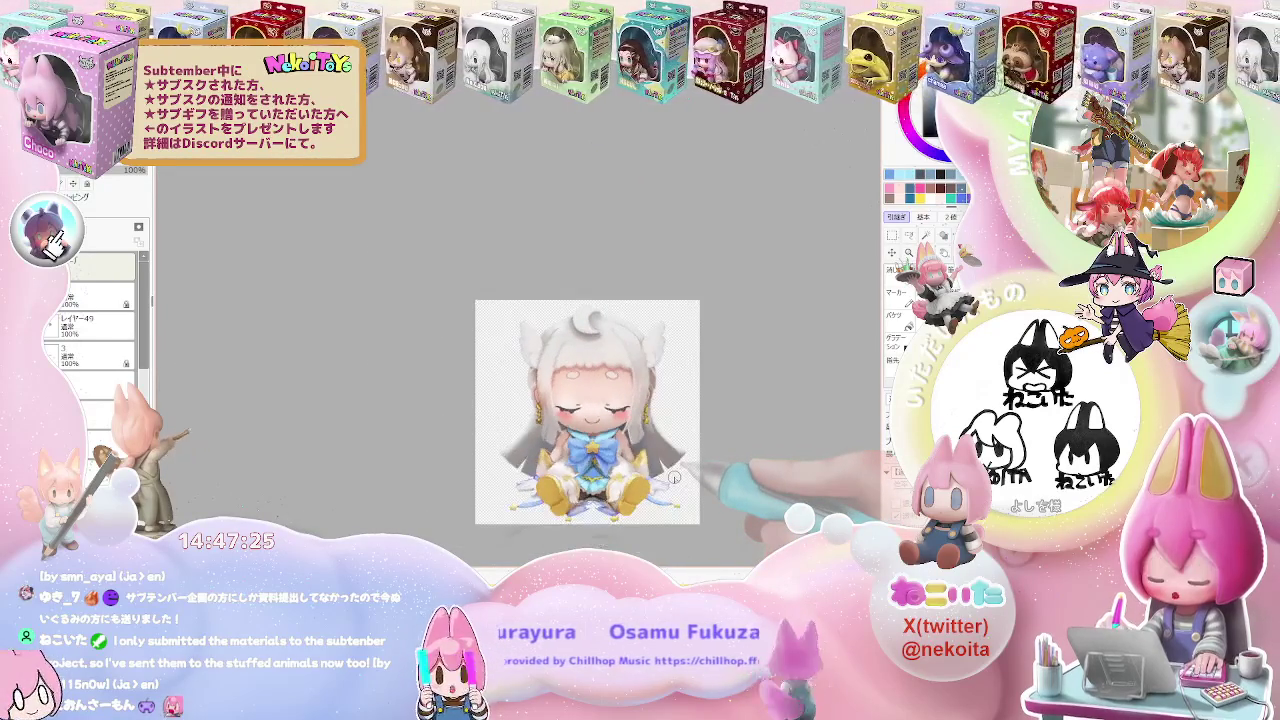
scroll(560, 450, "up", 3)
scroll(549, 440, "up", 1)
scroll(549, 440, "up", 1)
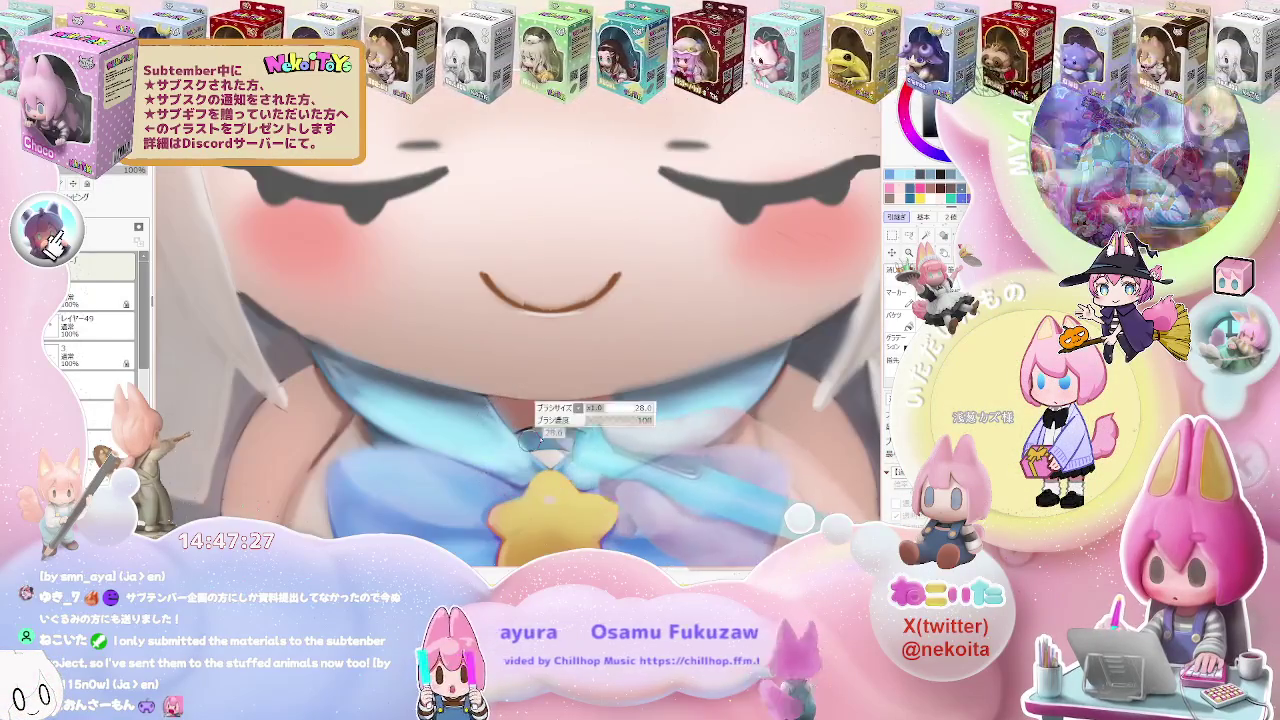
scroll(530, 437, "up", 1)
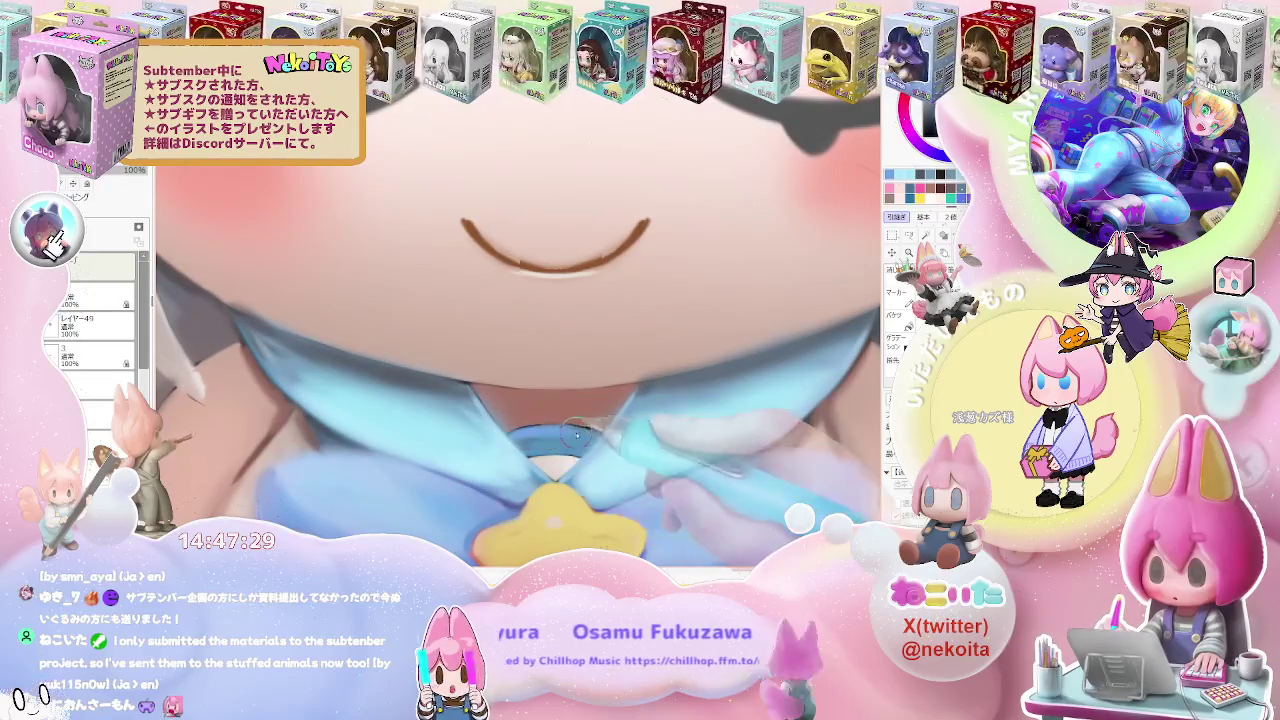
scroll(591, 437, "down", 1)
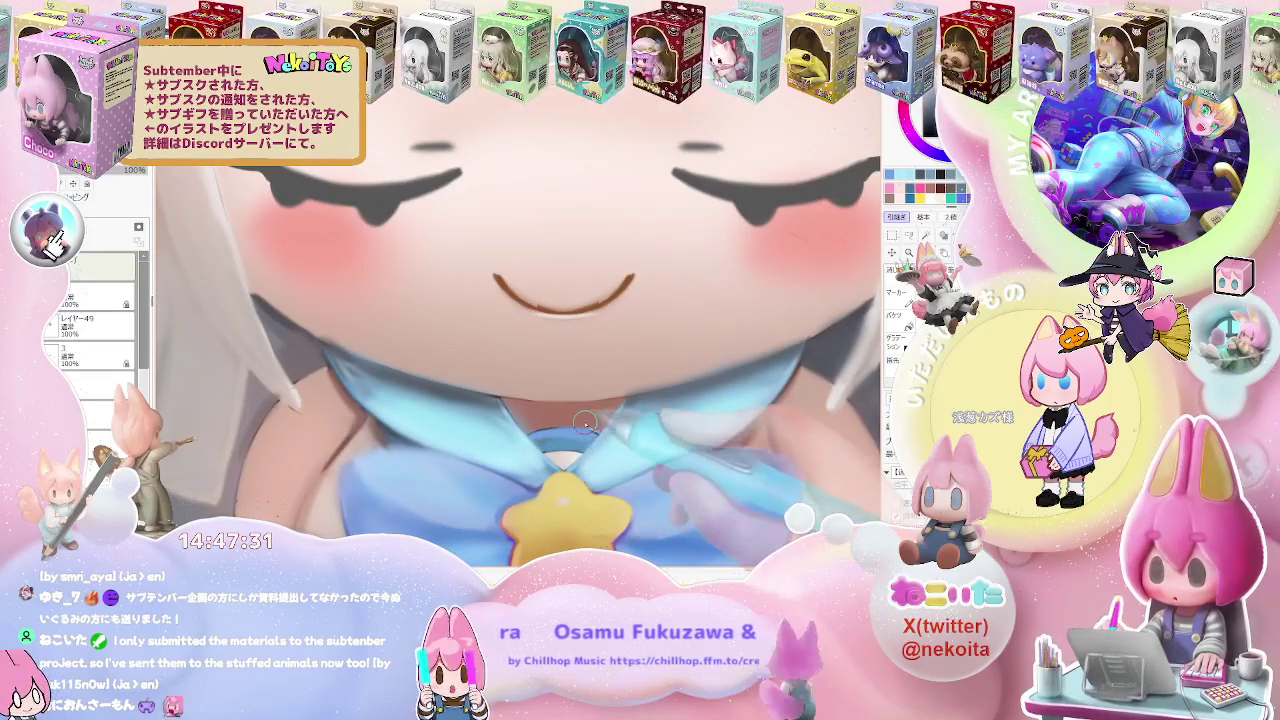
scroll(580, 428, "up", 1)
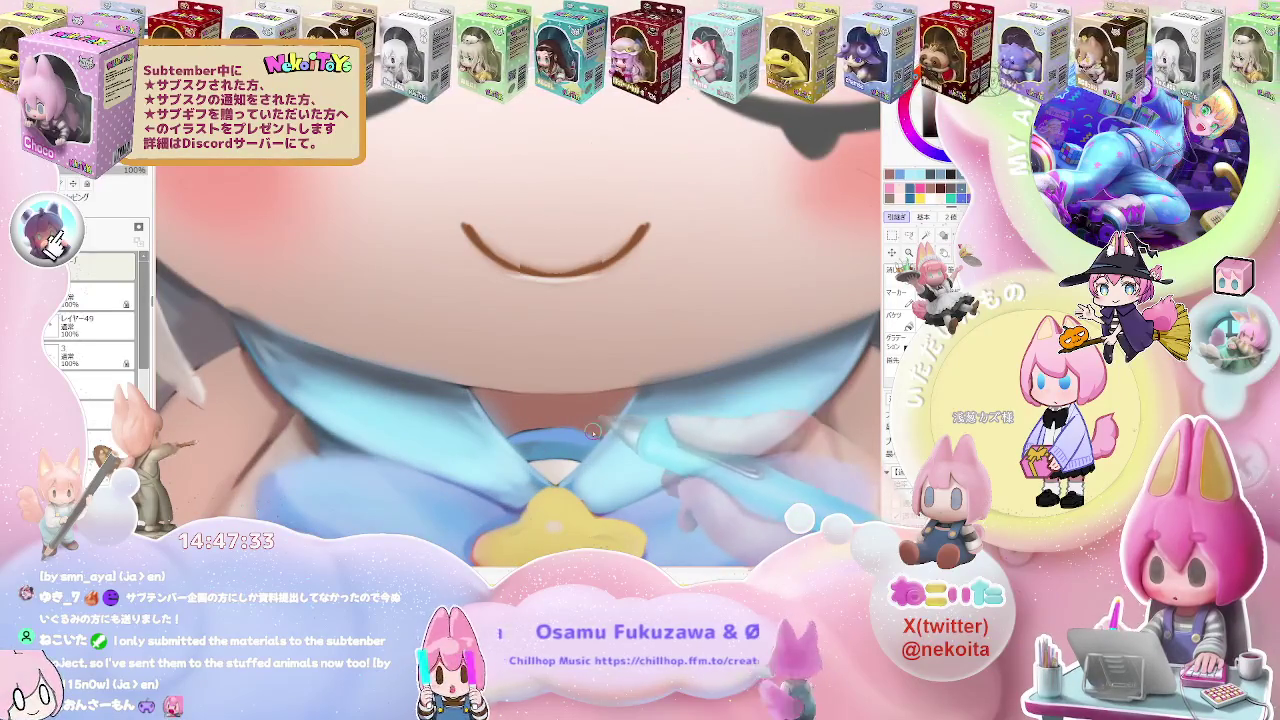
scroll(610, 424, "down", 1)
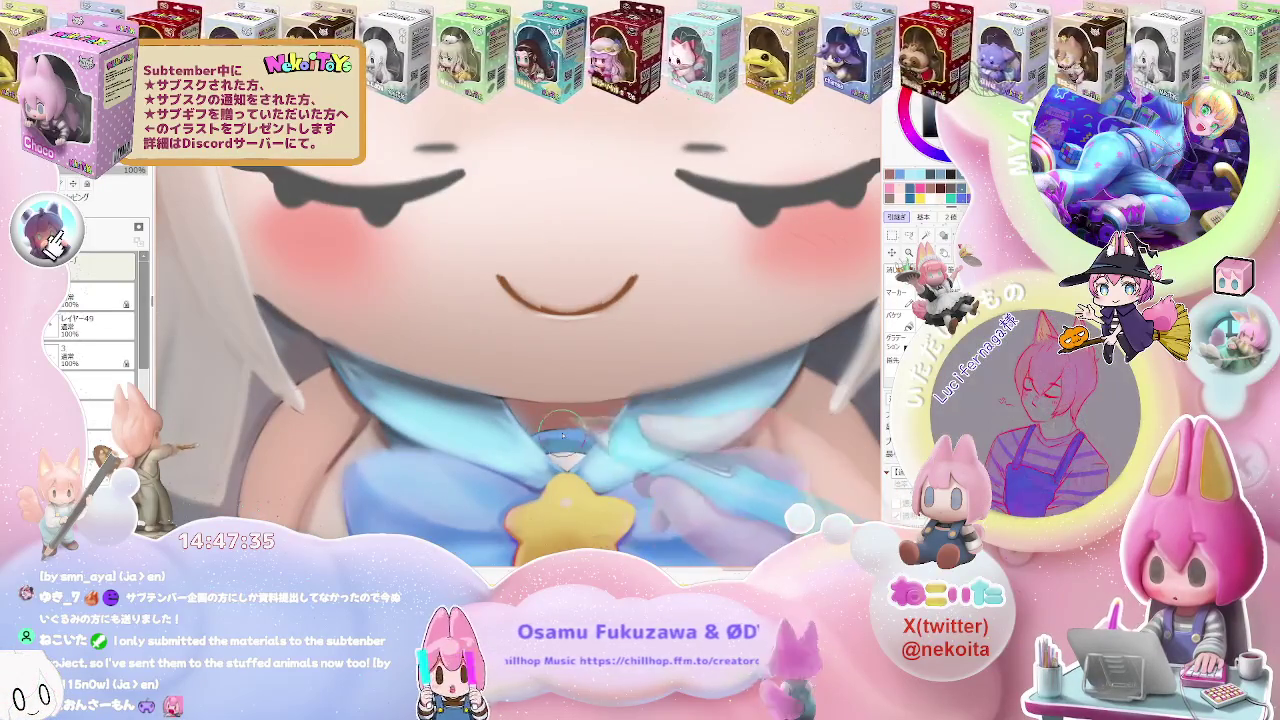
scroll(613, 451, "down", 3)
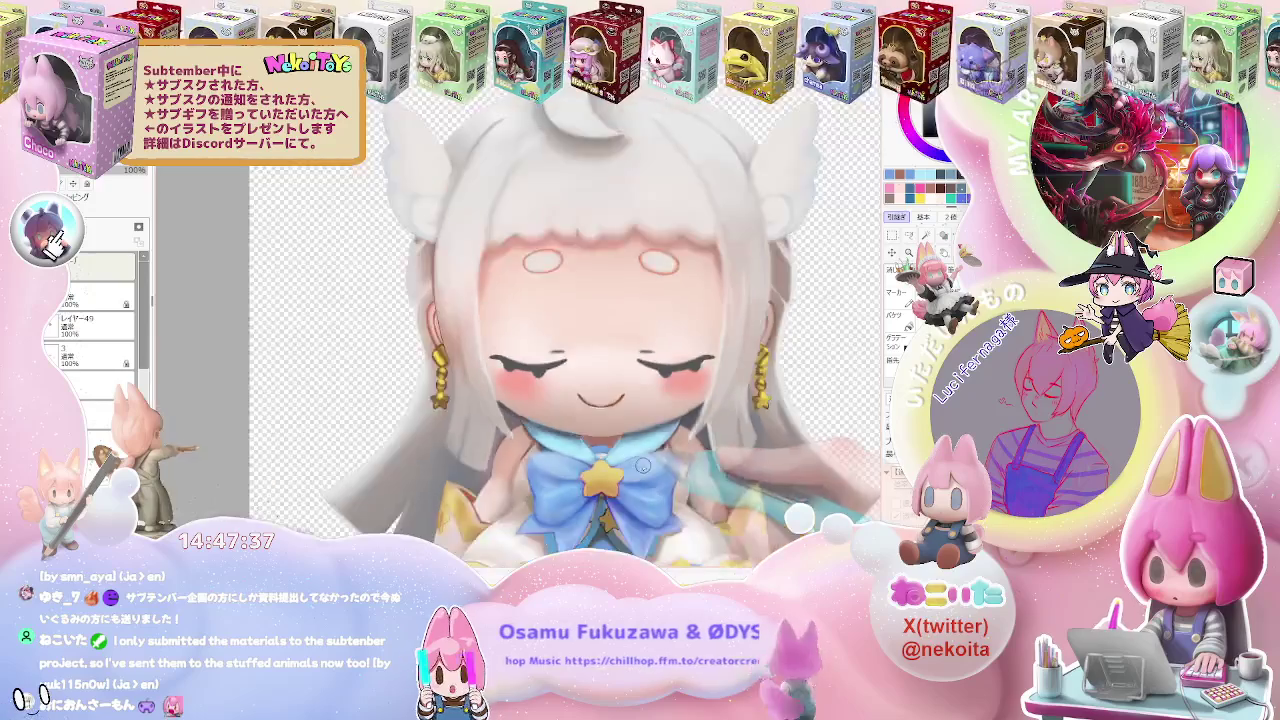
left_click_drag(620, 410, 546, 361)
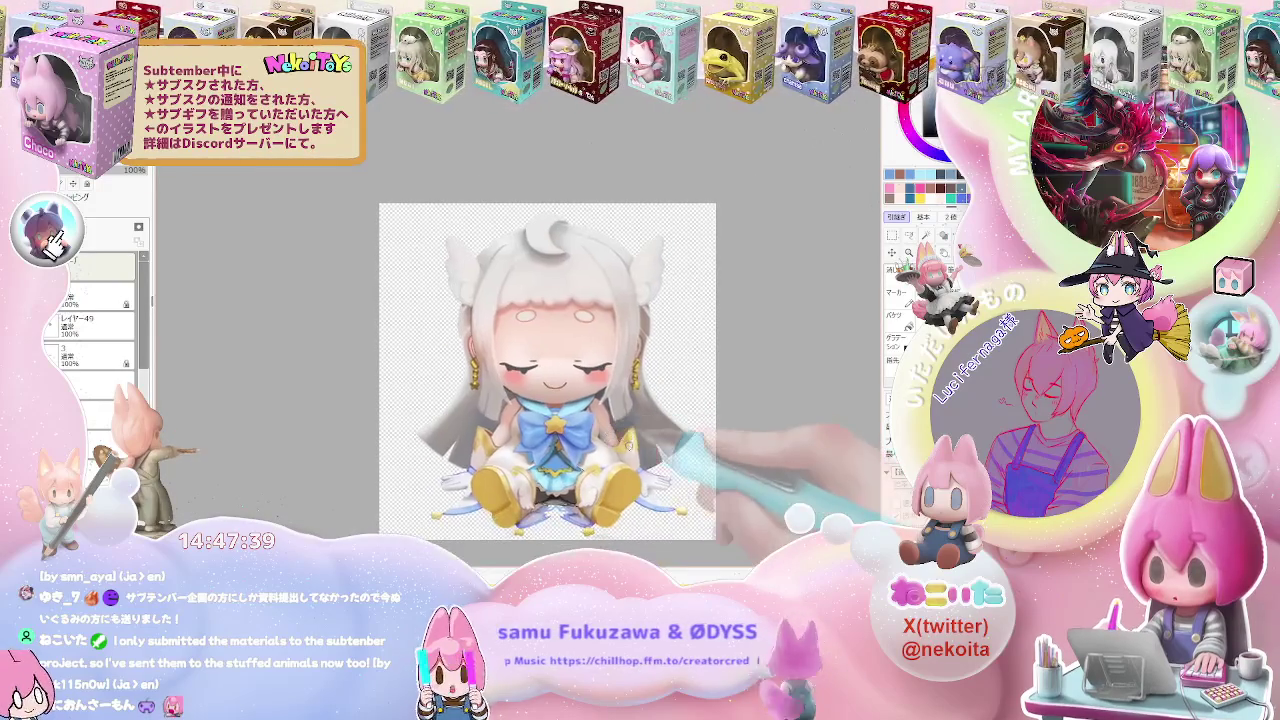
scroll(487, 463, "up", 2)
scroll(487, 463, "up", 2)
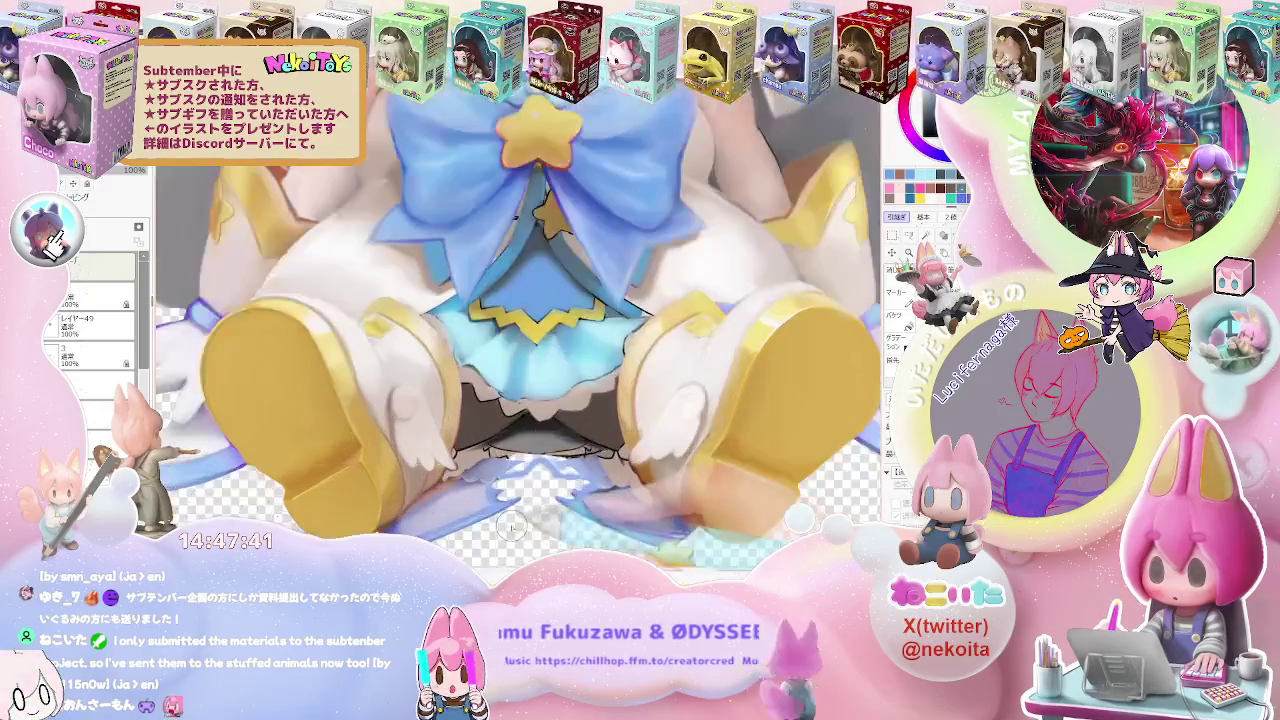
scroll(487, 463, "up", 2)
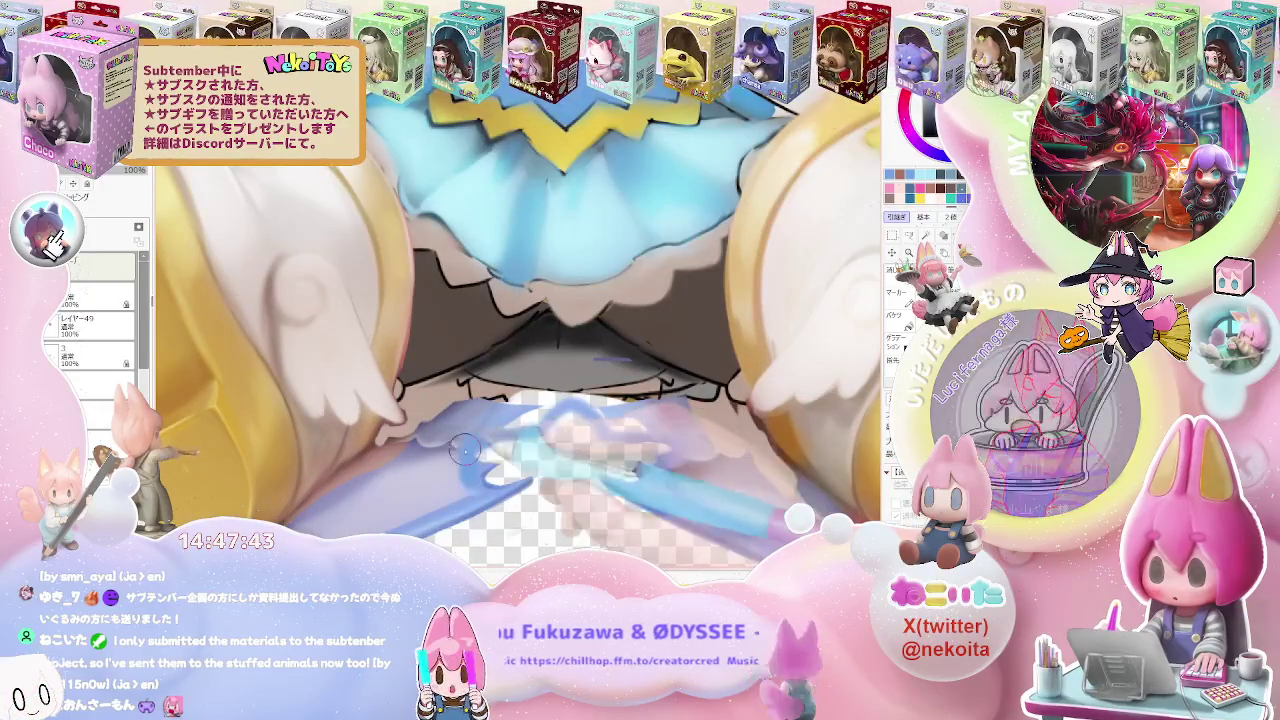
Repaint the blue ribbon under the skirt with a cleaner edge, then check the whole figure
left_click_drag(540, 430, 440, 455)
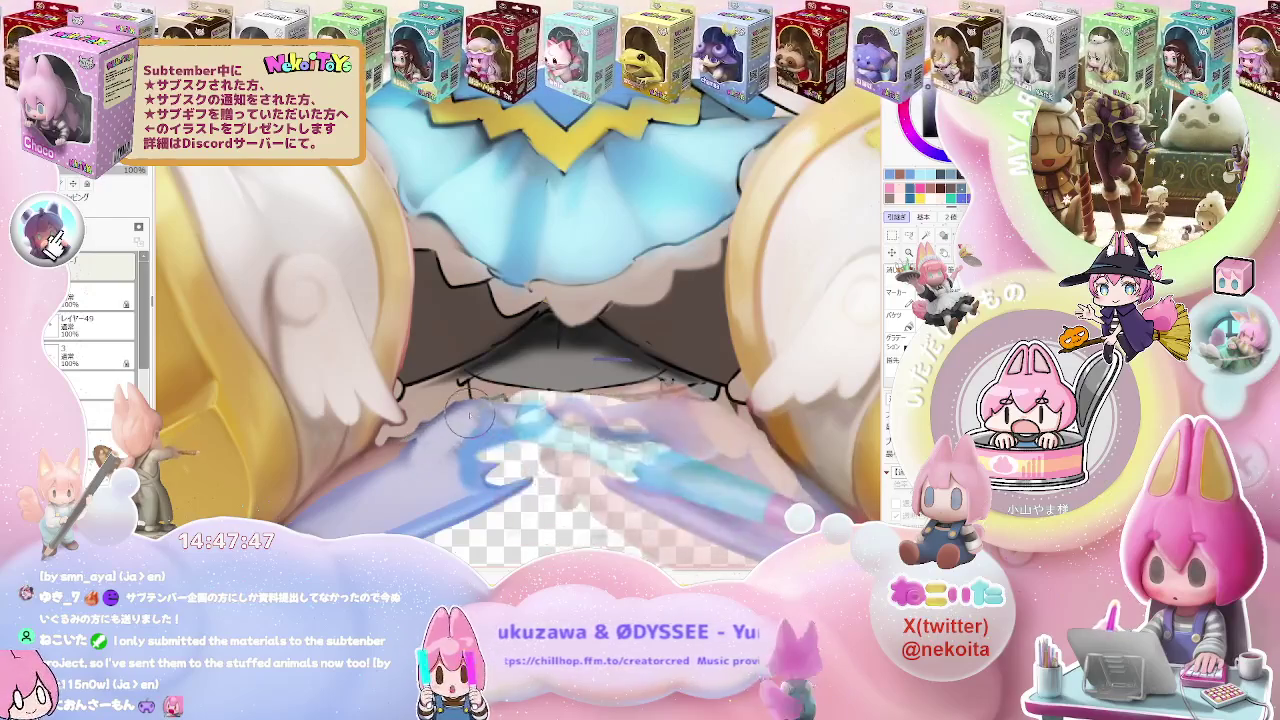
mouse_move(403, 460)
left_mouse_down()
mouse_move(325, 495)
mouse_move(430, 392)
left_mouse_up()
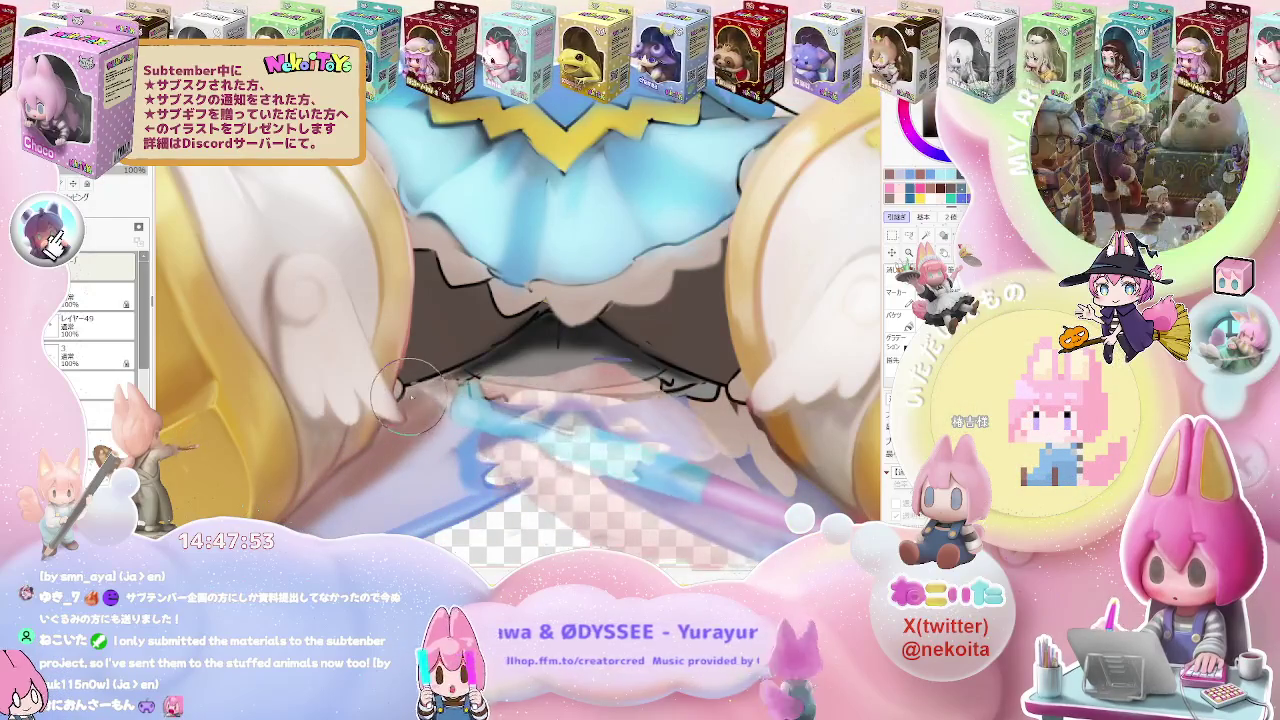
scroll(500, 410, "down", 1)
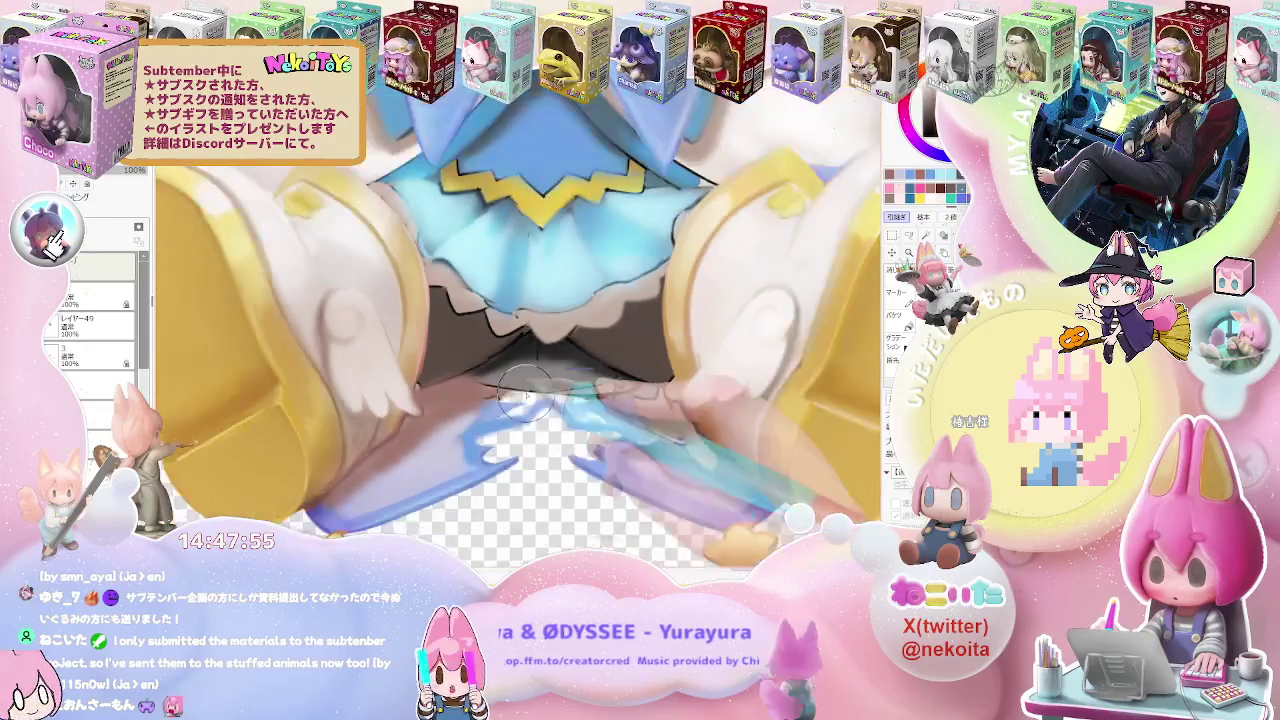
scroll(570, 430, "down", 1)
scroll(640, 445, "down", 1)
scroll(645, 447, "down", 2)
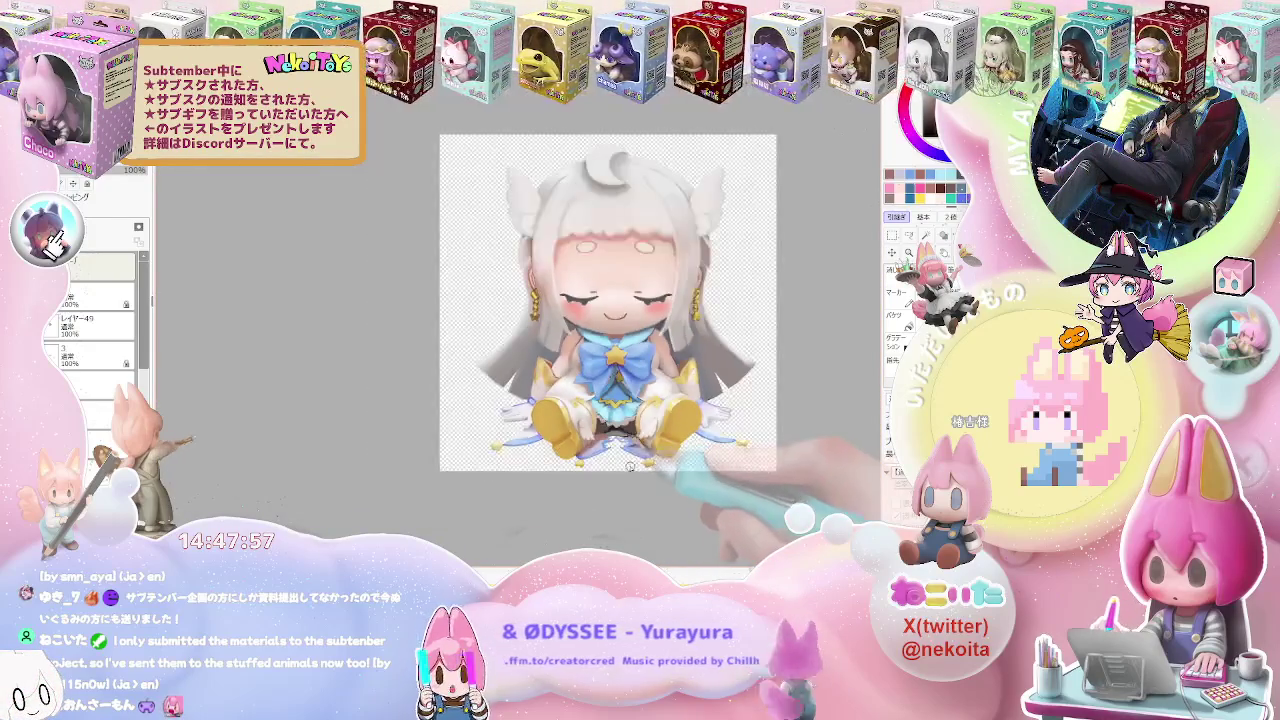
scroll(600, 330, "up", 3)
scroll(475, 480, "up", 2)
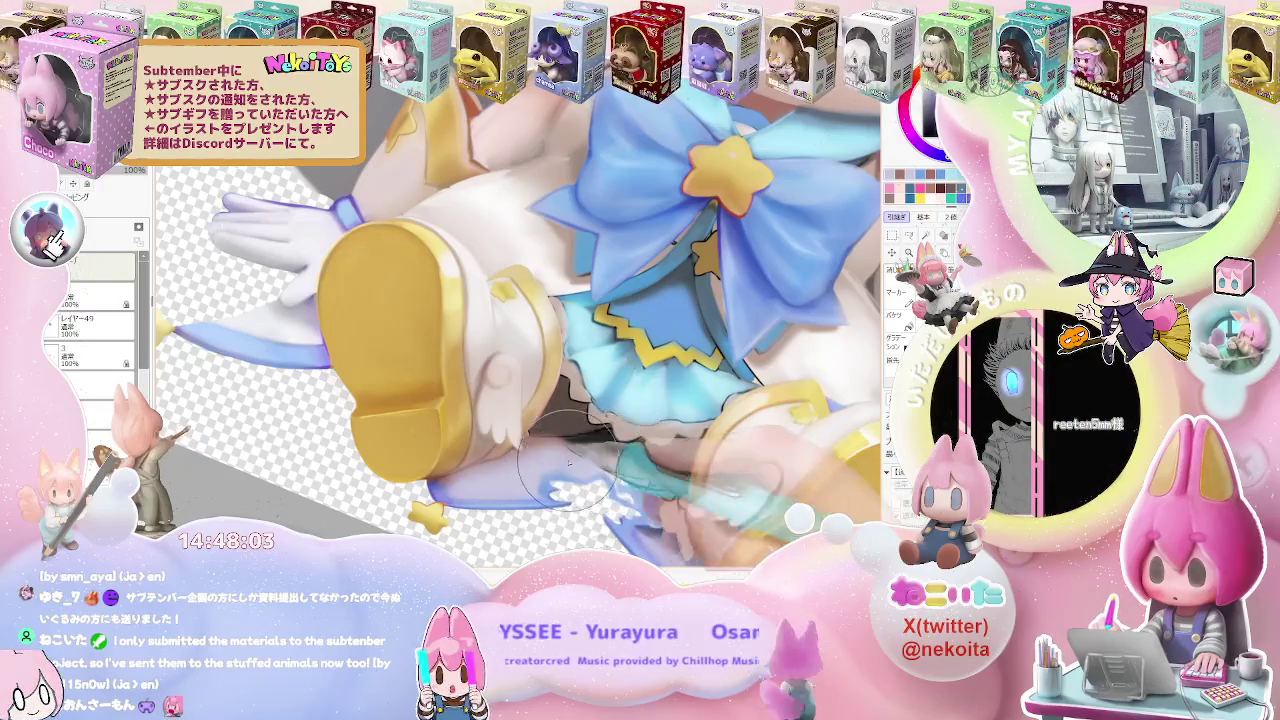
scroll(575, 455, "down", 1)
scroll(600, 460, "down", 1)
scroll(640, 470, "down", 1)
scroll(697, 484, "down", 2)
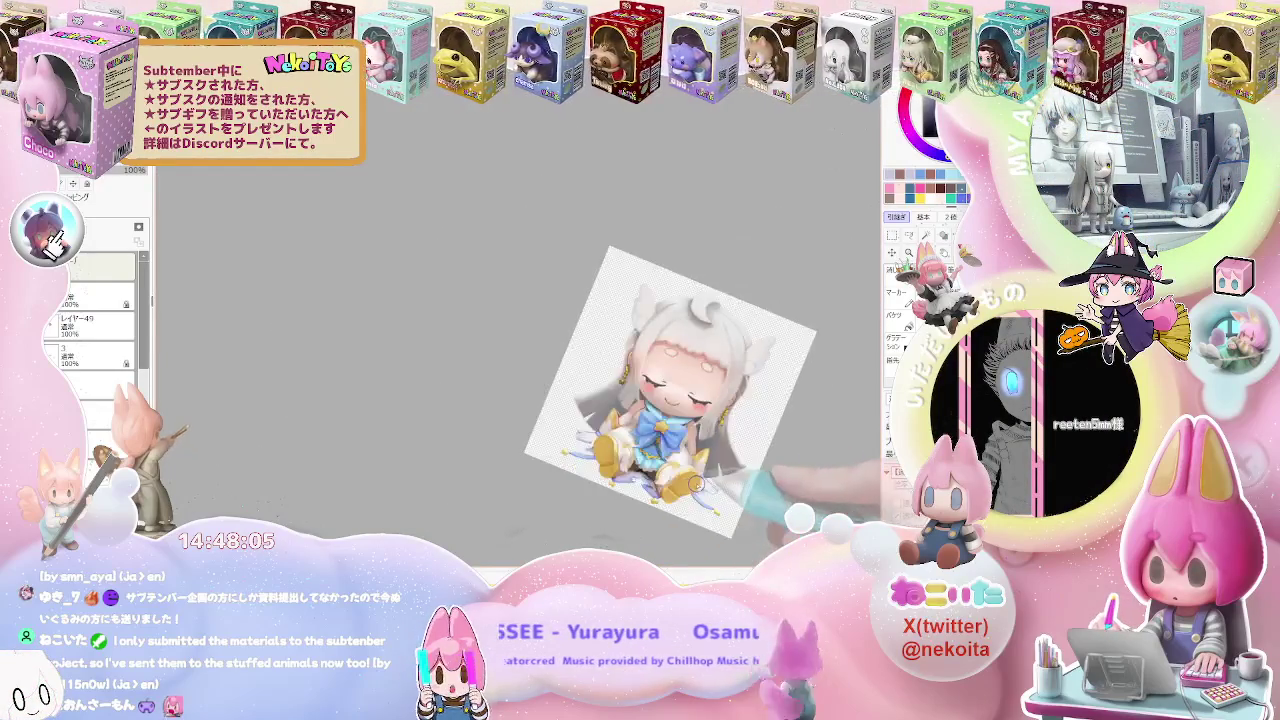
key("End")
key("End")
scroll(697, 484, "up", 1)
scroll(697, 484, "up", 3)
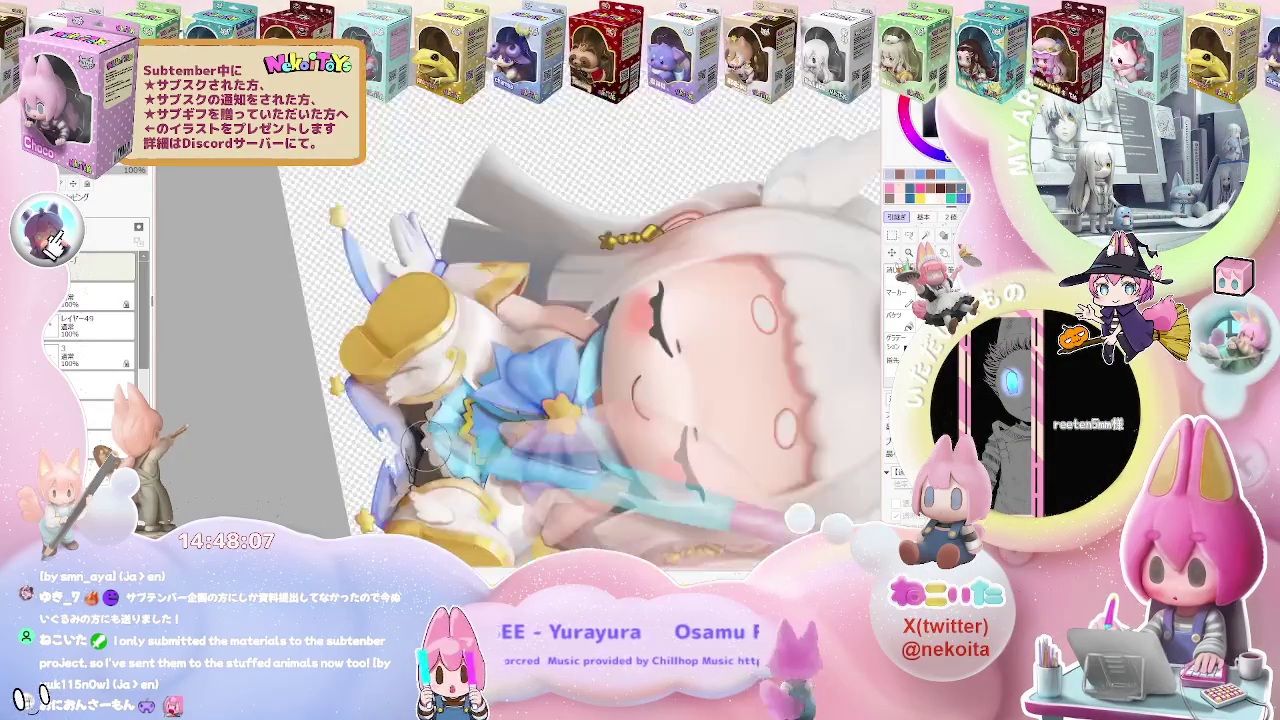
scroll(420, 460, "up", 2)
scroll(400, 470, "up", 2)
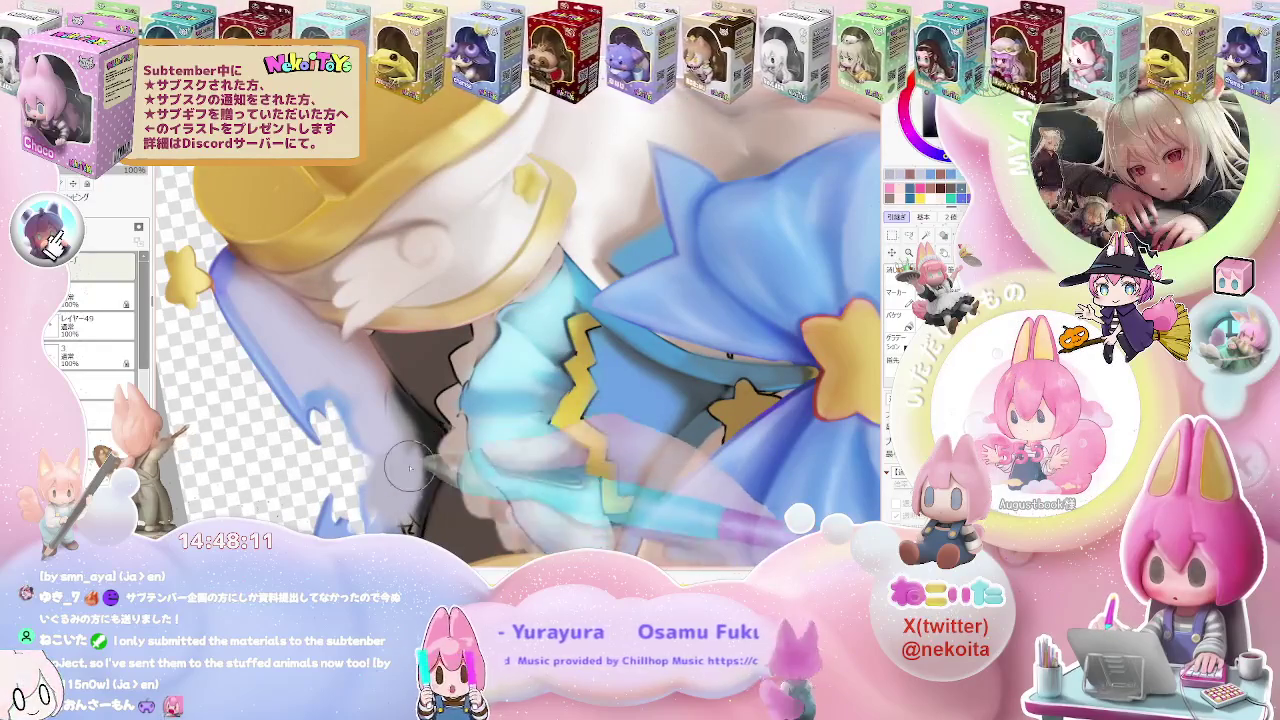
scroll(400, 490, "down", 3)
scroll(500, 500, "down", 2)
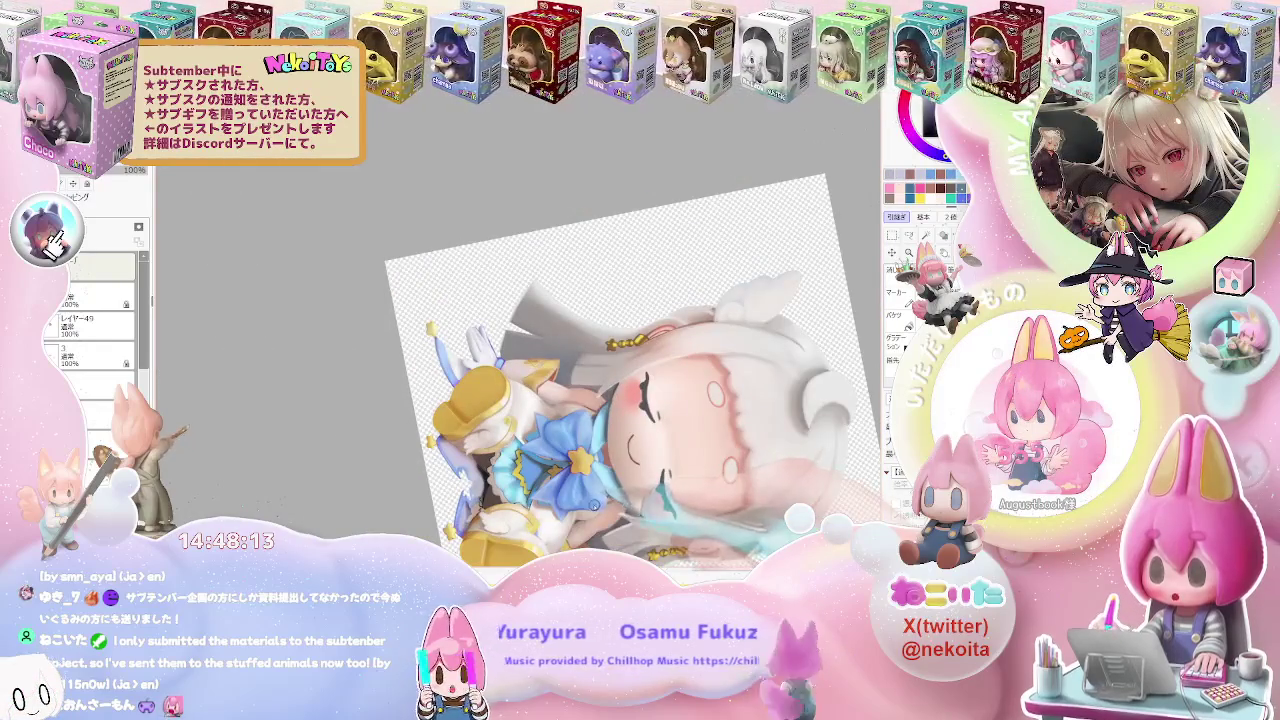
scroll(400, 445, "up", 2)
scroll(405, 440, "up", 2)
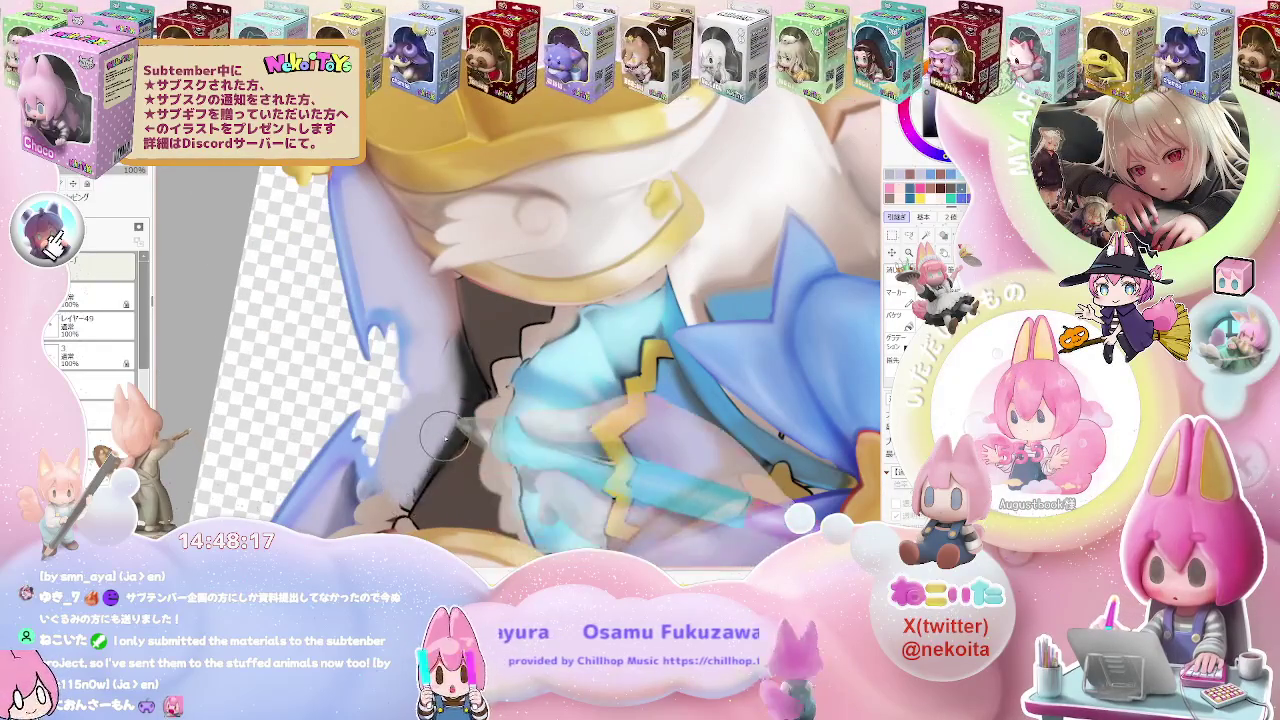
scroll(445, 432, "down", 1)
scroll(445, 432, "down", 1)
scroll(445, 432, "down", 1)
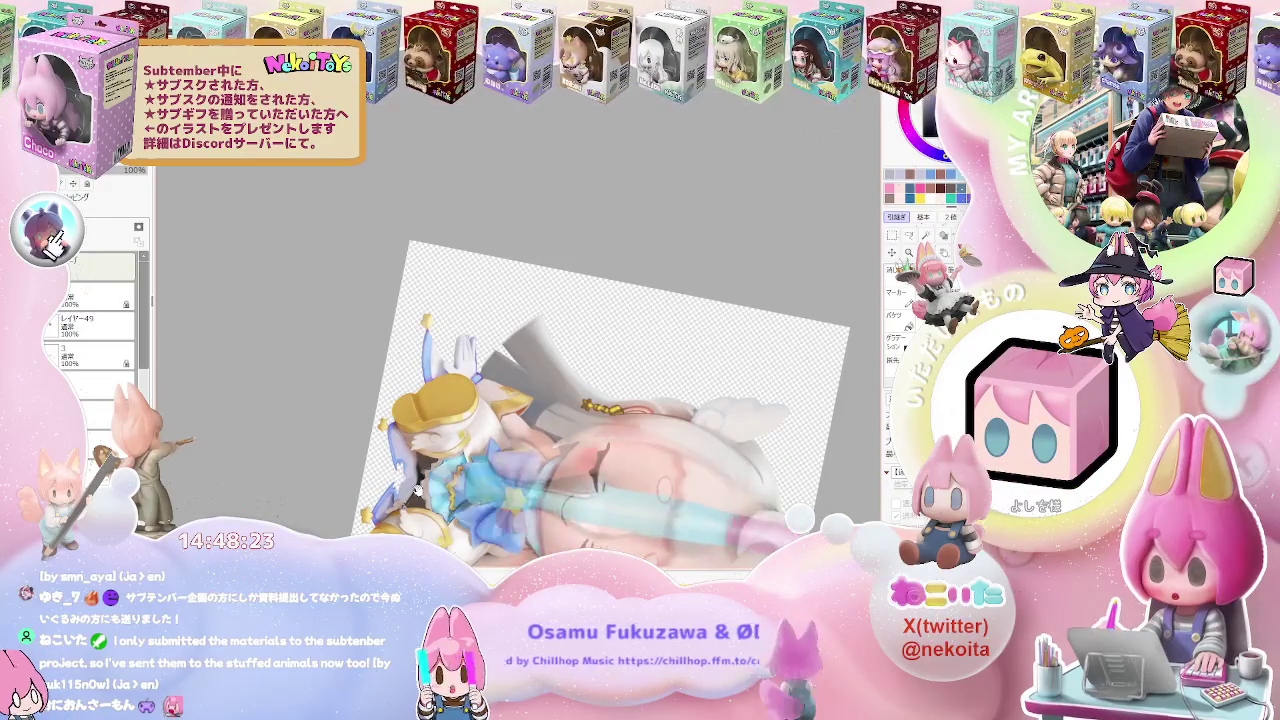
scroll(417, 487, "up", 1)
scroll(450, 475, "up", 1)
scroll(488, 462, "up", 1)
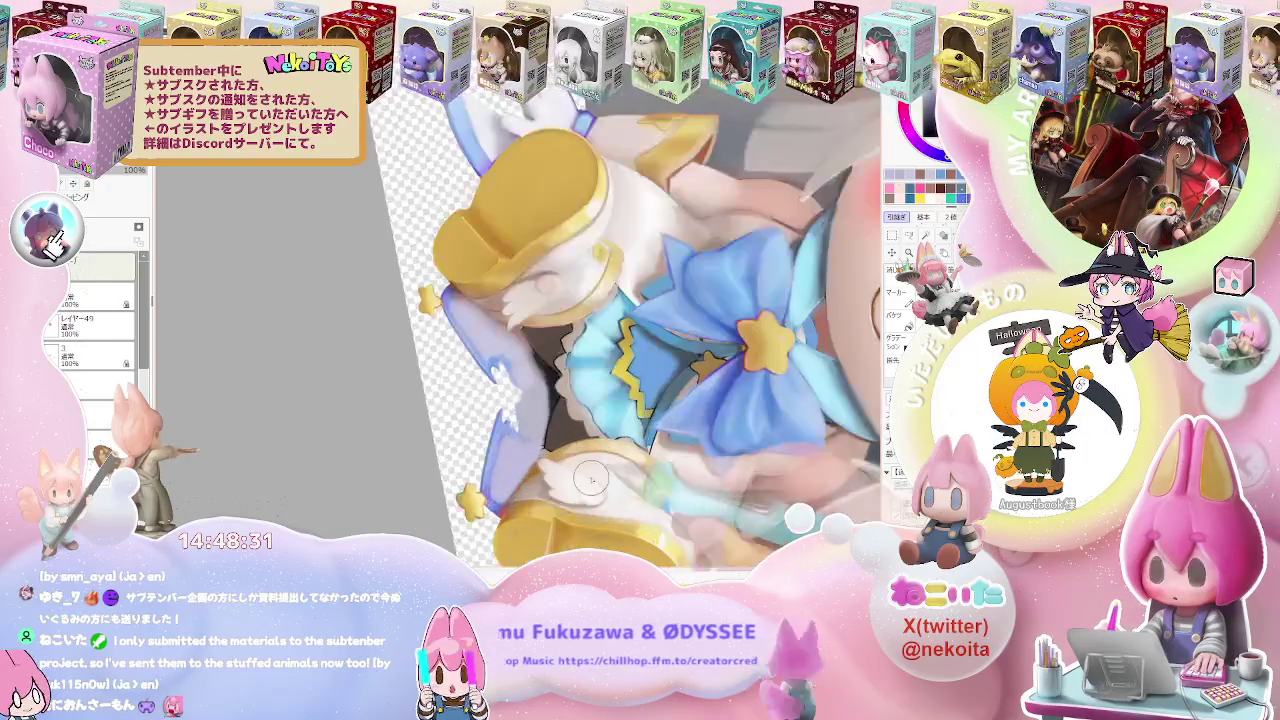
scroll(550, 445, "up", 2)
scroll(510, 455, "up", 1)
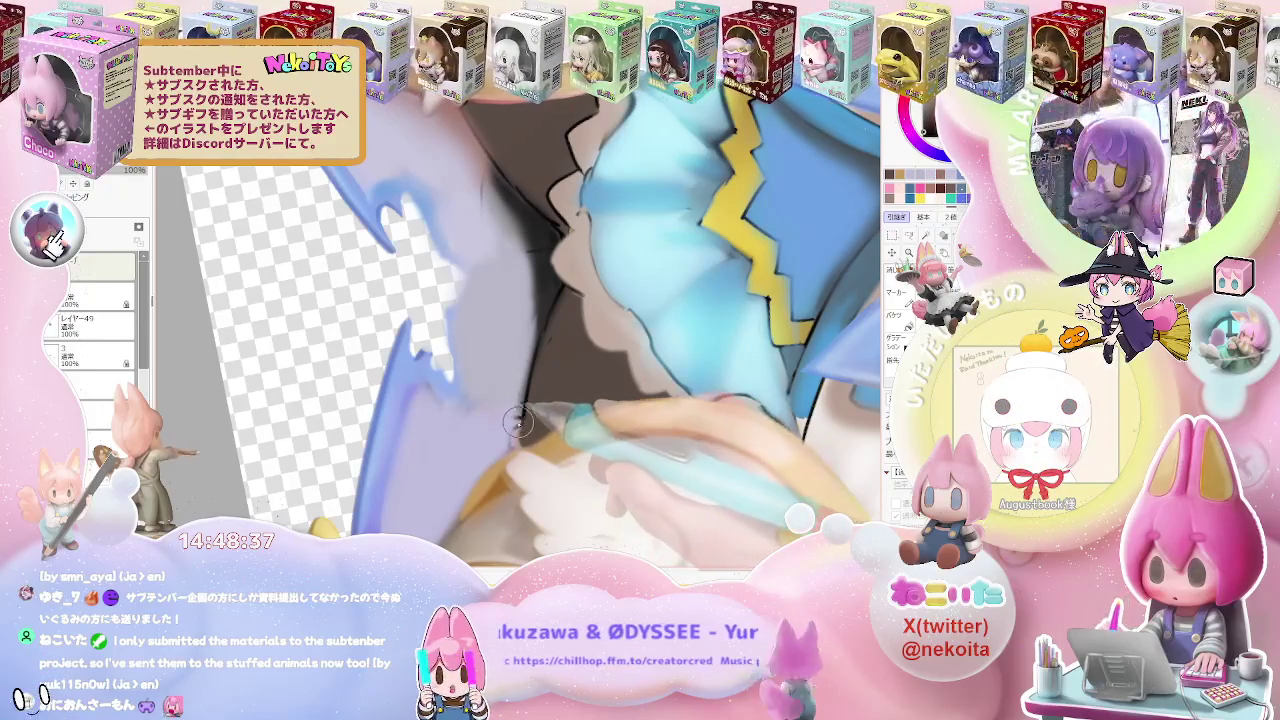
scroll(520, 435, "down", 2)
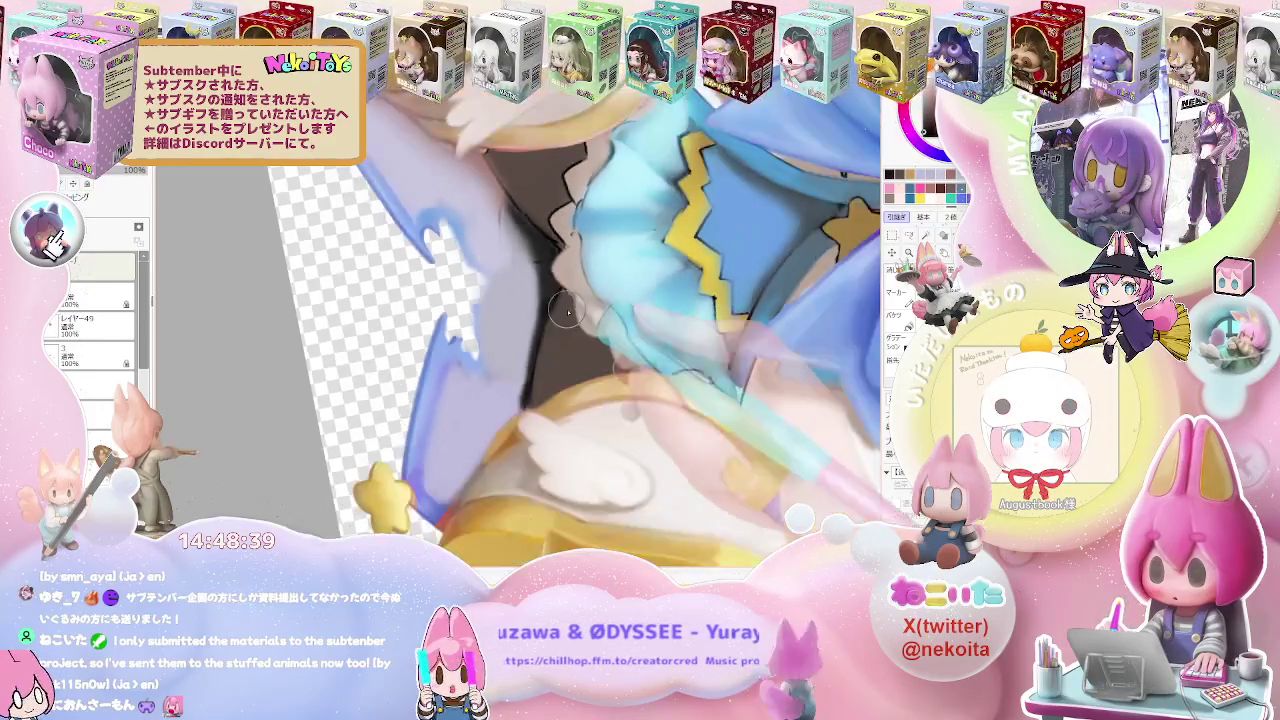
scroll(590, 440, "down", 2)
scroll(660, 450, "down", 2)
key("Delete")
key("Delete")
key("Delete")
key("Delete")
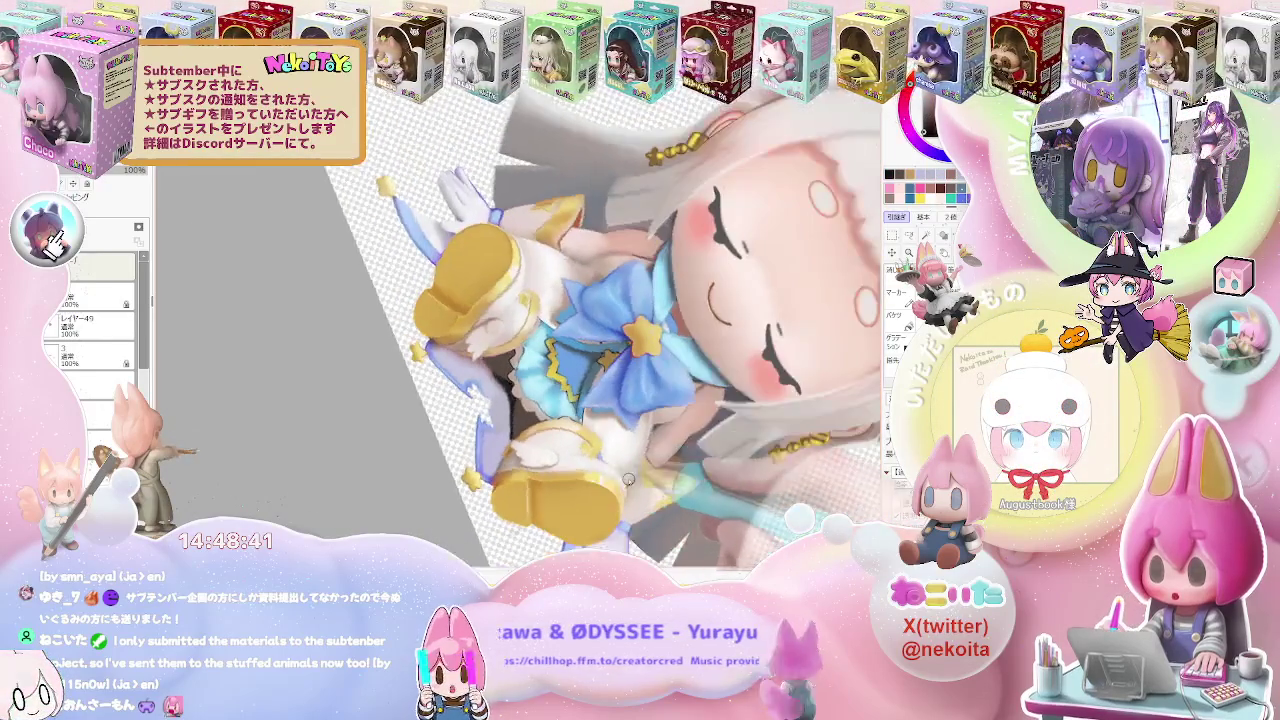
key("Delete")
key("Delete")
scroll(536, 343, "up", 3)
scroll(536, 343, "up", 2)
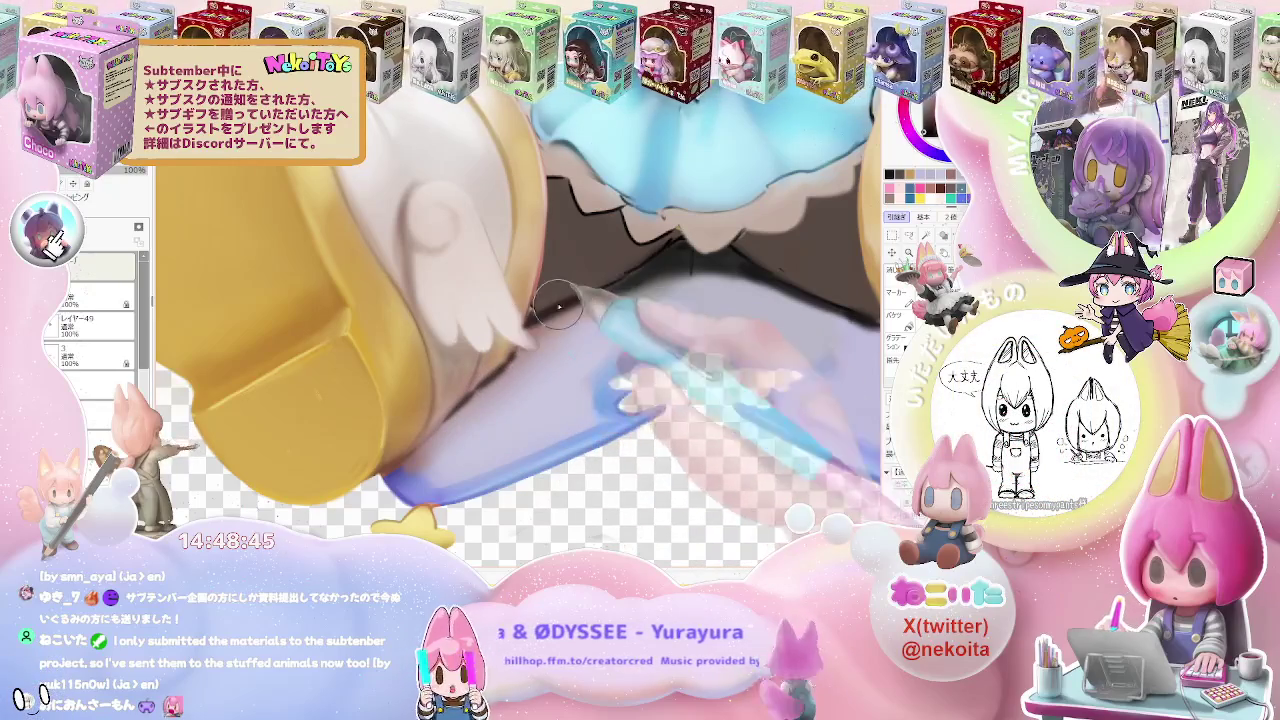
scroll(668, 262, "down", 2)
scroll(668, 263, "down", 1)
scroll(660, 300, "down", 1)
scroll(640, 420, "down", 1)
scroll(626, 494, "down", 1)
scroll(626, 494, "down", 1)
scroll(642, 507, "down", 1)
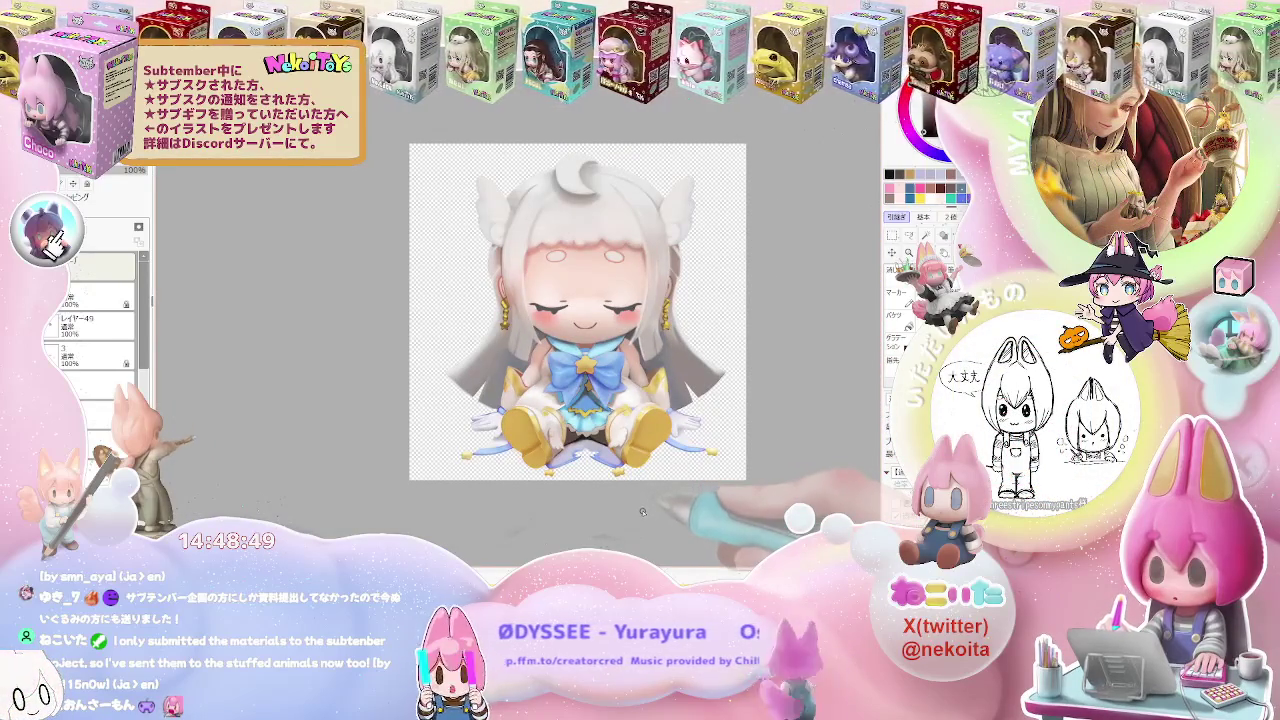
scroll(645, 516, "up", 1)
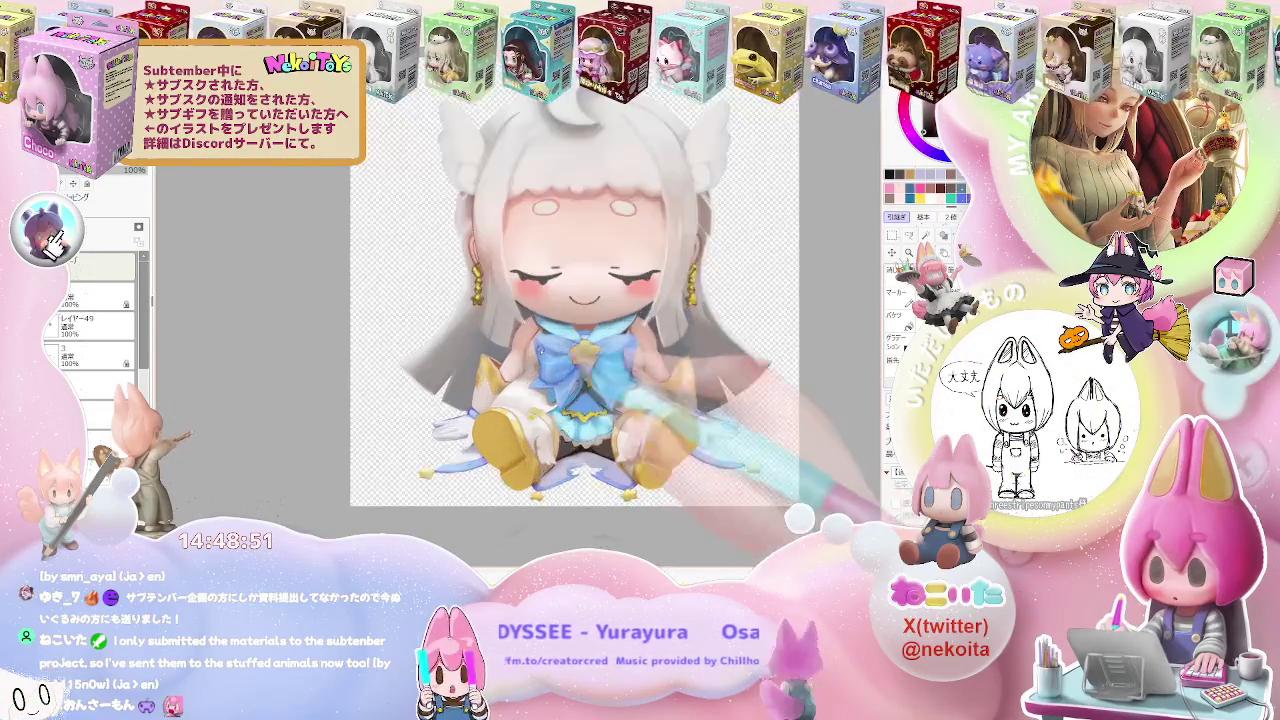
scroll(645, 500, "up", 1)
scroll(660, 480, "up", 1)
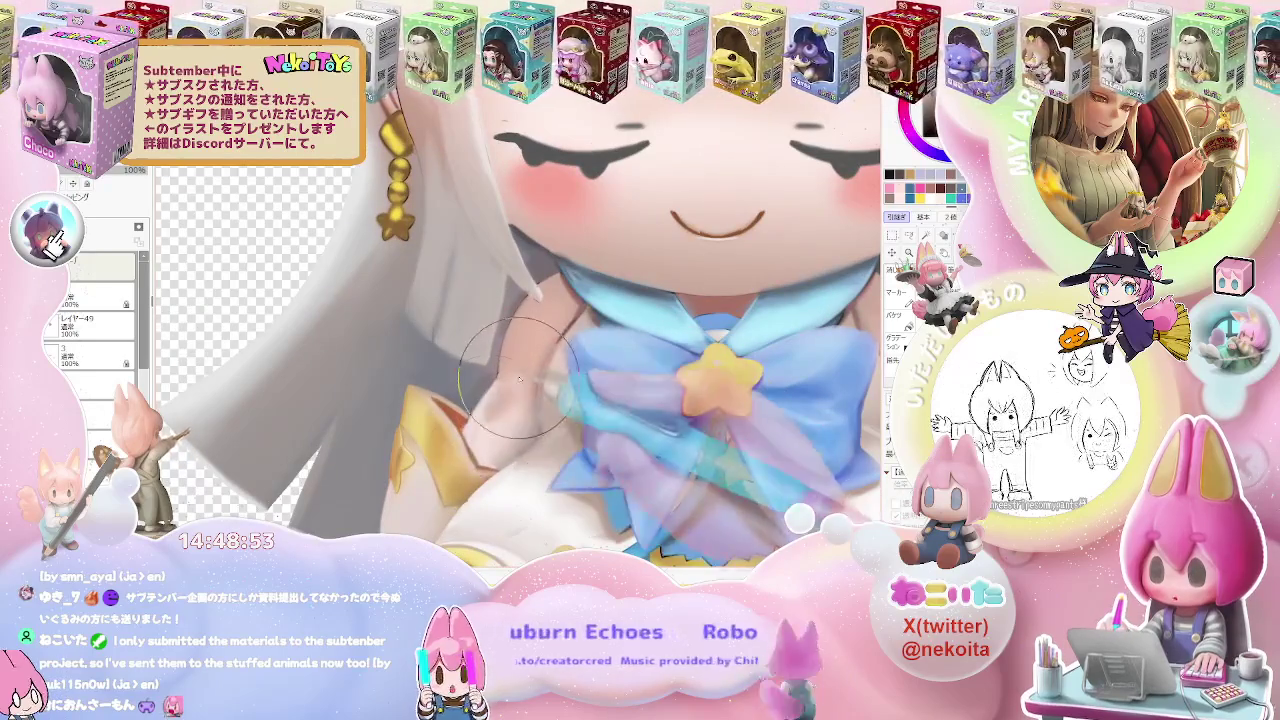
left_click_drag(510, 400, 440, 458)
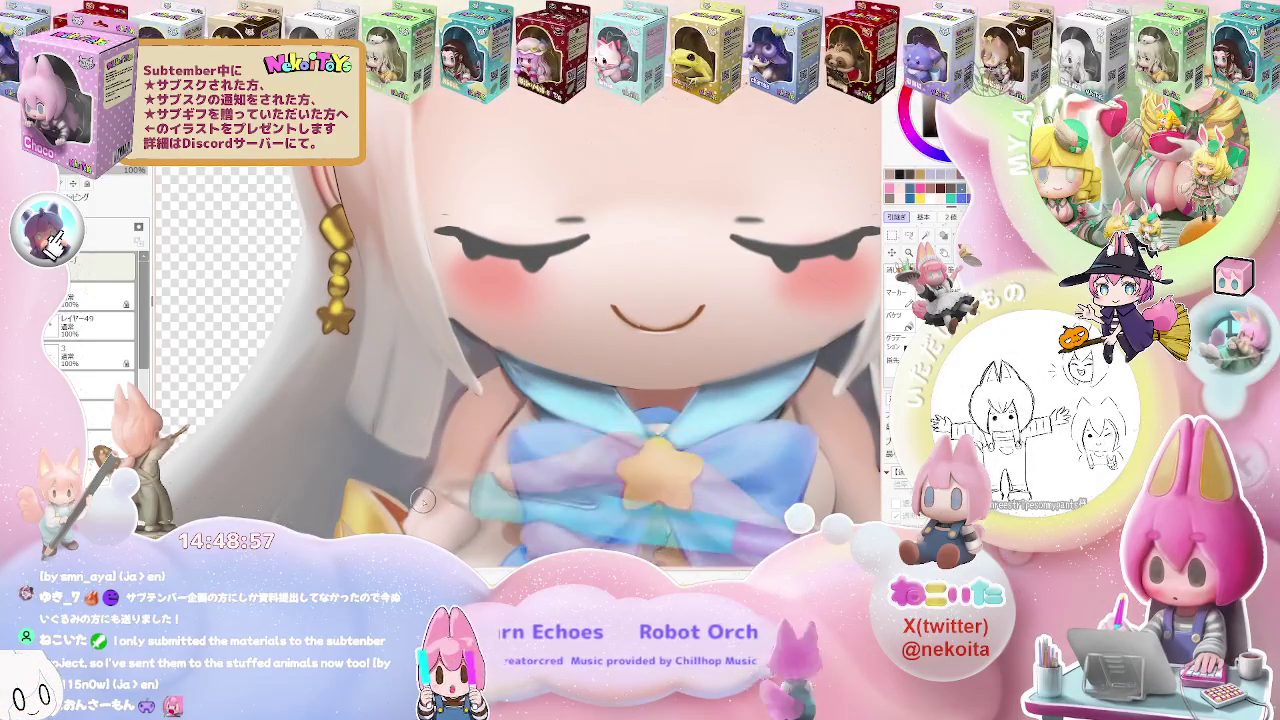
scroll(422, 500, "down", 1)
scroll(500, 480, "down", 1)
scroll(616, 461, "down", 1)
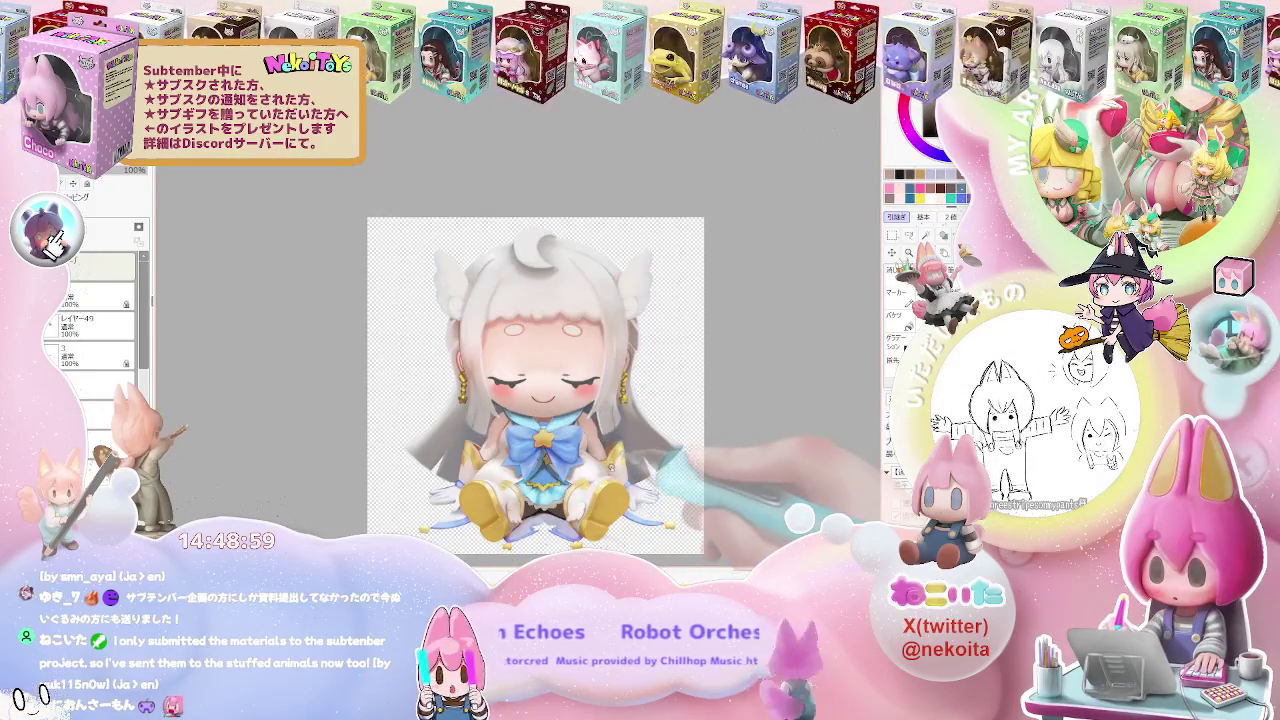
scroll(488, 431, "up", 2)
scroll(488, 431, "up", 1)
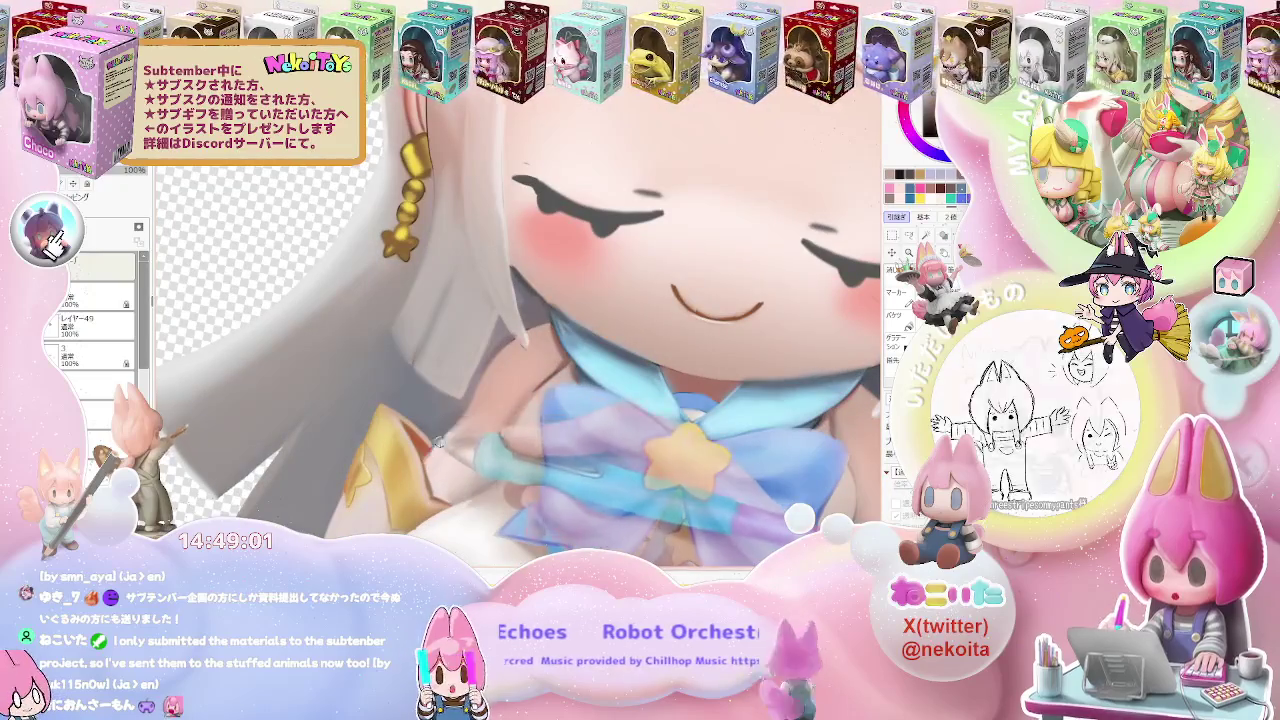
scroll(432, 458, "down", 1)
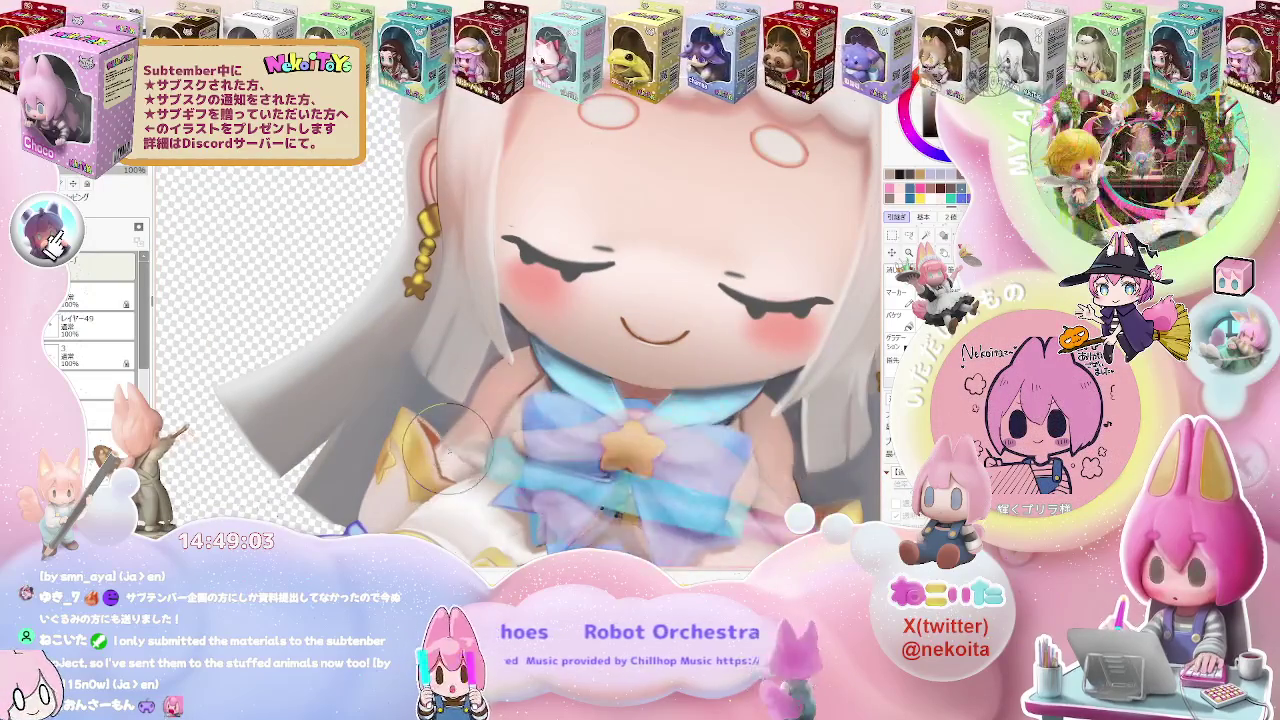
scroll(478, 452, "down", 1)
scroll(478, 452, "down", 2)
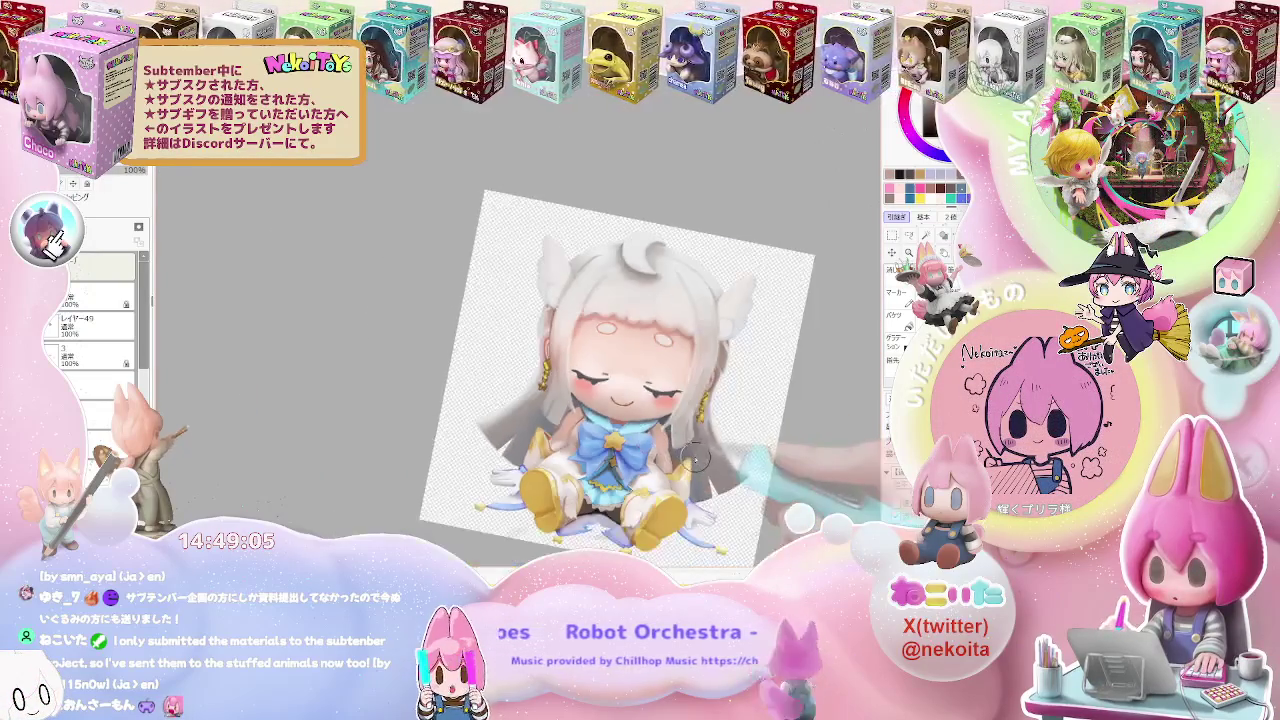
left_click_drag(560, 470, 640, 500)
scroll(639, 502, "up", 1)
scroll(497, 497, "up", 2)
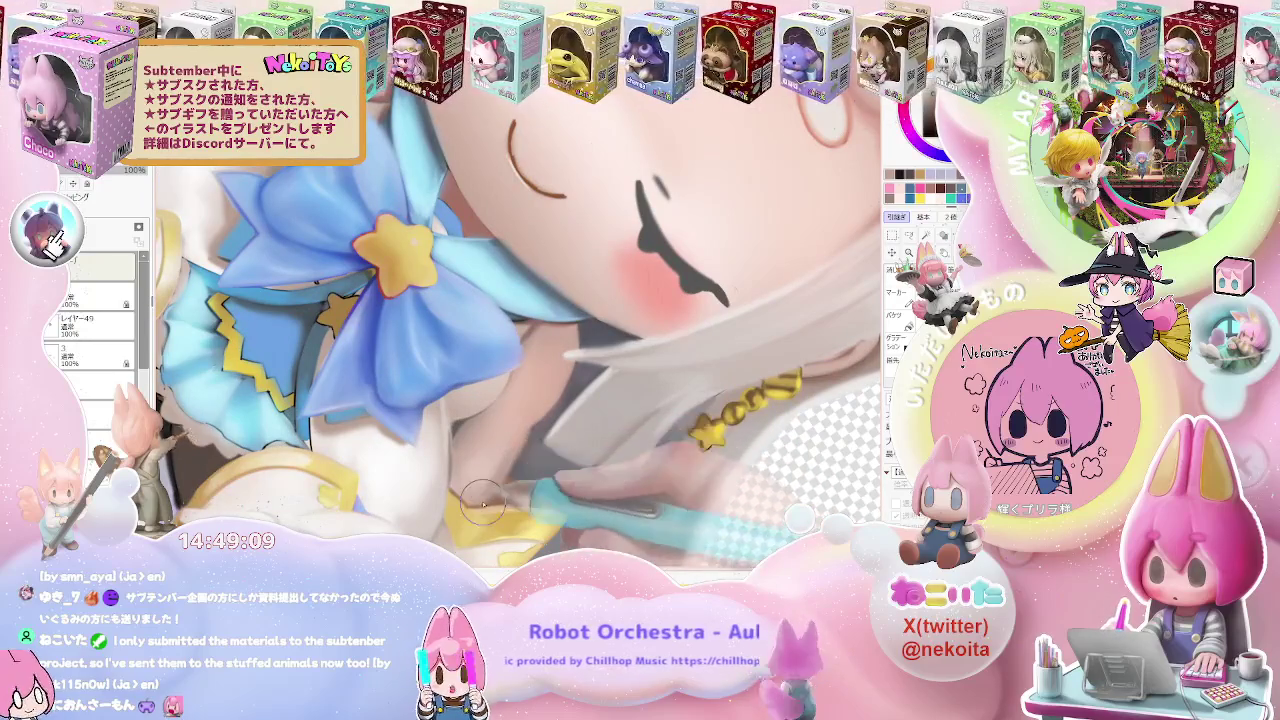
scroll(527, 433, "down", 1)
scroll(500, 460, "down", 1)
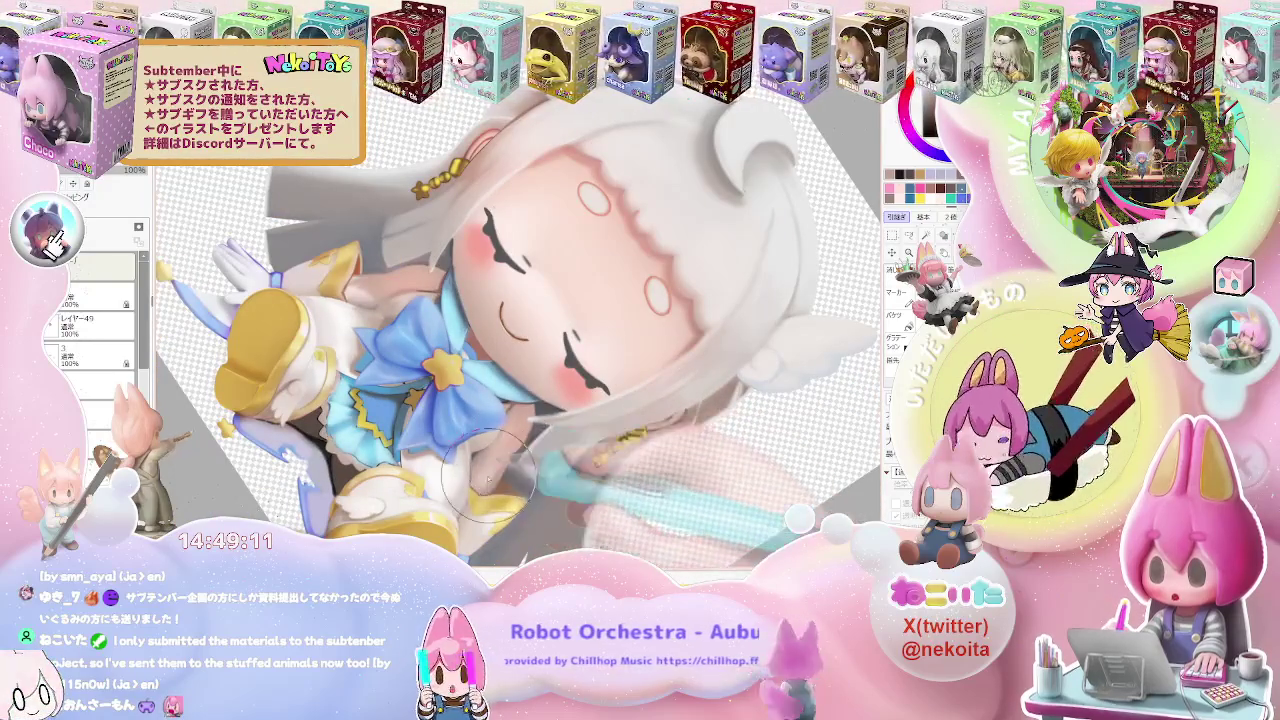
scroll(500, 460, "down", 1)
scroll(440, 380, "up", 1)
scroll(419, 338, "up", 1)
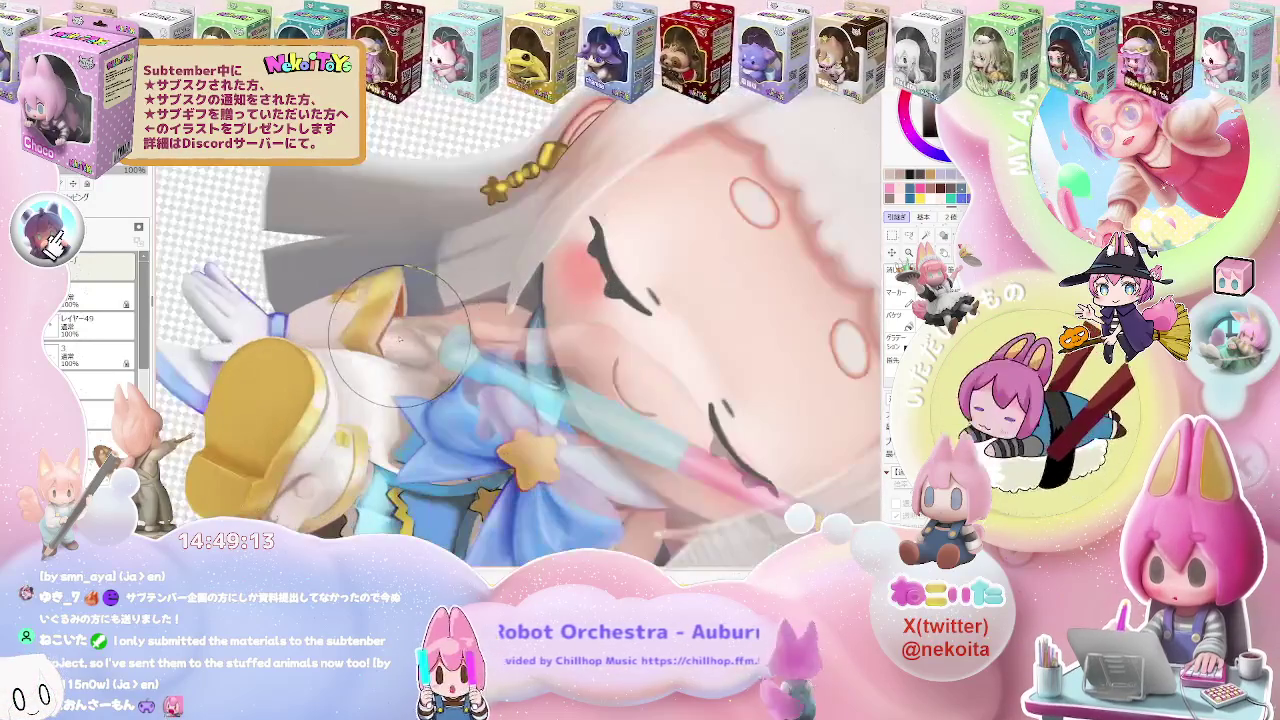
scroll(445, 340, "down", 1)
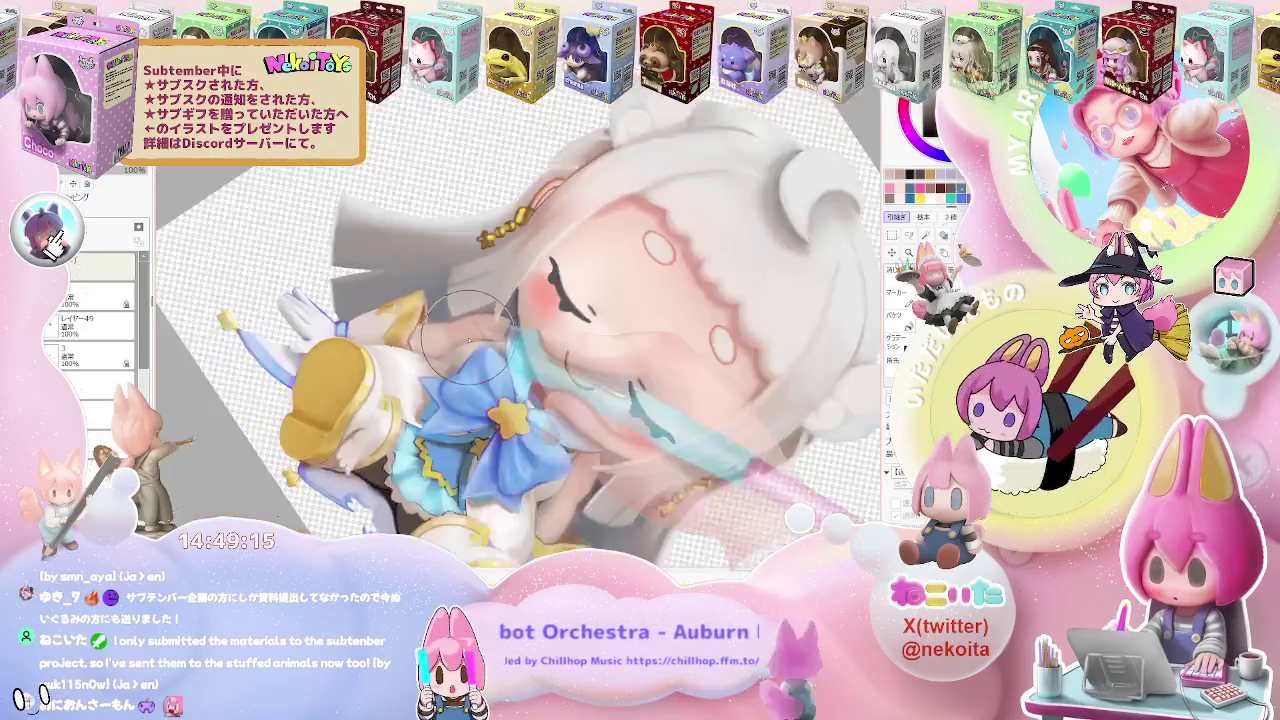
scroll(467, 340, "down", 1)
scroll(467, 340, "down", 1)
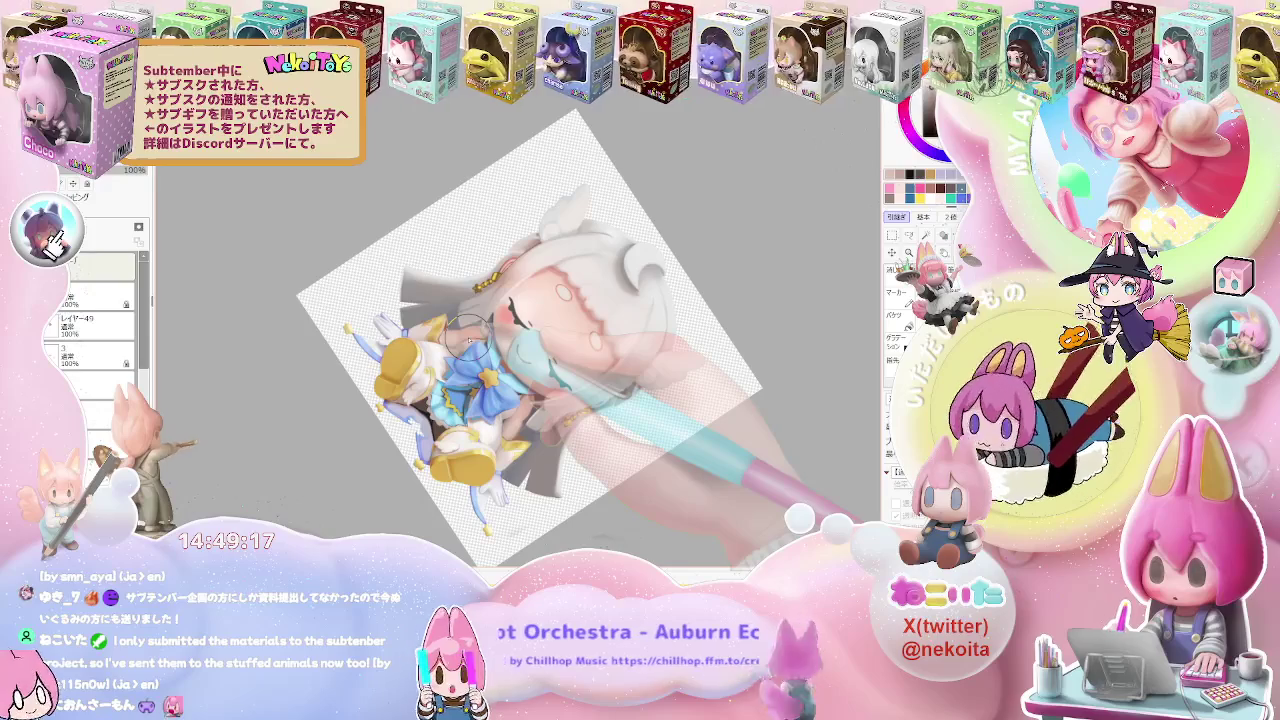
scroll(467, 340, "up", 2)
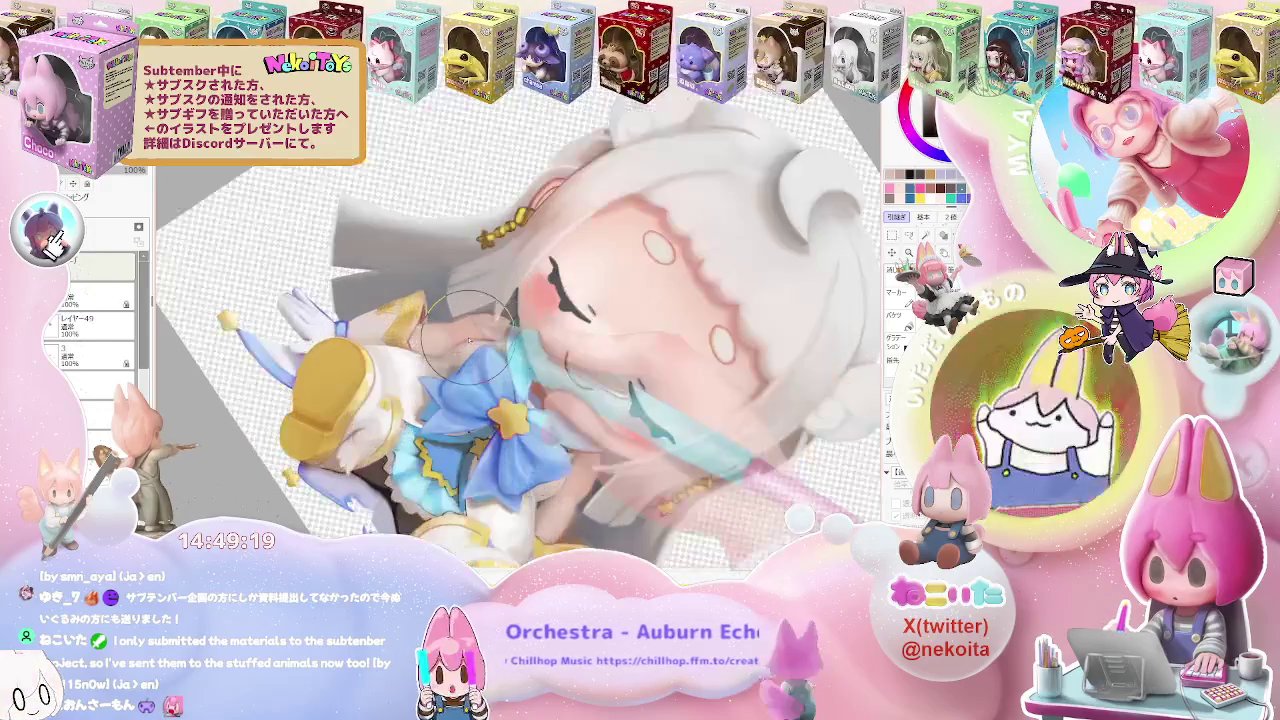
scroll(467, 340, "up", 1)
scroll(467, 340, "up", 1)
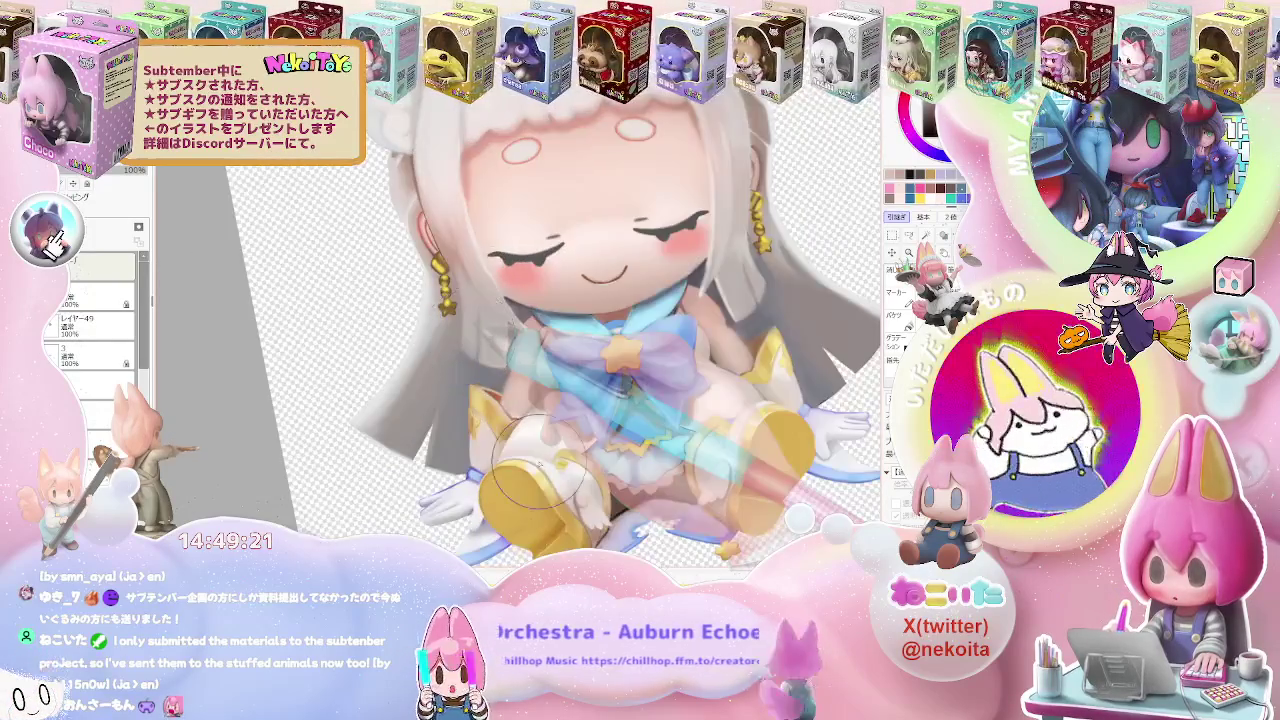
scroll(498, 433, "up", 2)
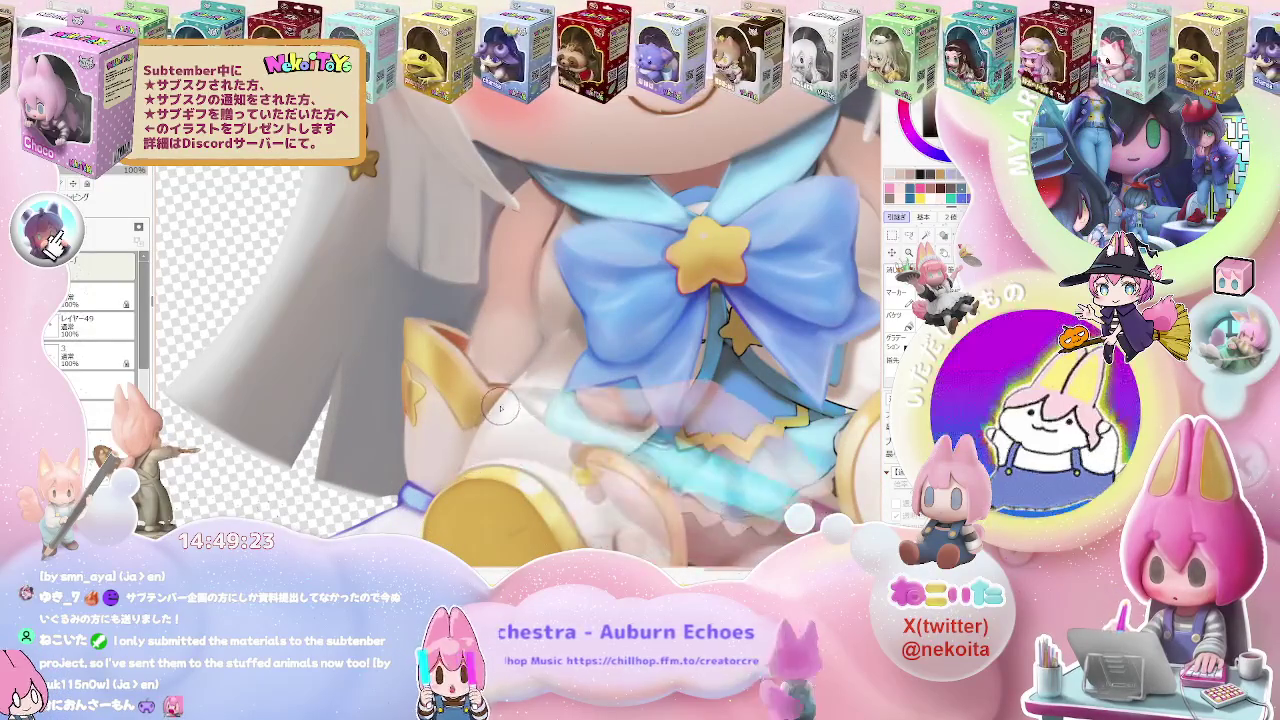
scroll(526, 372, "down", 1)
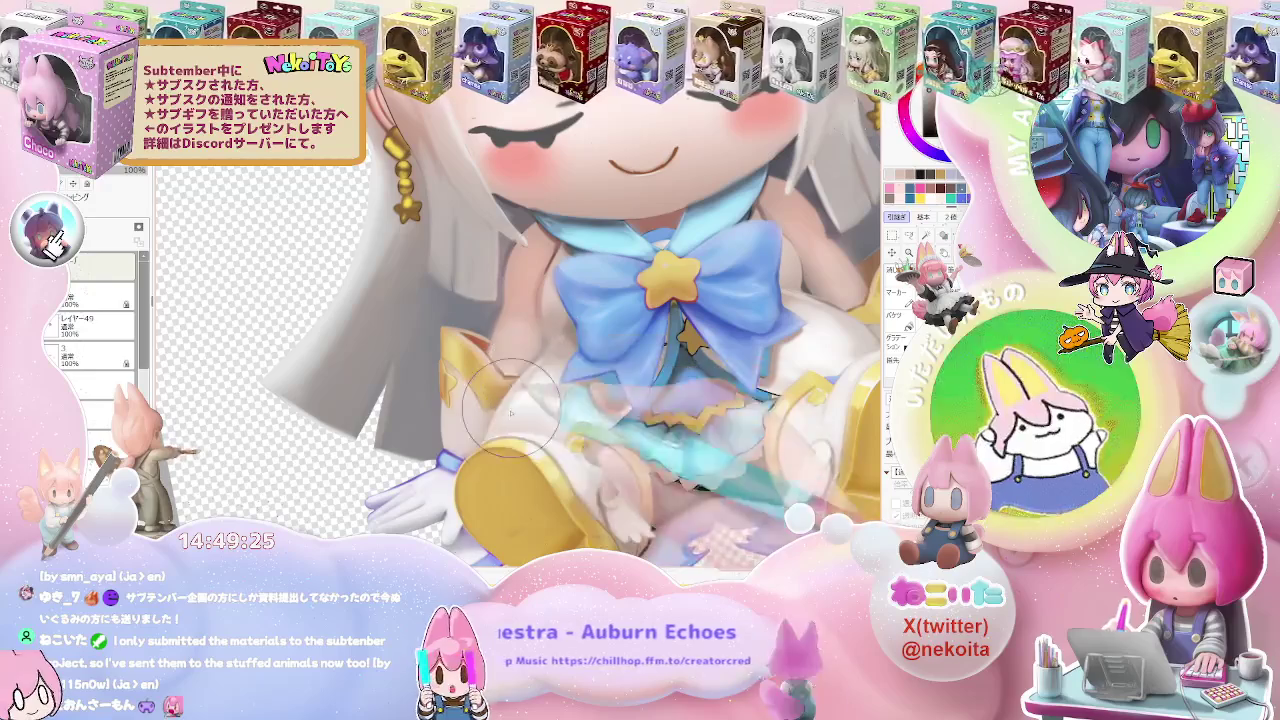
scroll(515, 413, "down", 2)
scroll(530, 420, "up", 1)
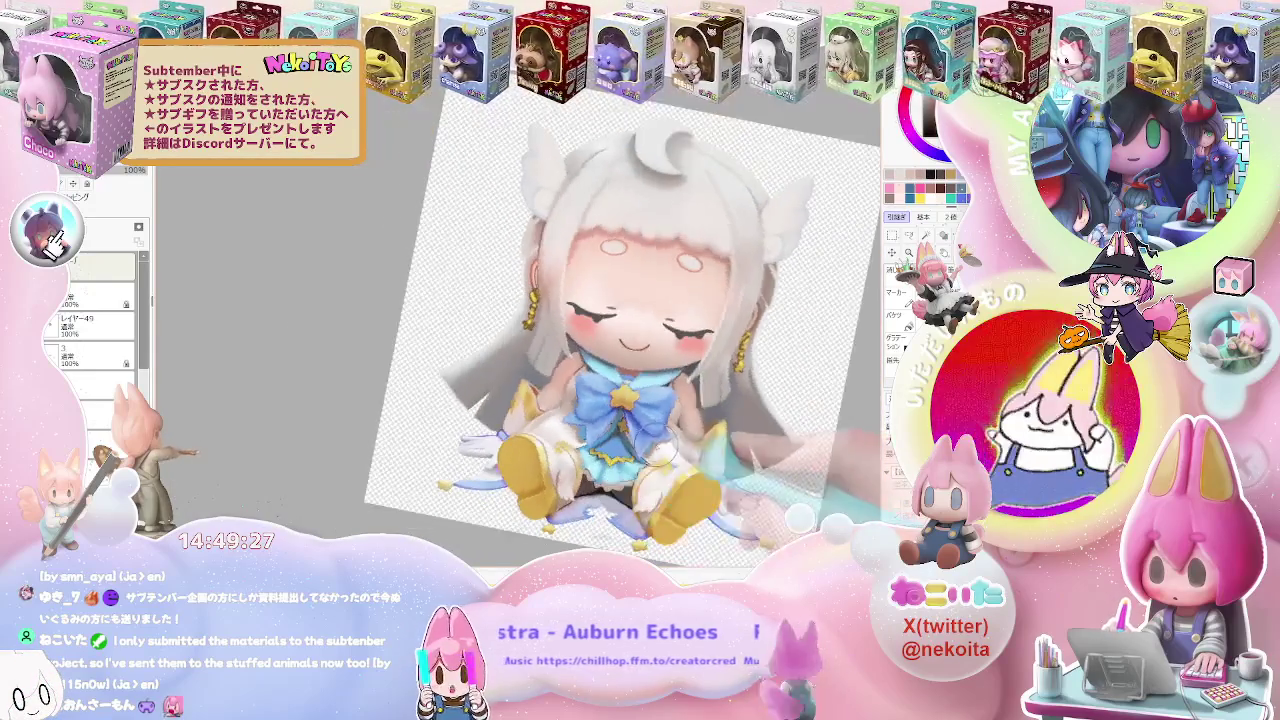
scroll(544, 426, "up", 2)
scroll(545, 422, "up", 2)
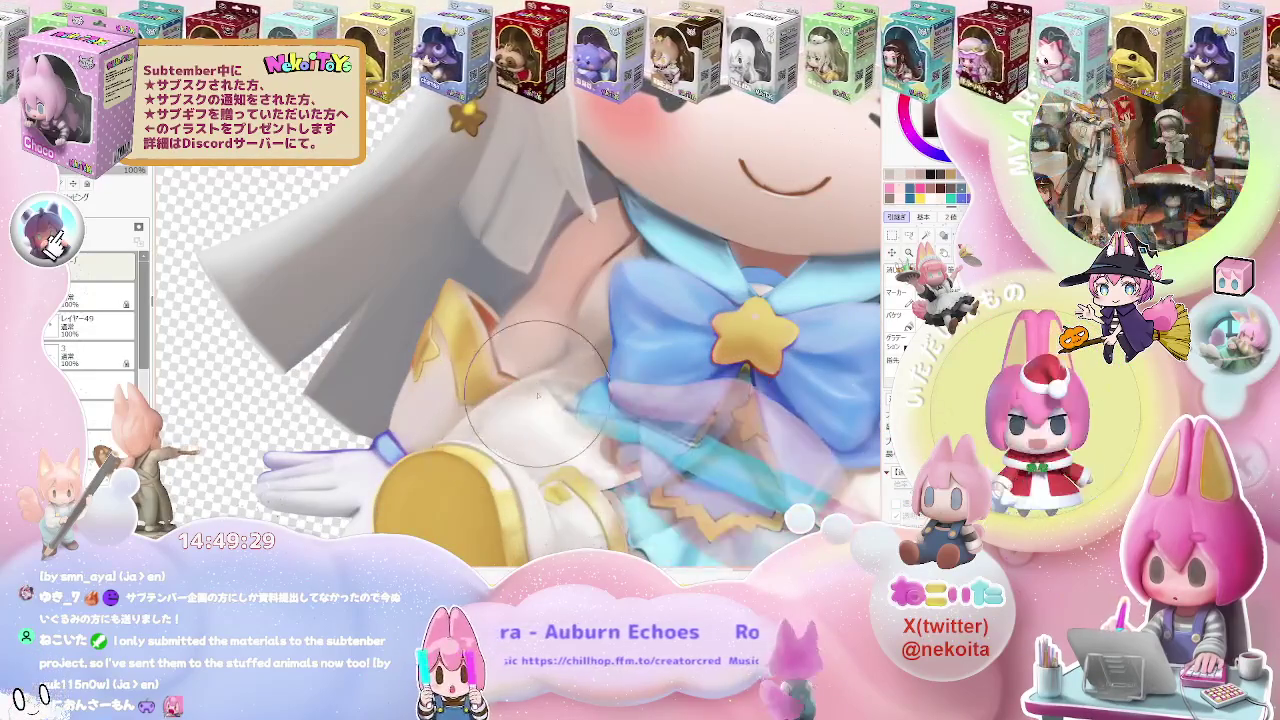
scroll(510, 410, "down", 2)
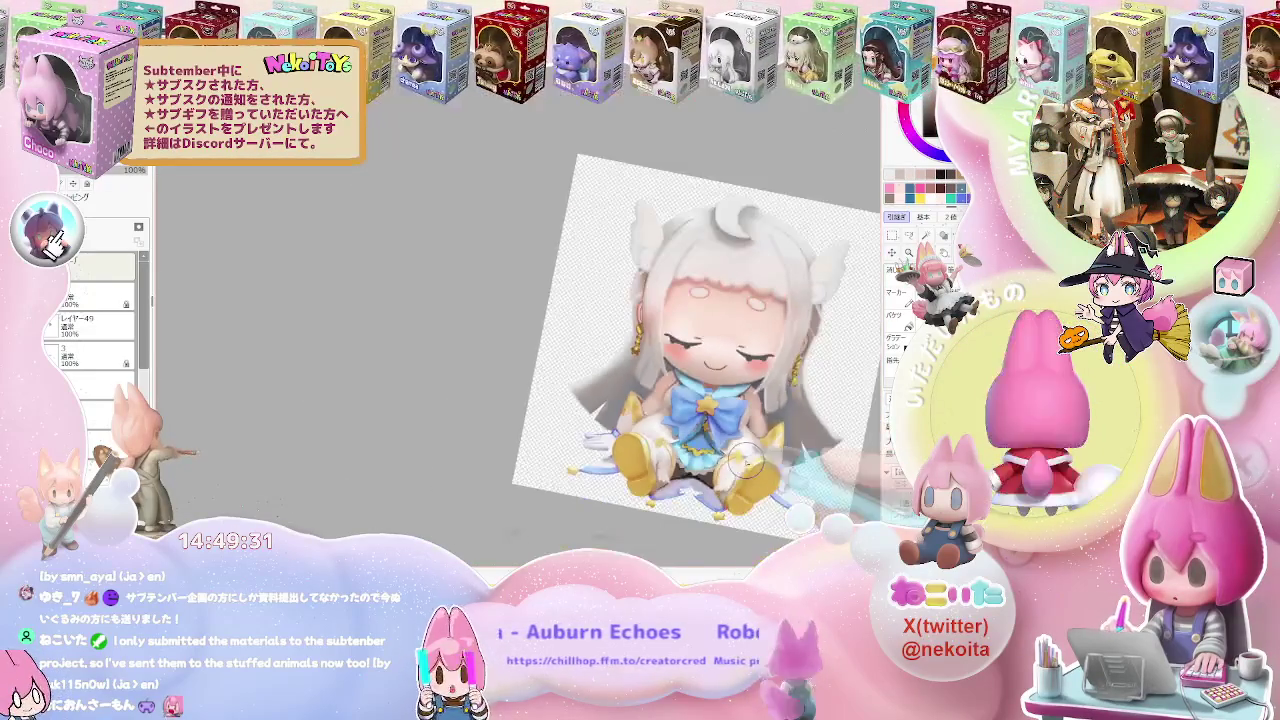
left_click_drag(790, 493, 631, 503)
scroll(634, 507, "up", 1)
scroll(645, 505, "up", 1)
scroll(660, 501, "up", 2)
scroll(662, 500, "down", 3)
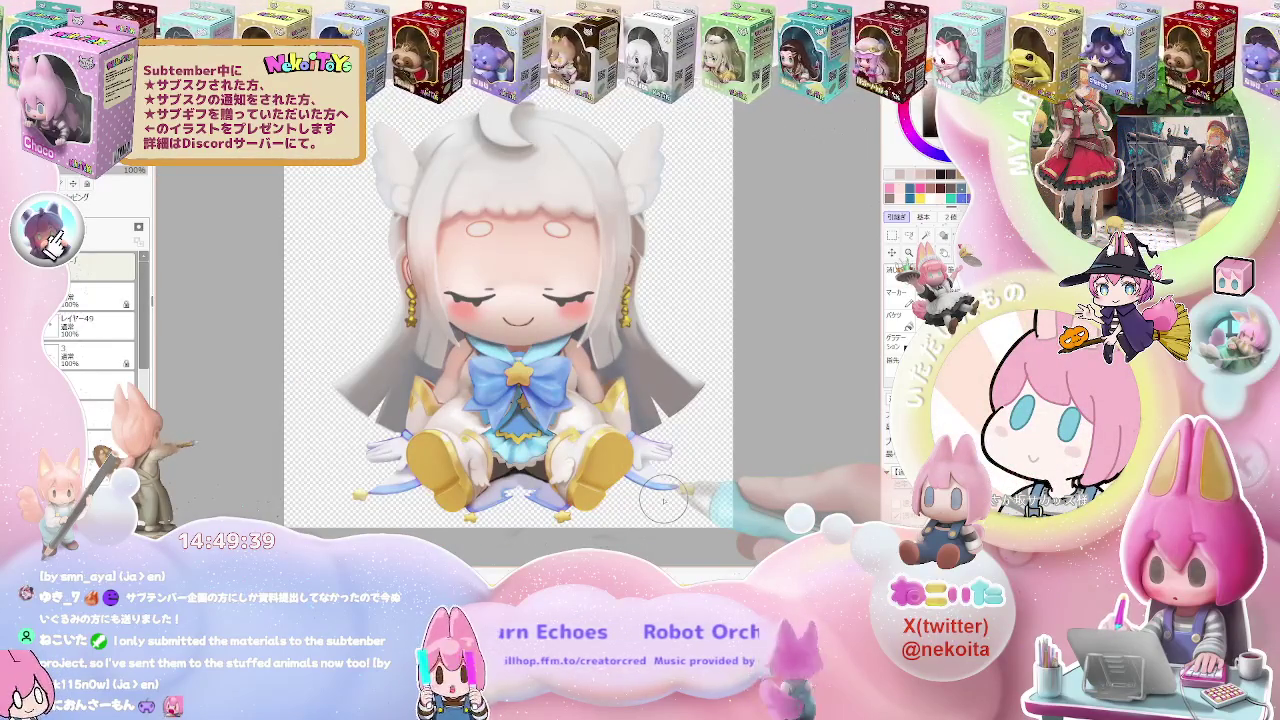
scroll(670, 508, "up", 1)
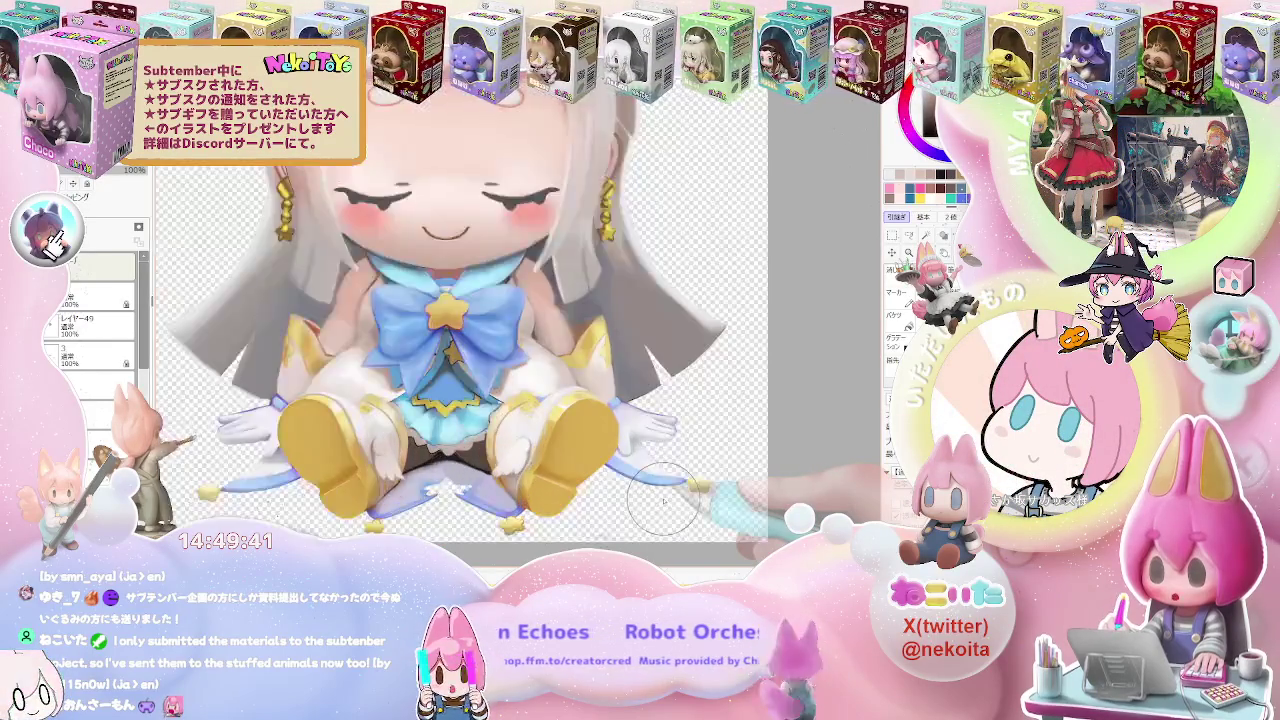
scroll(665, 503, "up", 2)
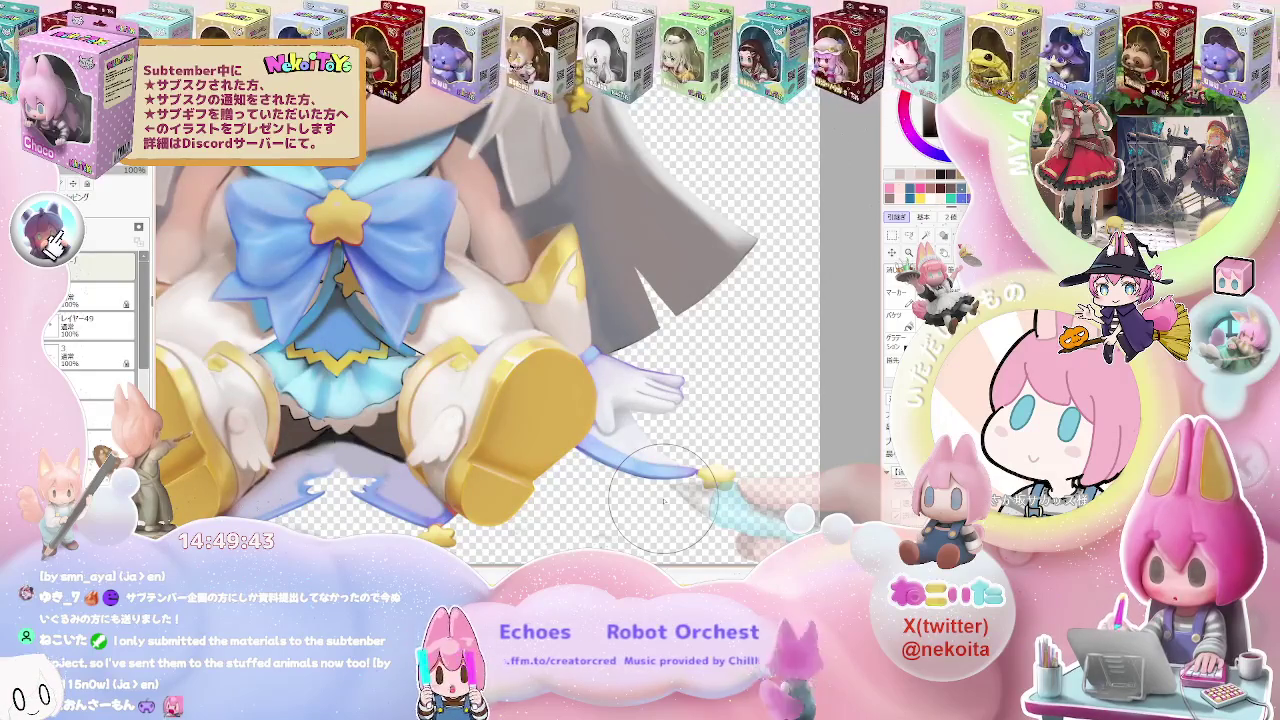
scroll(663, 500, "up", 2)
scroll(663, 500, "up", 2)
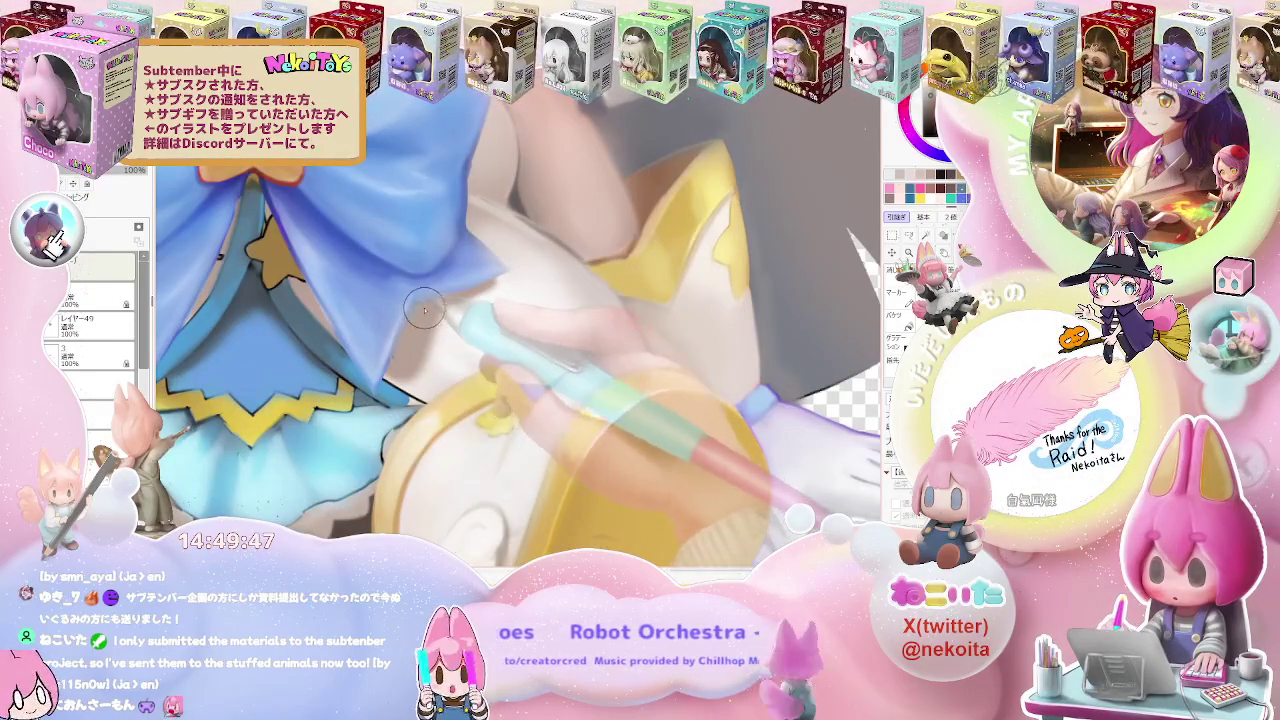
scroll(430, 335, "down", 2)
scroll(432, 350, "down", 2)
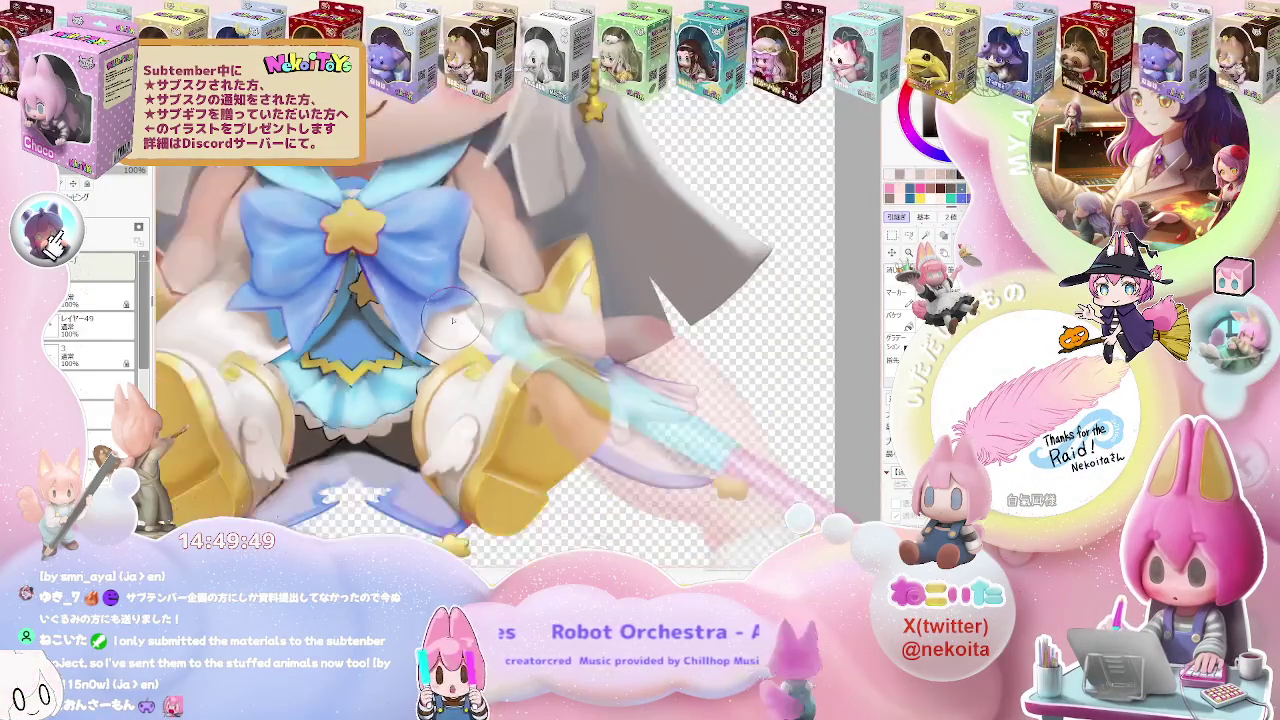
scroll(432, 350, "down", 2)
scroll(380, 330, "up", 3)
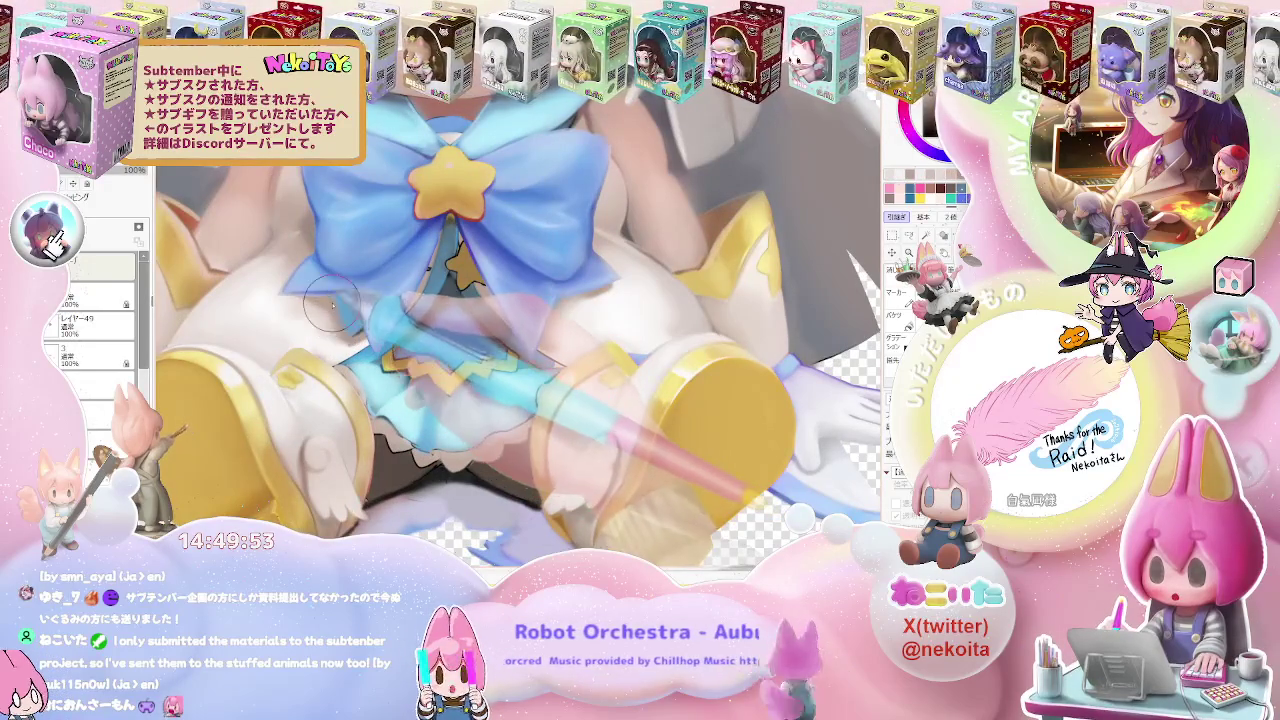
scroll(355, 325, "down", 3)
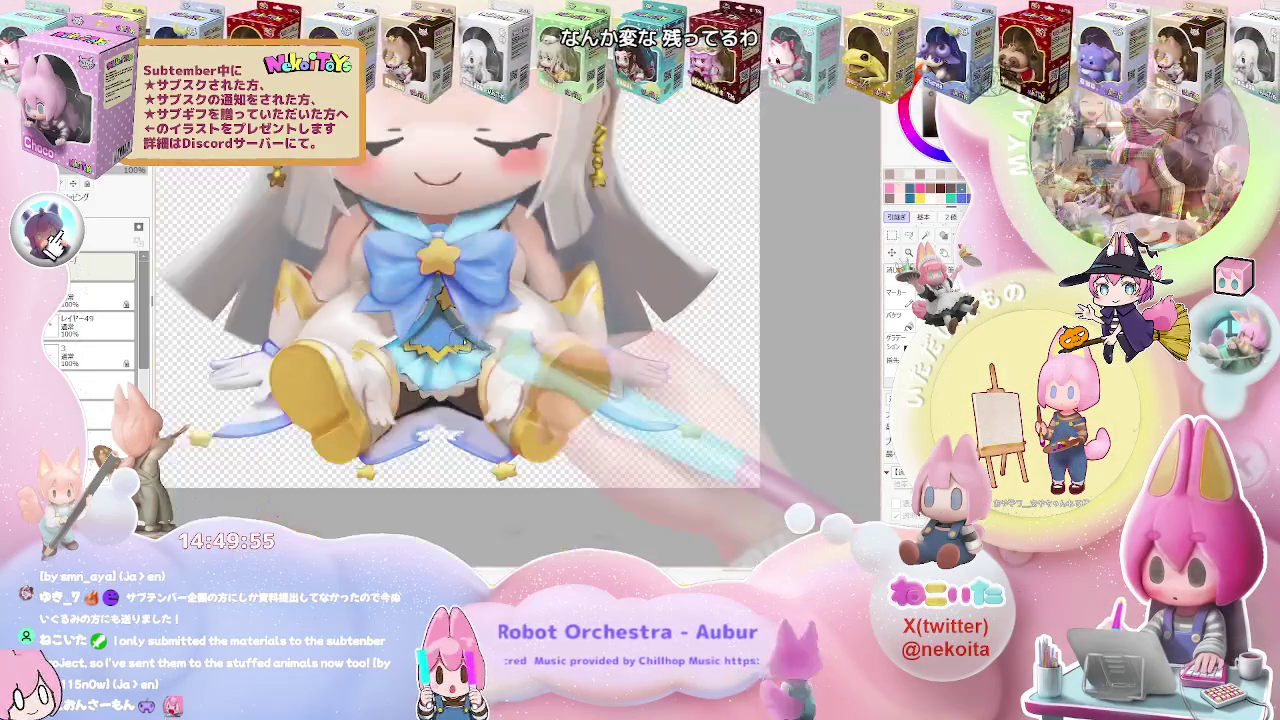
left_click_drag(450, 360, 530, 395)
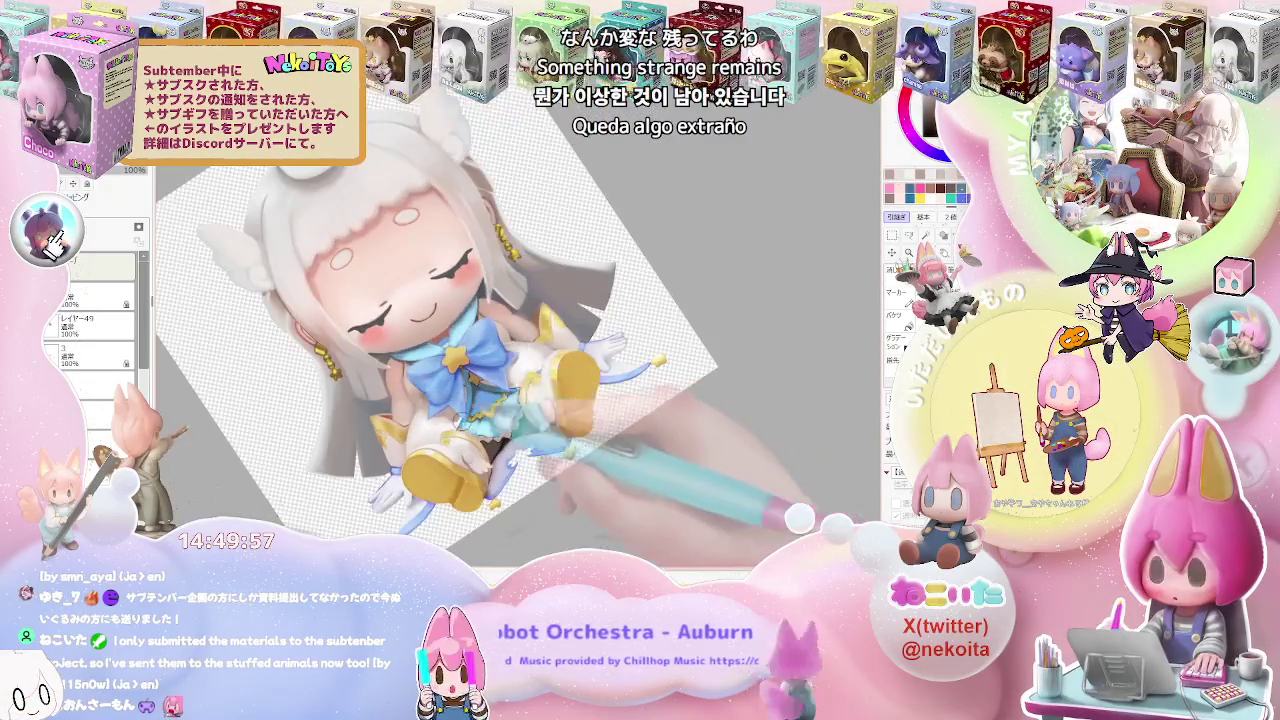
scroll(530, 395, "up", 5)
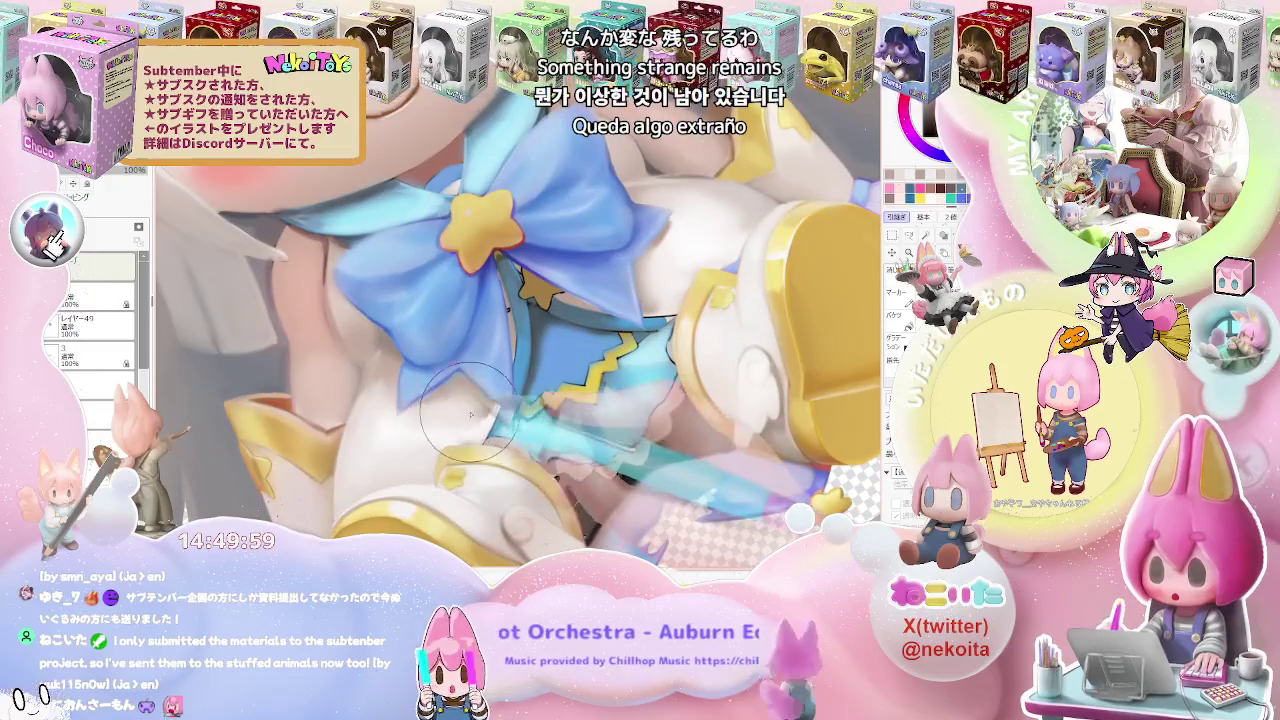
scroll(490, 414, "down", 5)
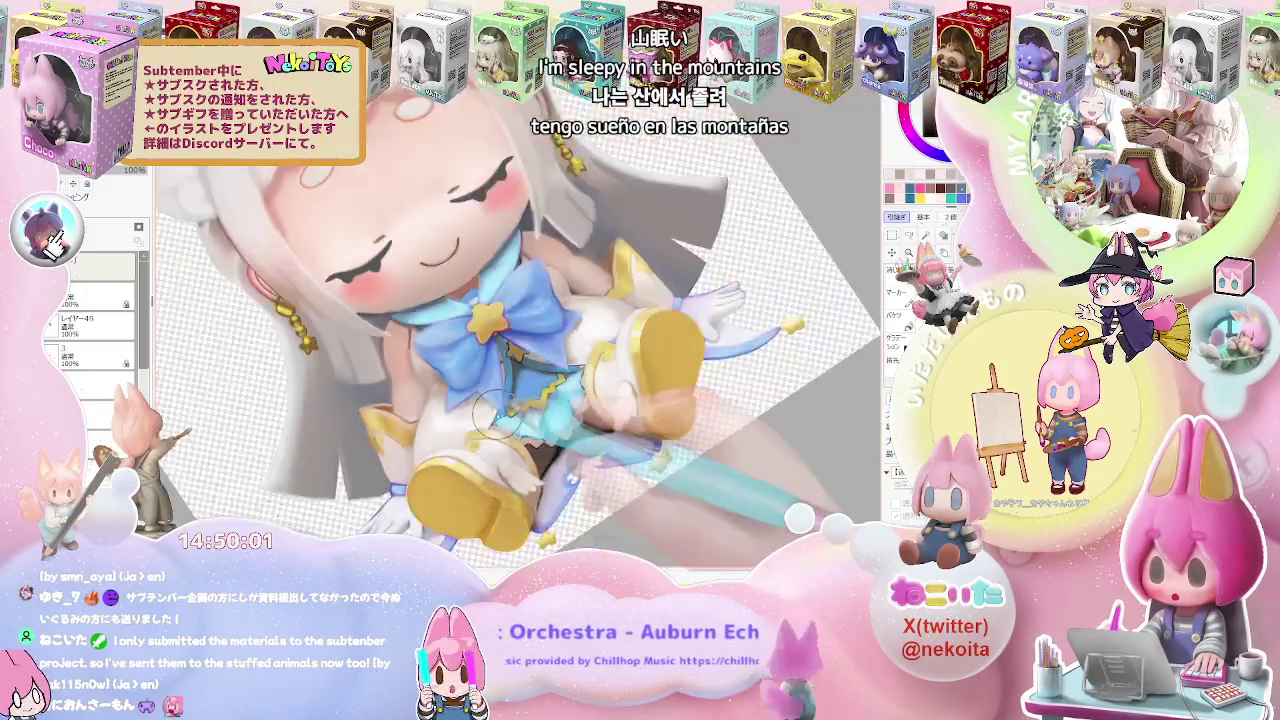
key("Home")
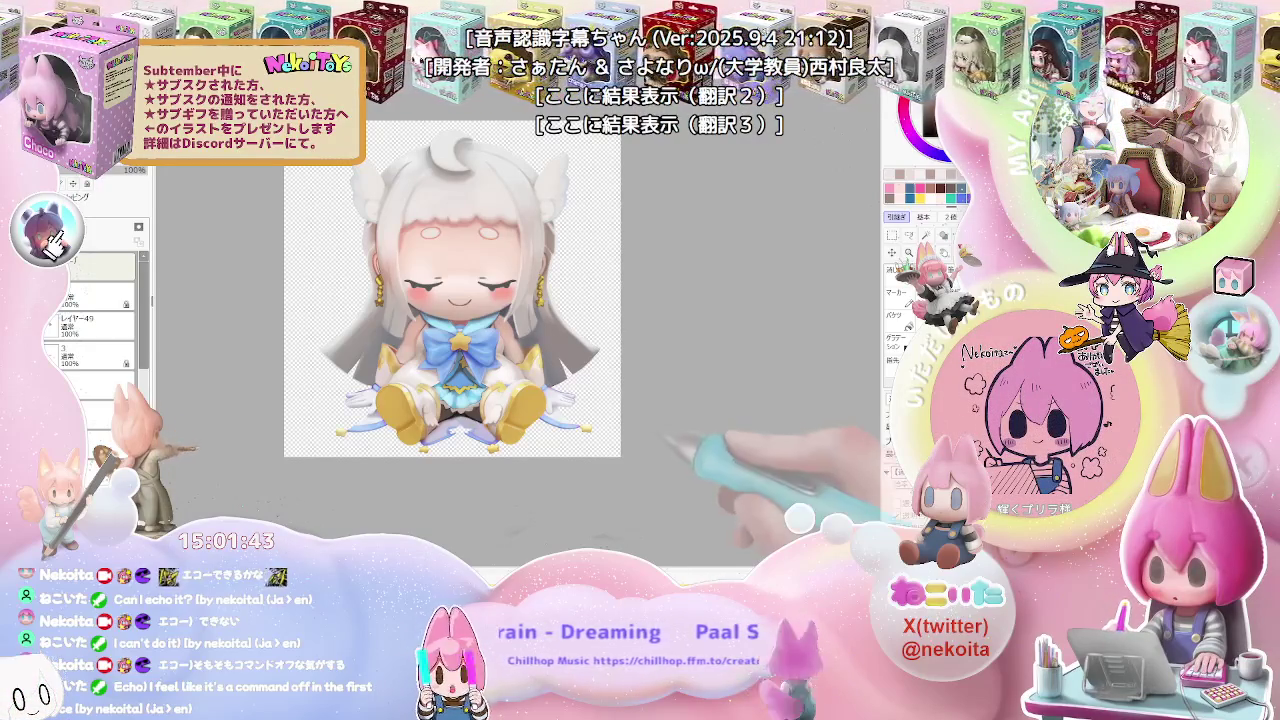
Rotate the view, enlarge the brush, and add three soft shading strokes to the white glove
scroll(640, 440, "up", 2)
scroll(600, 420, "up", 1)
scroll(576, 409, "up", 1)
mouse_move(576, 409)
left_mouse_down()
mouse_move(514, 386)
mouse_move(500, 400)
left_mouse_up()
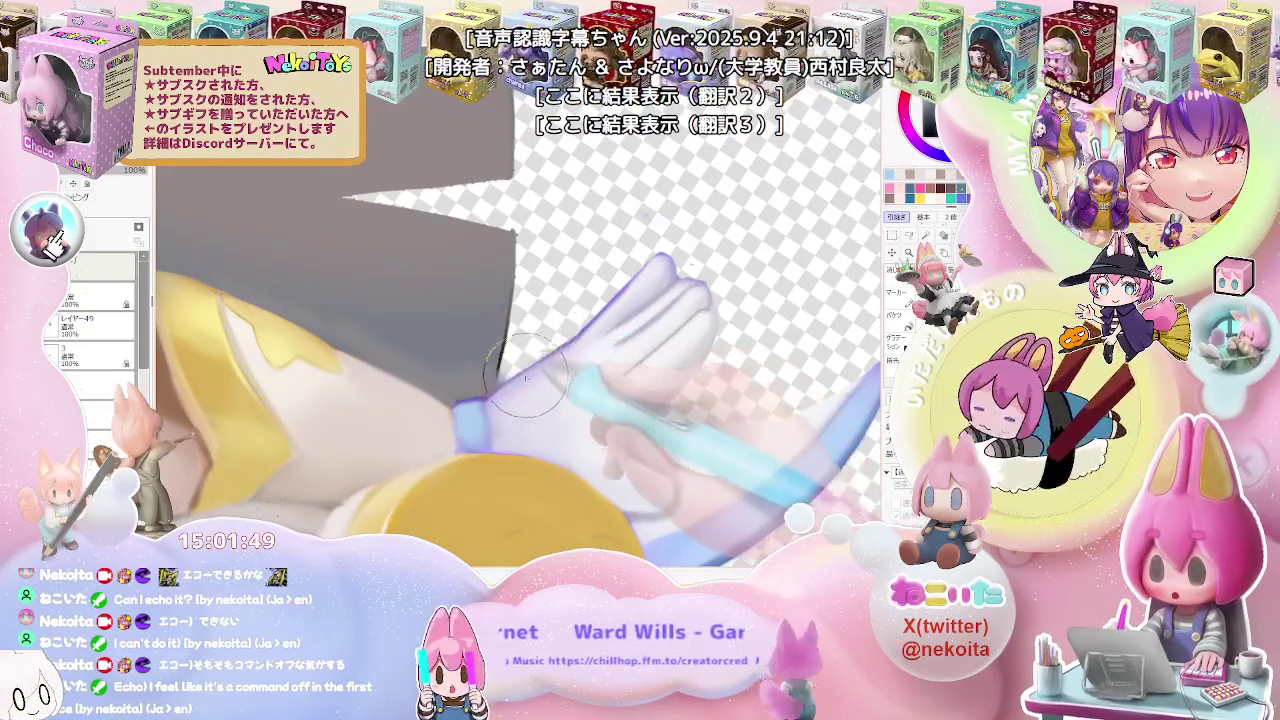
key("bracketright")
key("bracketright")
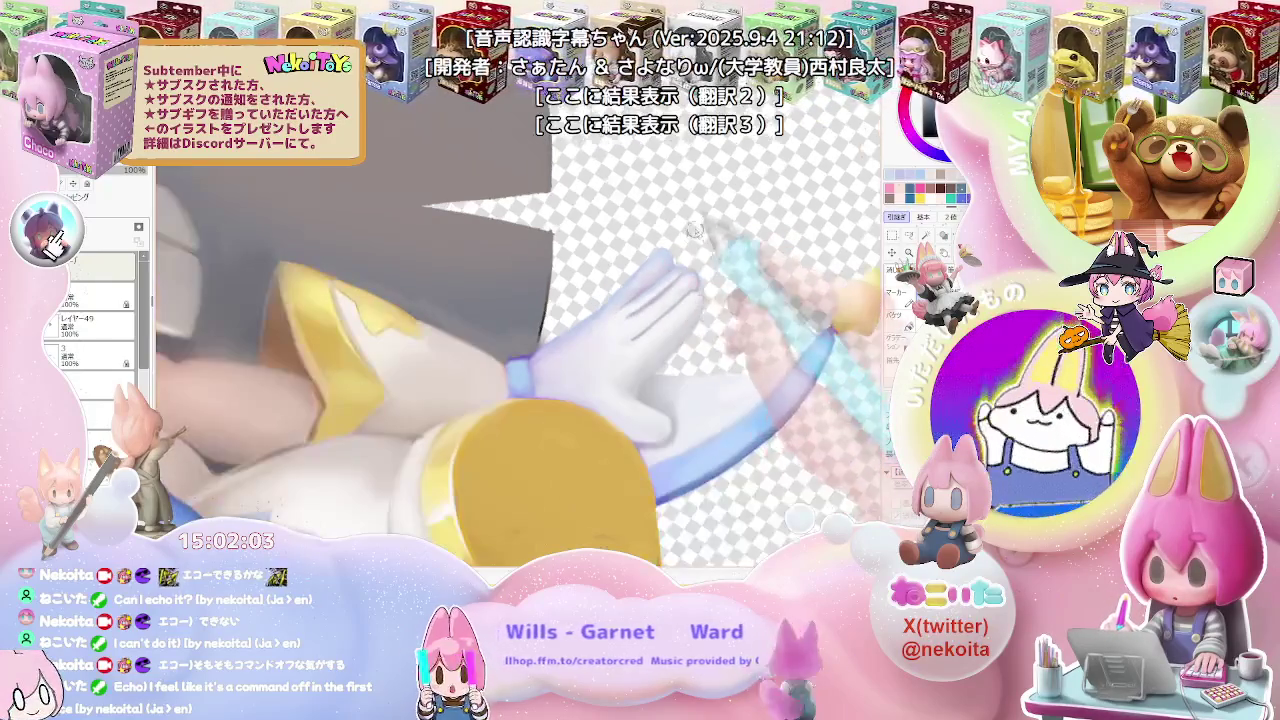
left_click_drag(678, 232, 555, 233)
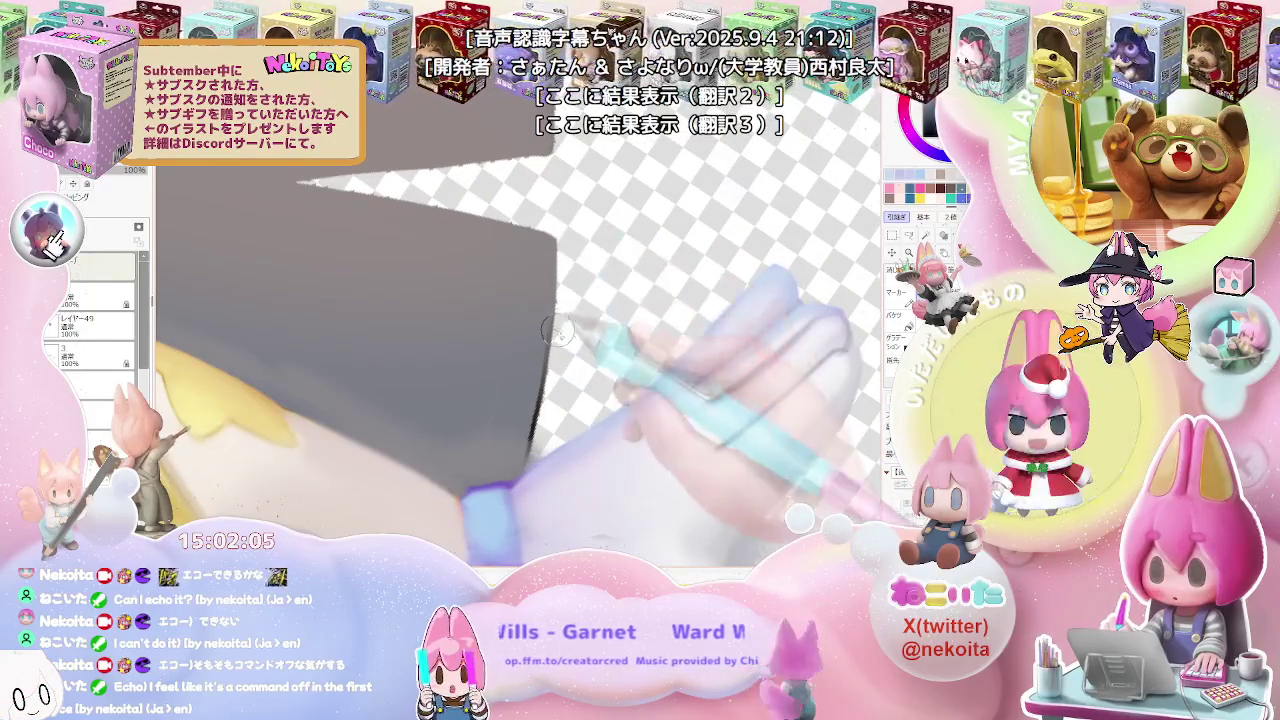
left_click_drag(559, 328, 530, 405)
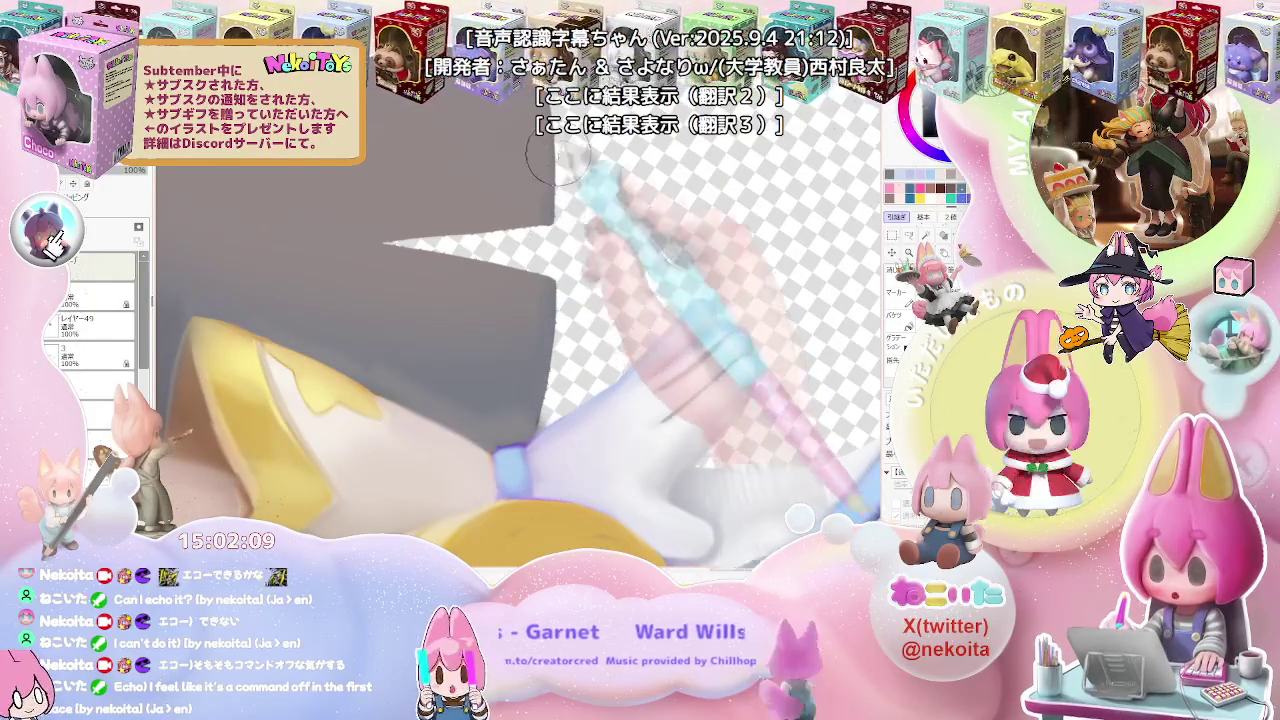
left_click_drag(555, 190, 505, 240)
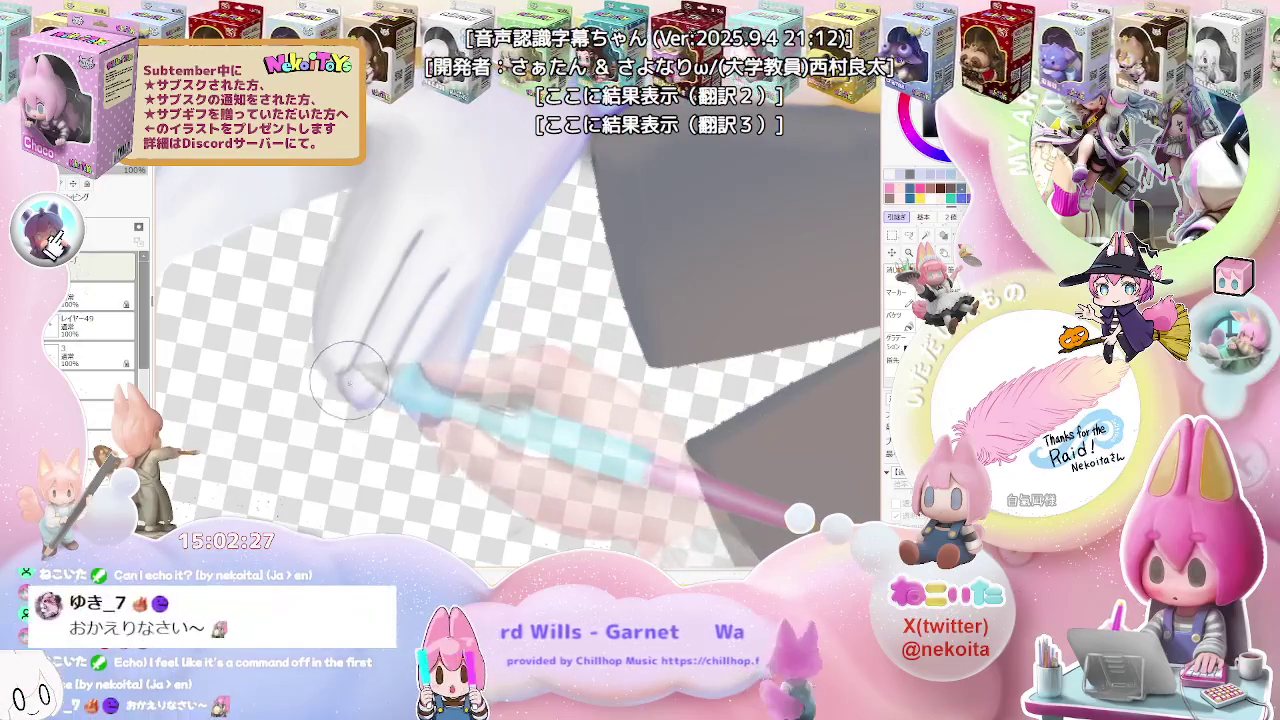
key("ctrl+minus")
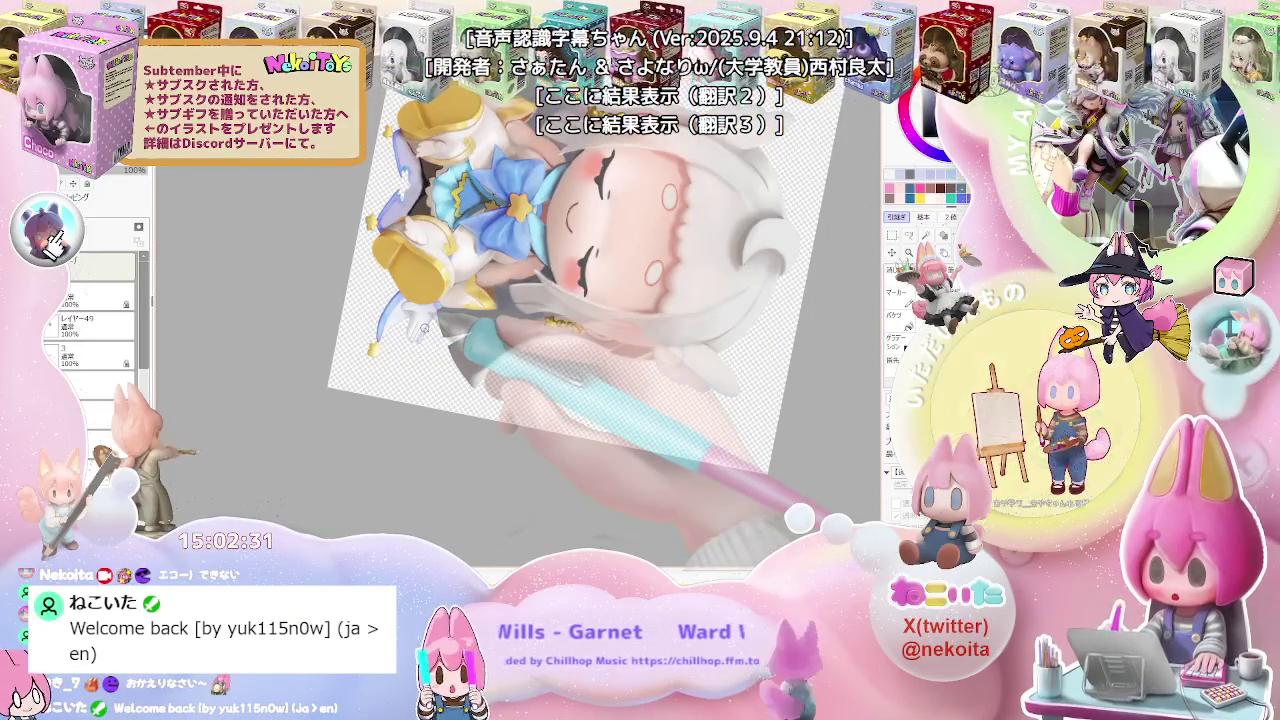
scroll(420, 330, "up", 2)
scroll(420, 330, "up", 2)
scroll(420, 330, "up", 2)
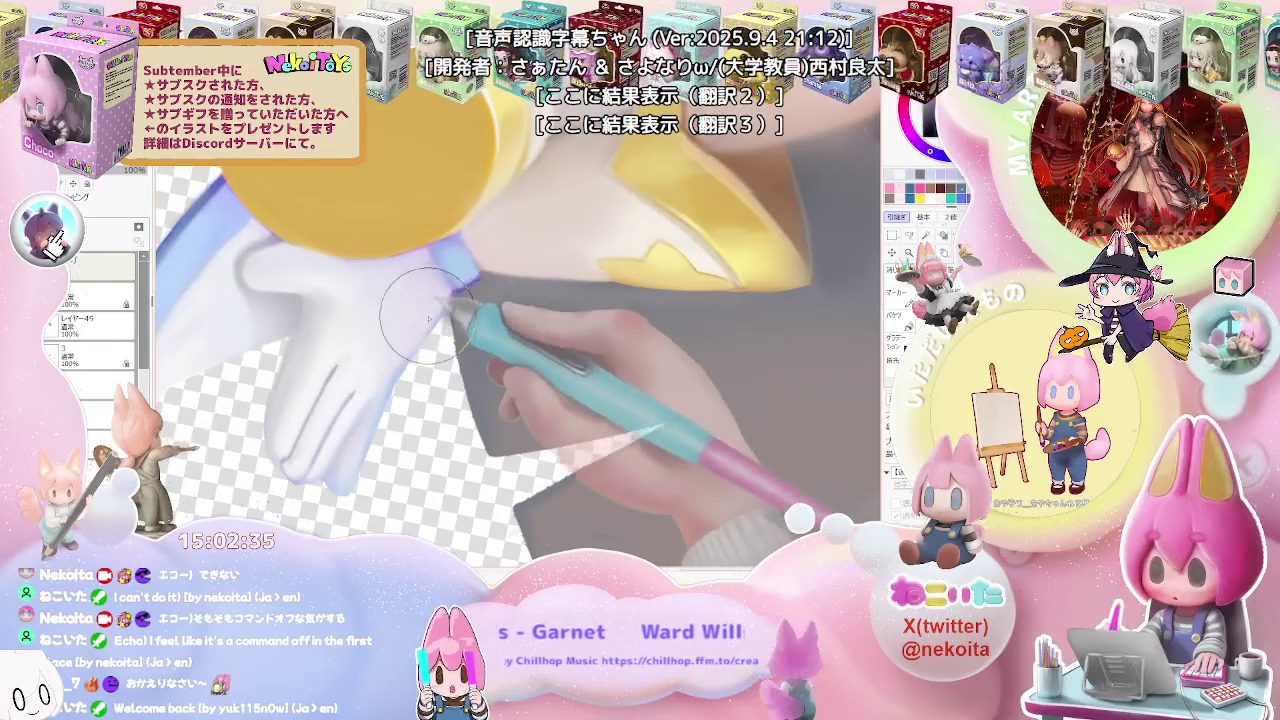
scroll(420, 265, "down", 2)
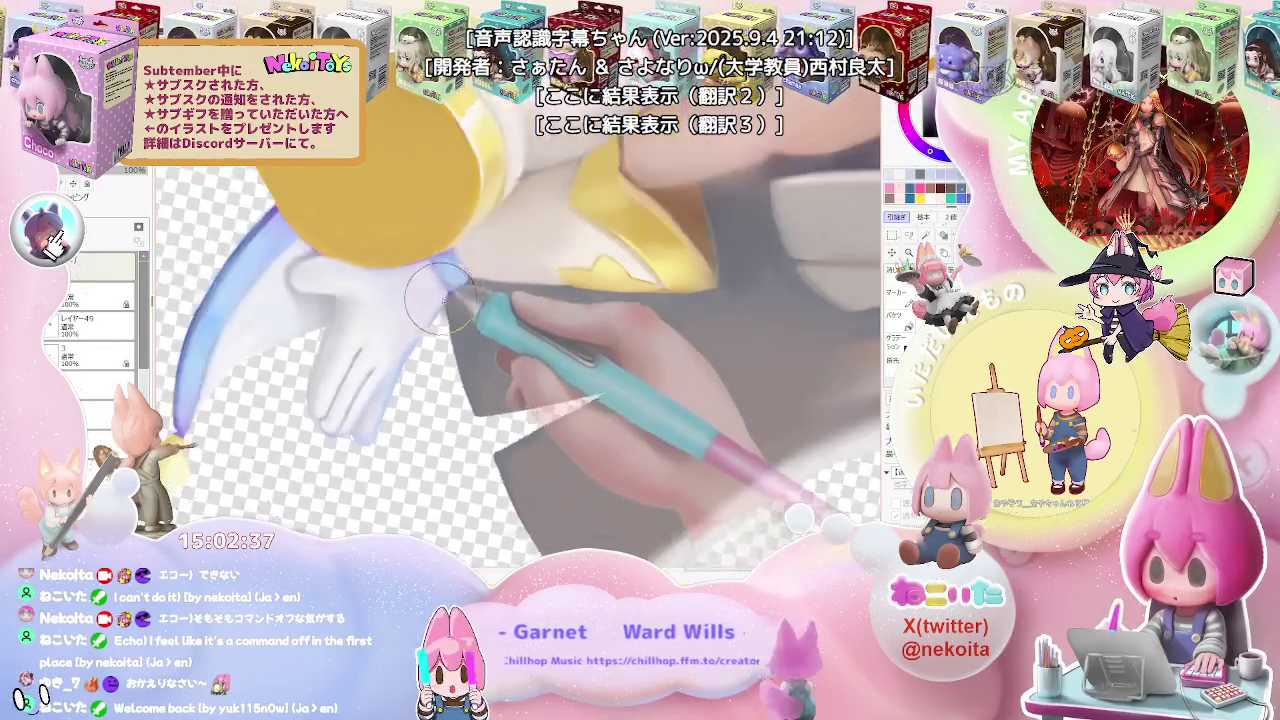
scroll(382, 313, "up", 2)
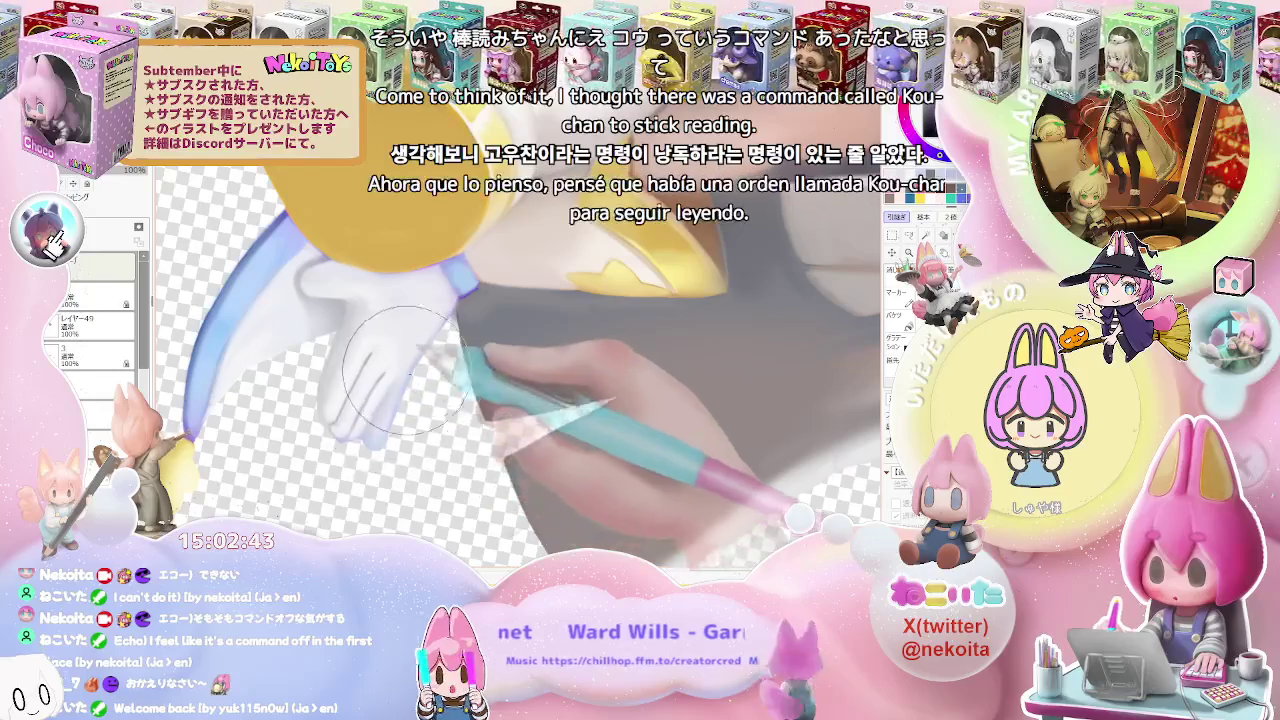
key("End")
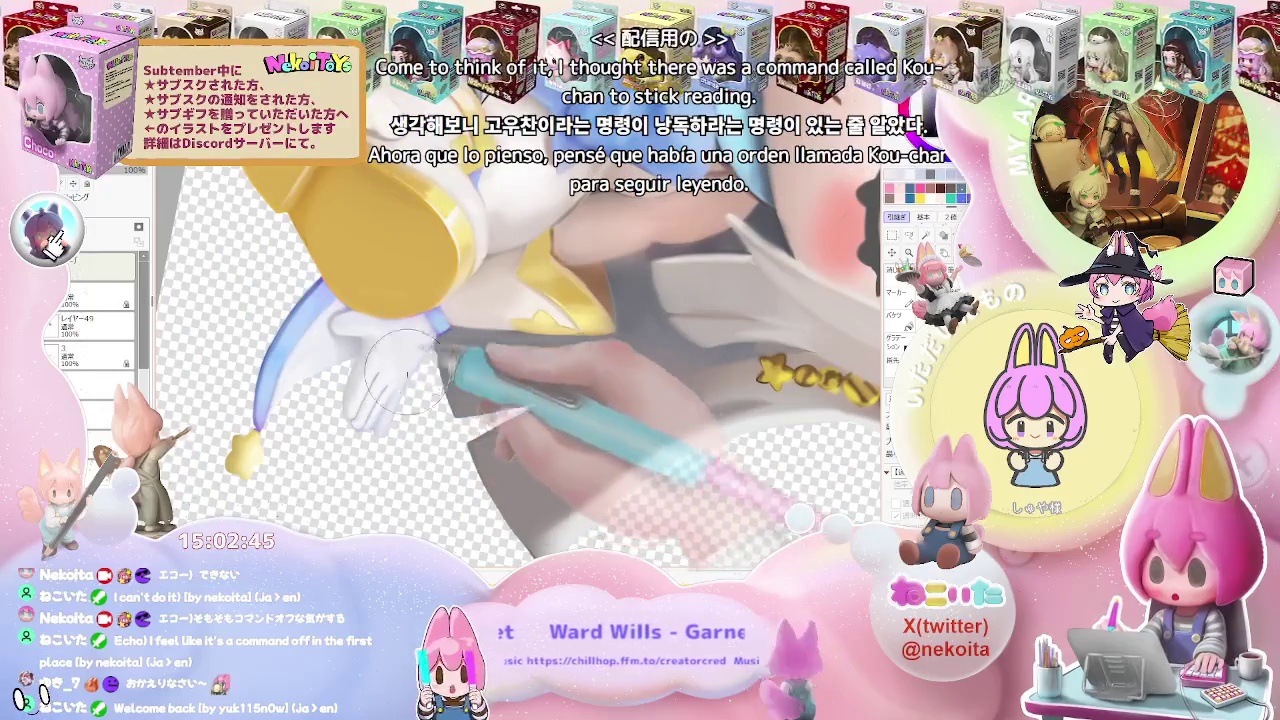
scroll(455, 335, "down", 2)
scroll(455, 340, "down", 2)
scroll(455, 345, "down", 2)
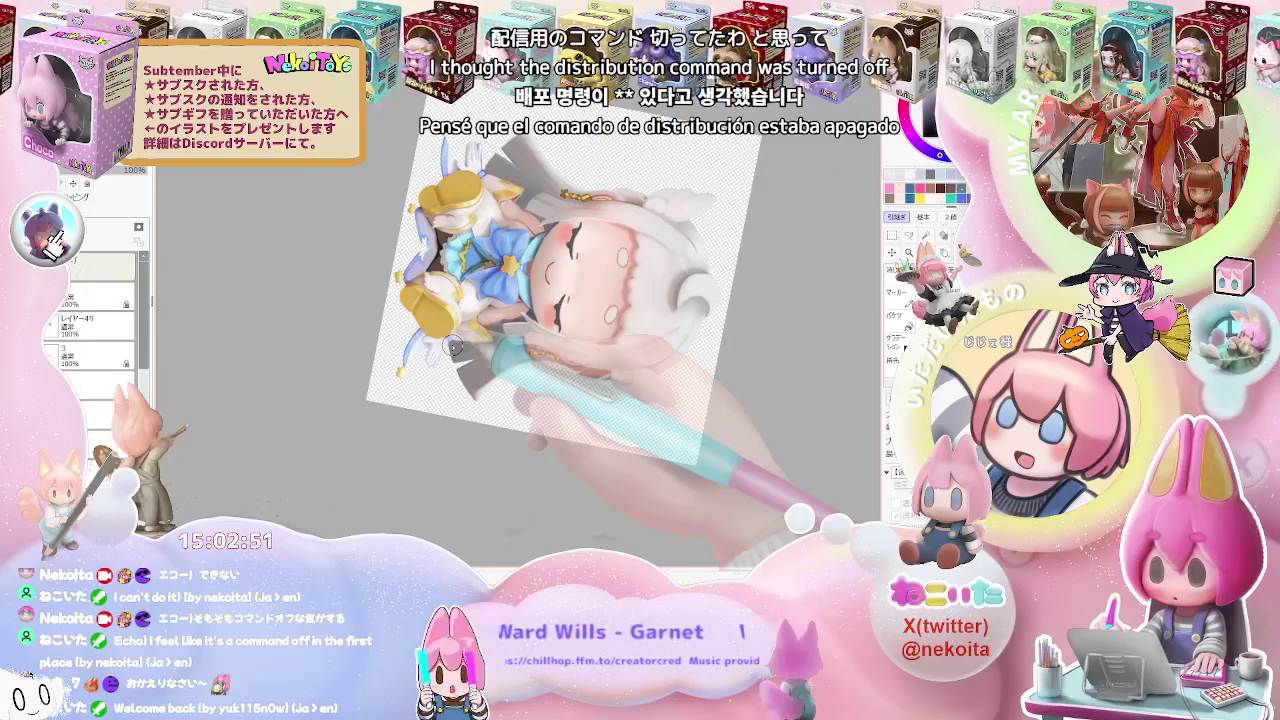
scroll(455, 347, "up", 2)
scroll(440, 348, "up", 2)
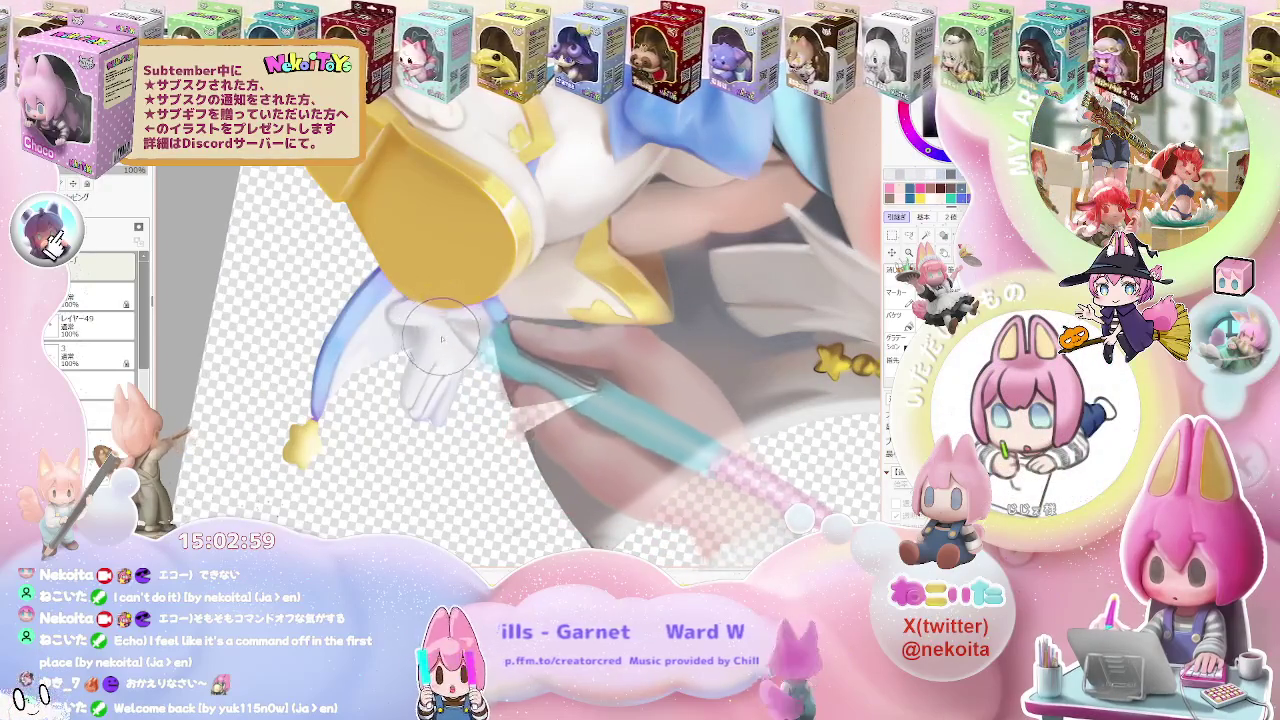
scroll(437, 335, "up", 1)
scroll(440, 350, "up", 2)
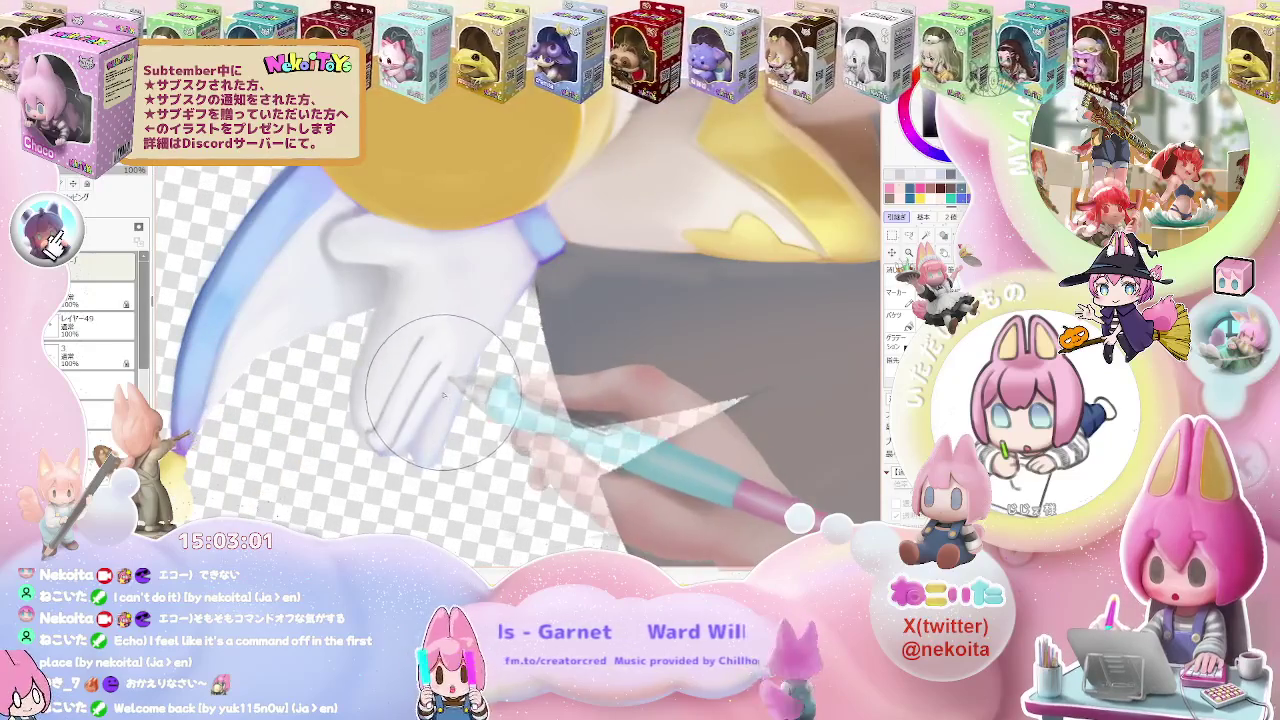
scroll(436, 370, "down", 1)
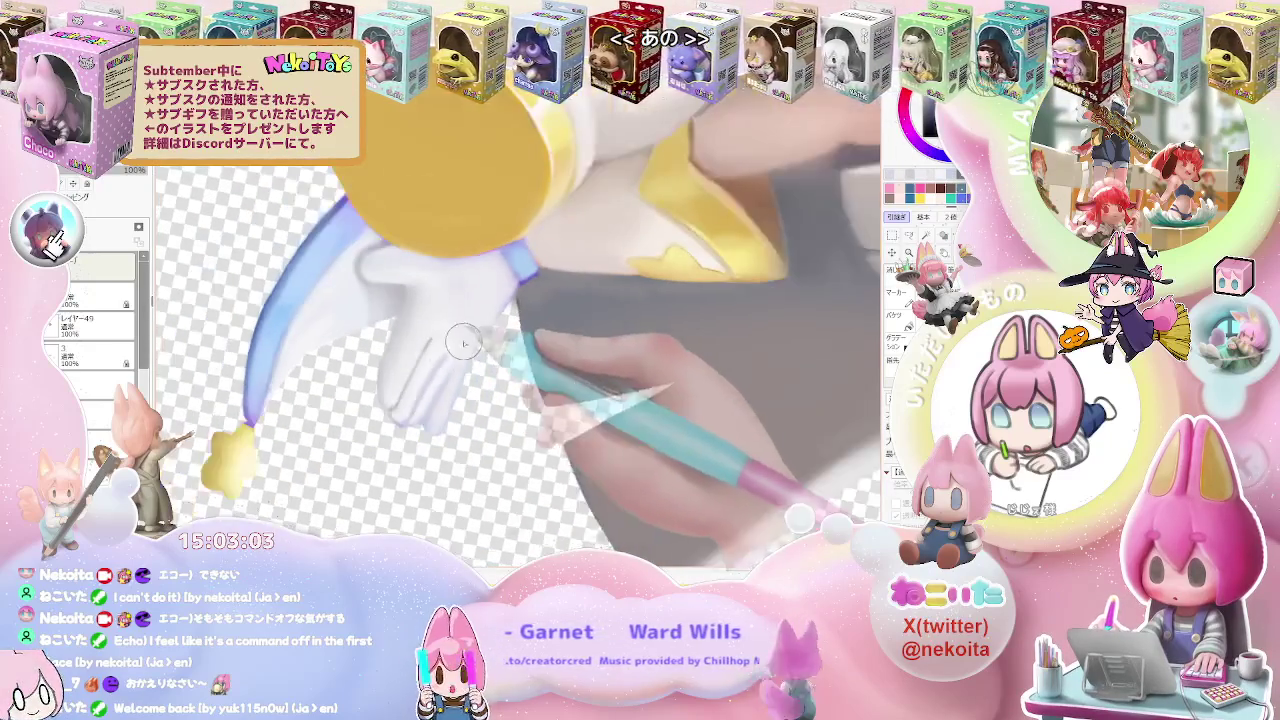
scroll(445, 365, "down", 1)
scroll(455, 360, "down", 2)
scroll(440, 370, "up", 2)
scroll(410, 385, "up", 1)
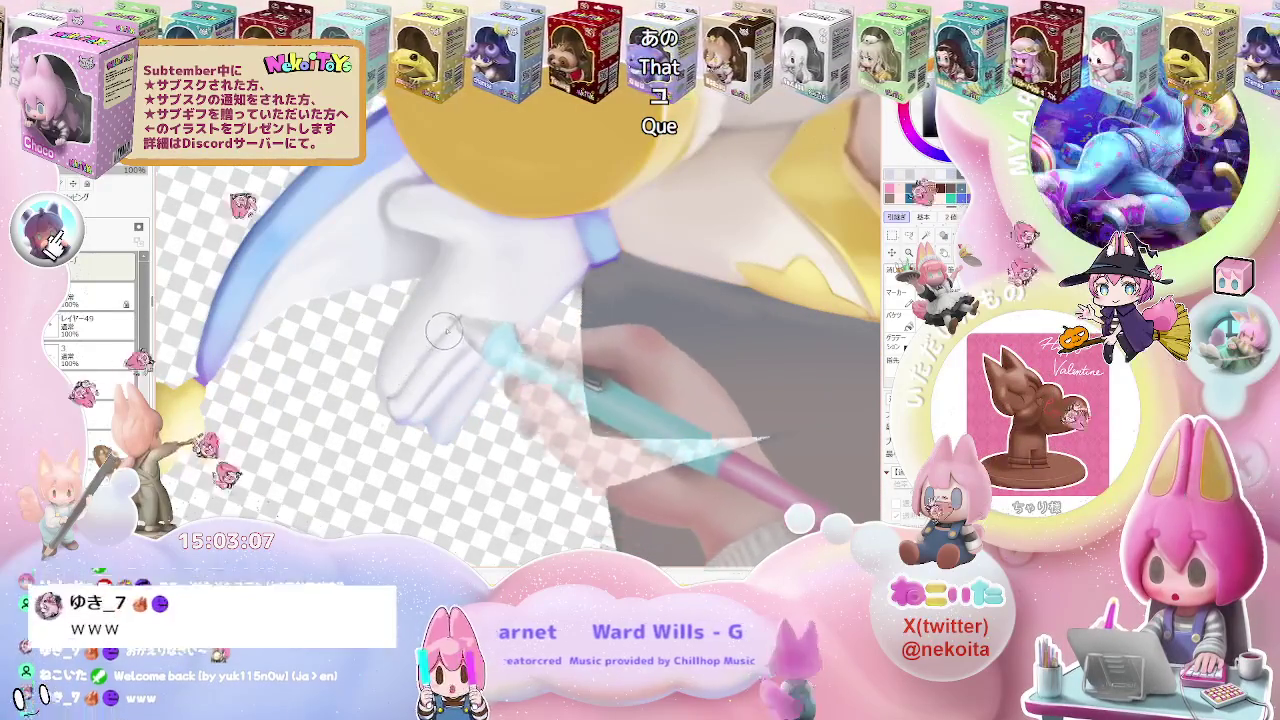
key("bracketleft")
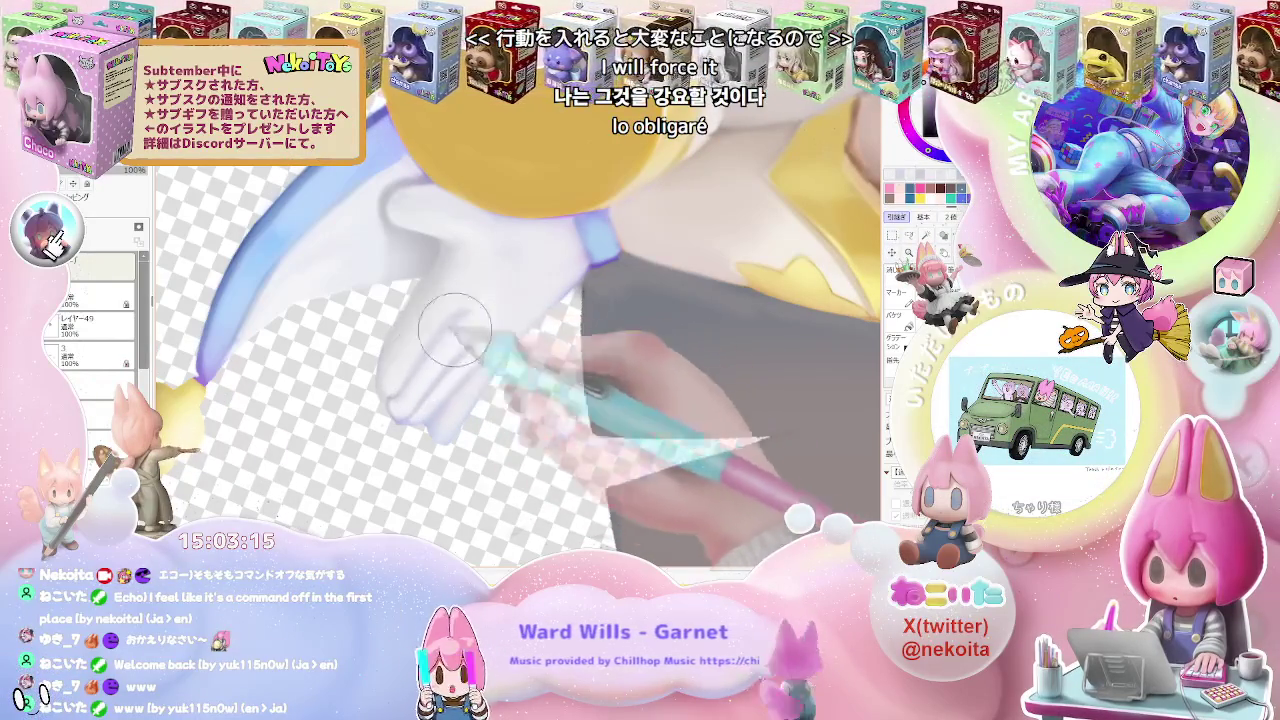
left_click_drag(437, 345, 480, 303)
key("End")
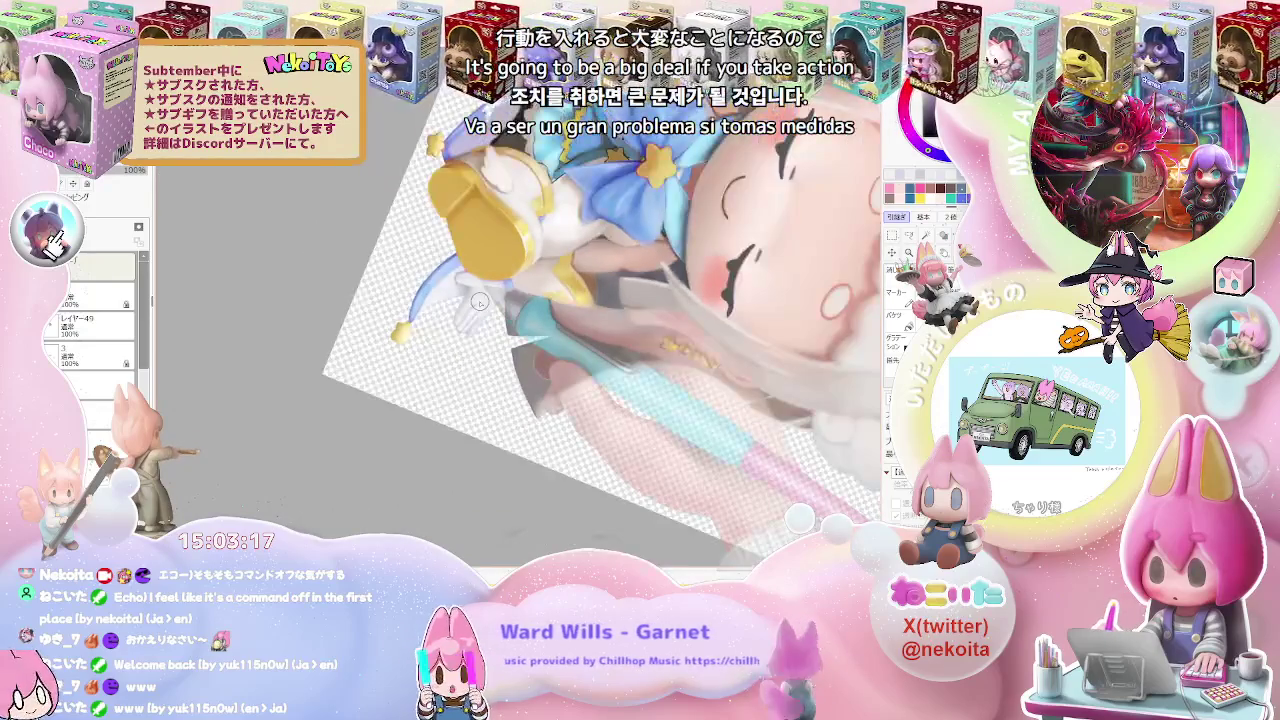
Rotate the canvas back upright, zoom in on the bow, and roughly double the brush size
key("Delete")
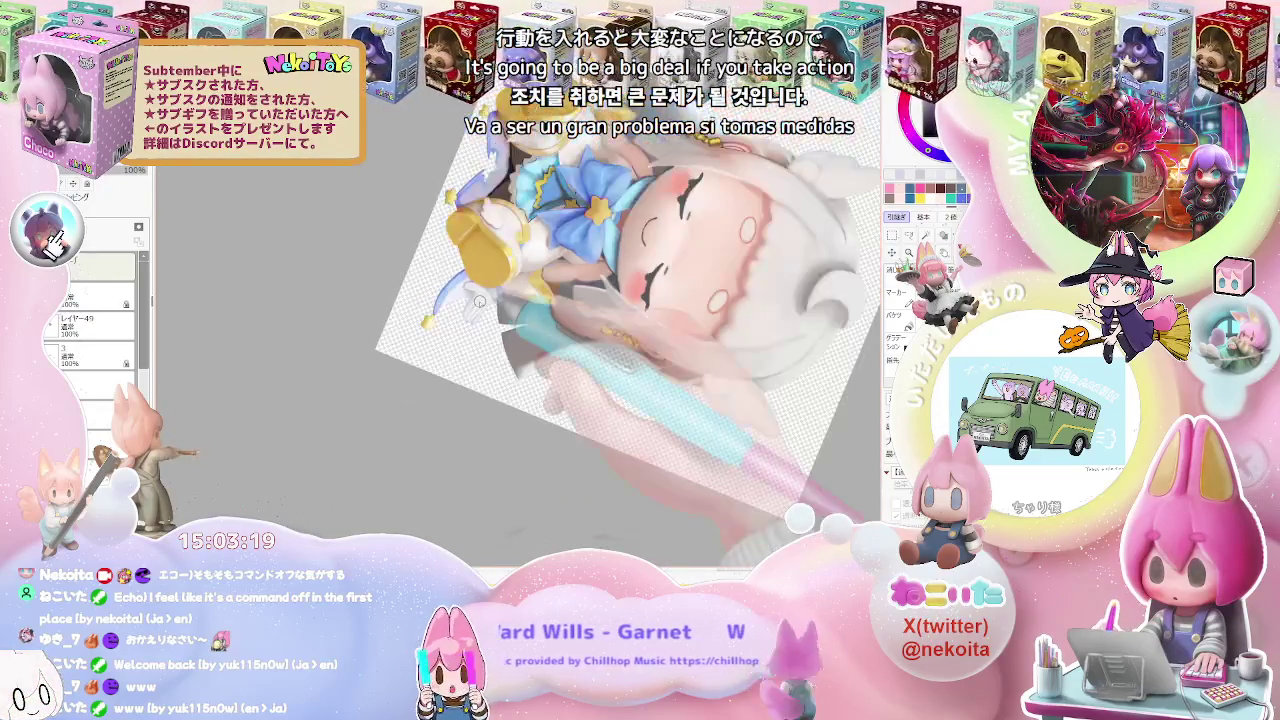
key("Home")
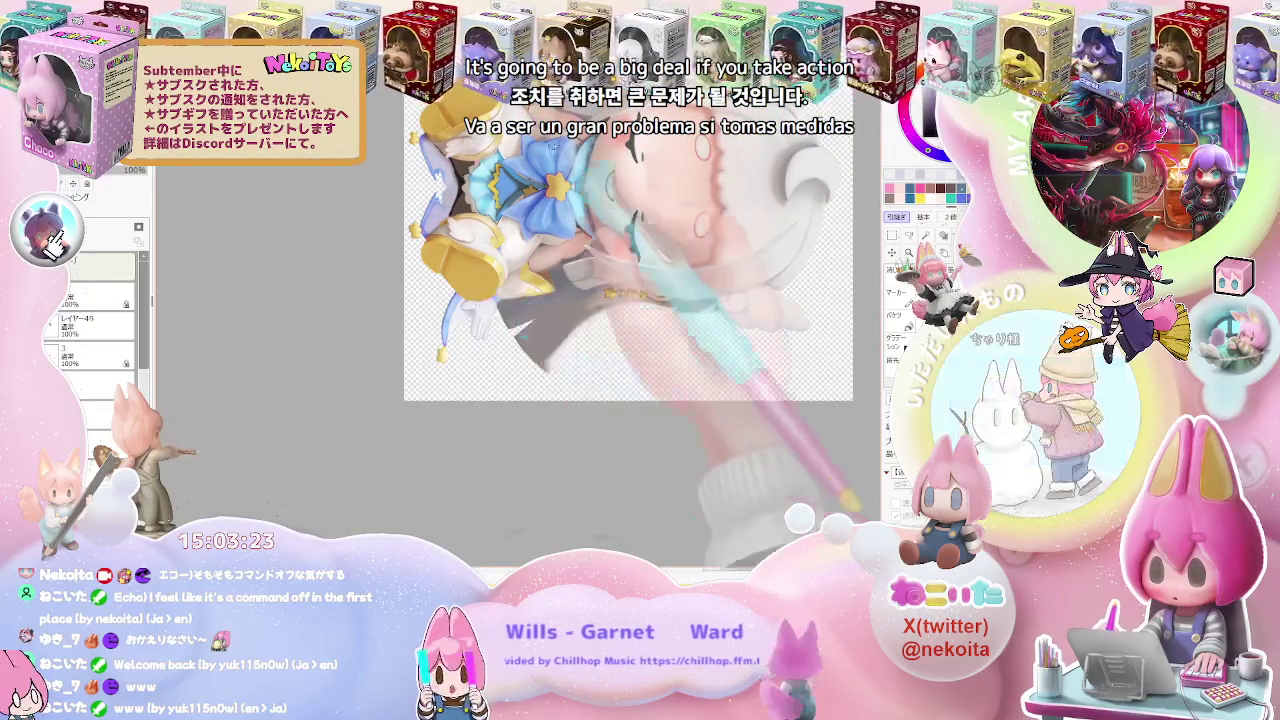
scroll(480, 300, "up", 5)
key("bracketright")
scroll(525, 195, "down", 2)
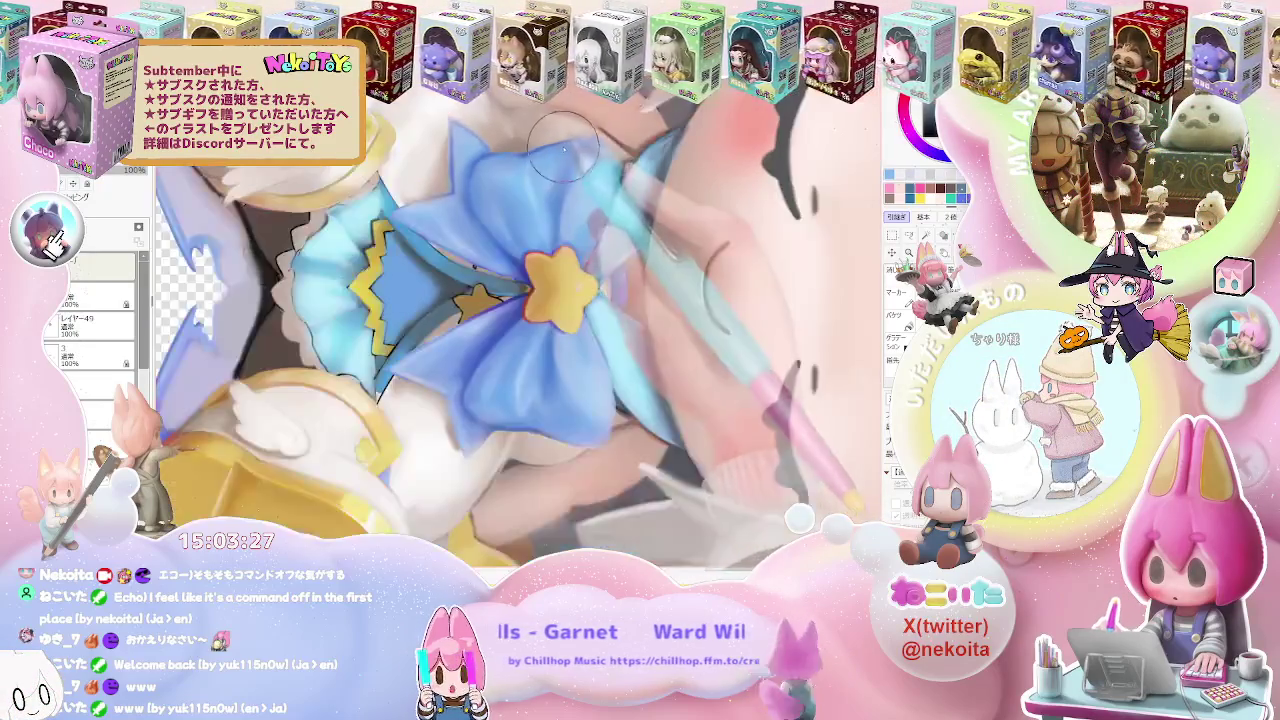
scroll(590, 222, "down", 2)
scroll(591, 220, "up", 2)
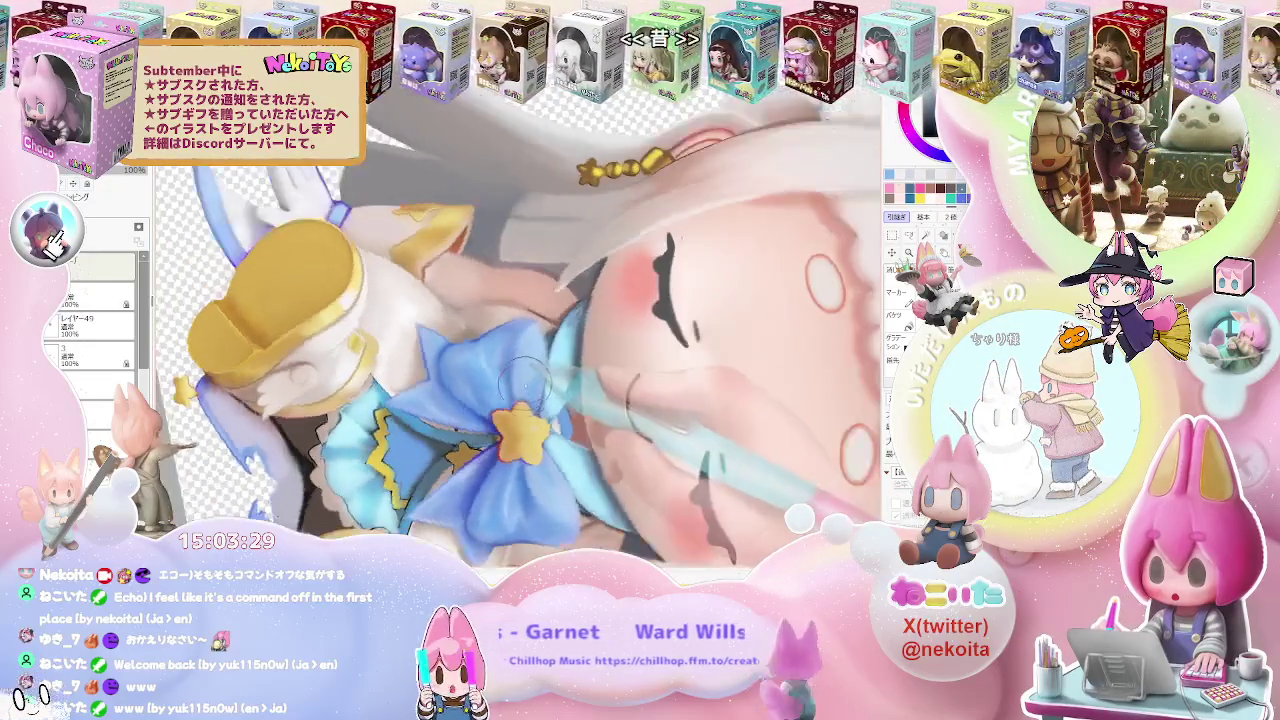
scroll(481, 353, "up", 3)
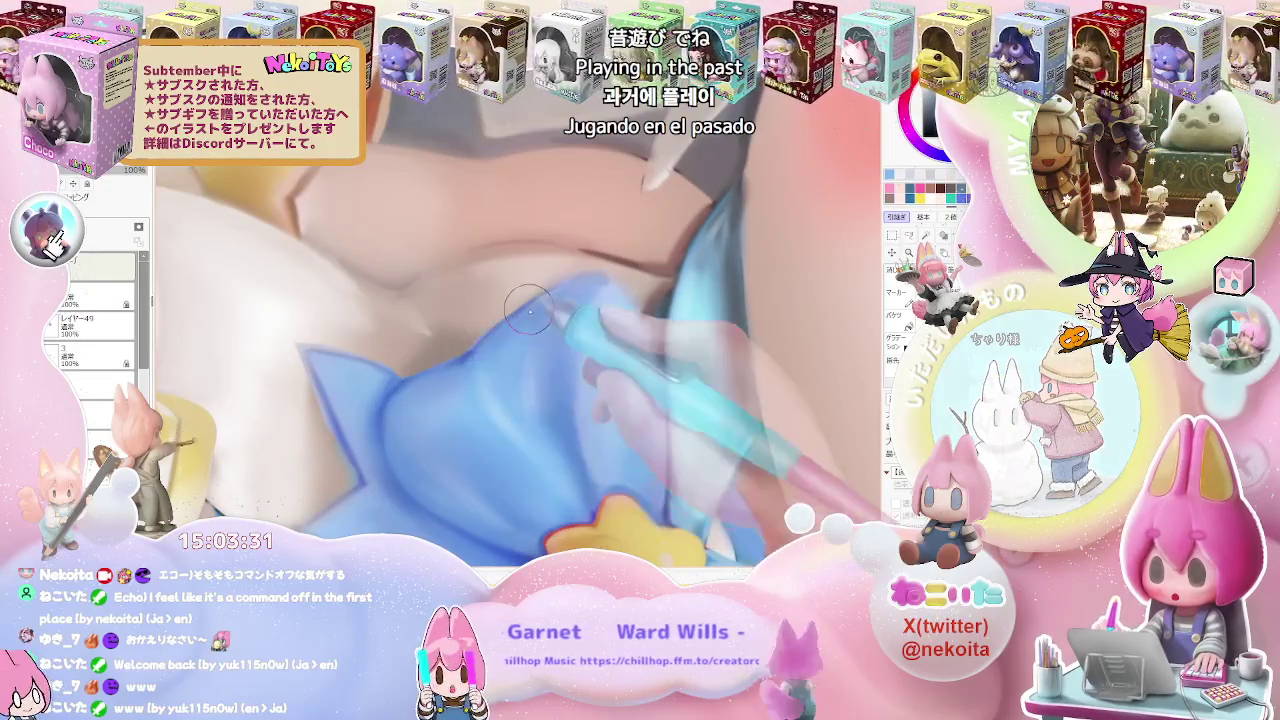
Shrink the brush to about a third and paint a blue shading stroke down the bow's folds
key("bracketleft")
key("bracketleft")
key("bracketleft")
scroll(530, 300, "down", 2)
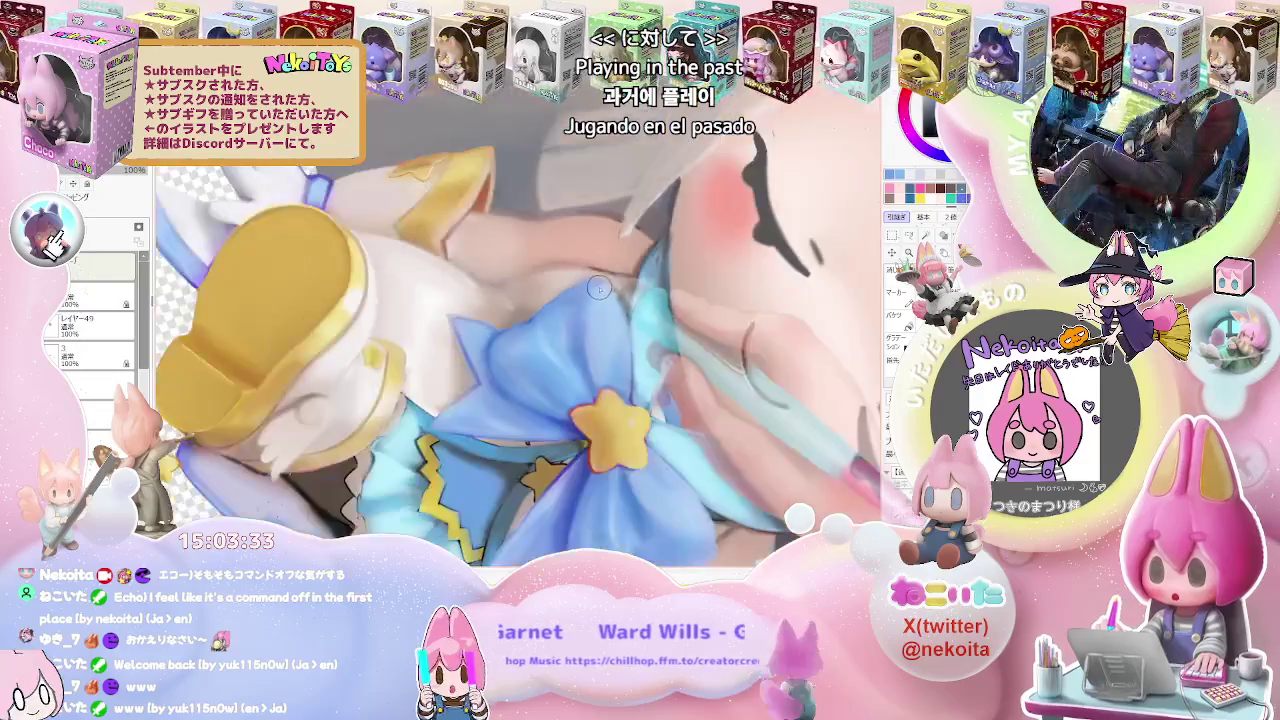
scroll(600, 315, "down", 1)
scroll(608, 318, "down", 1)
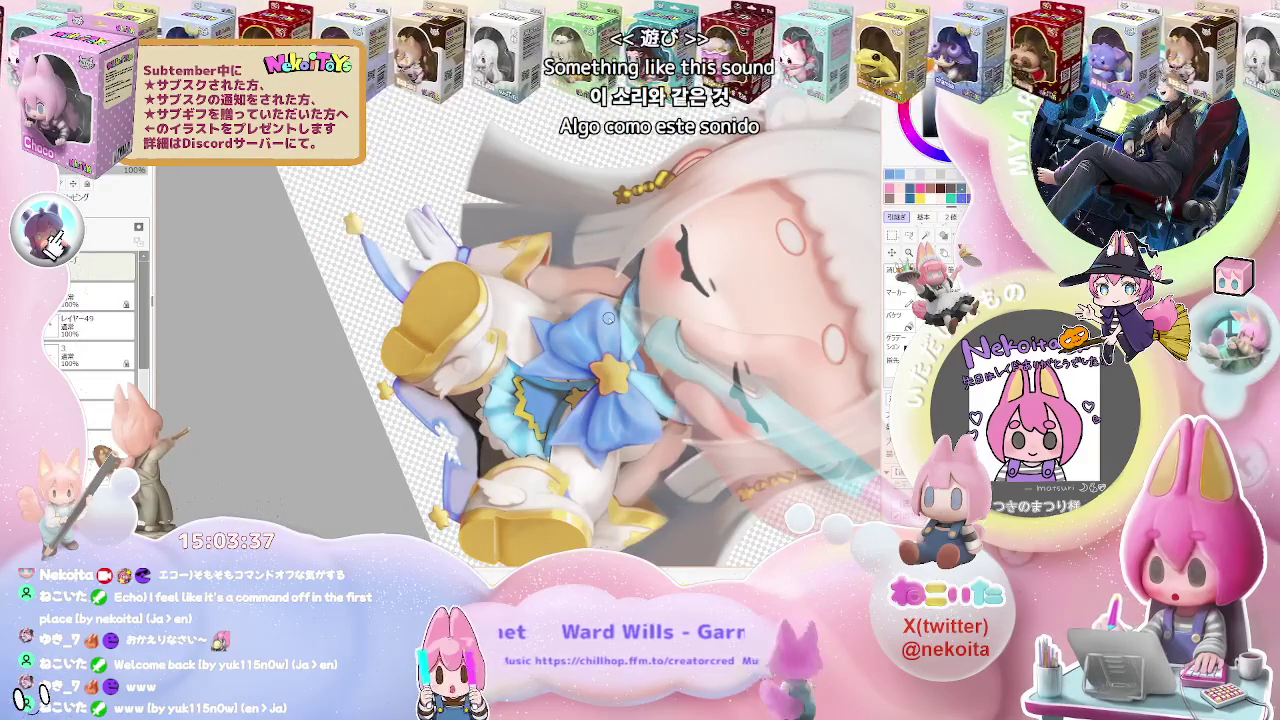
scroll(563, 293, "up", 2)
scroll(535, 345, "up", 2)
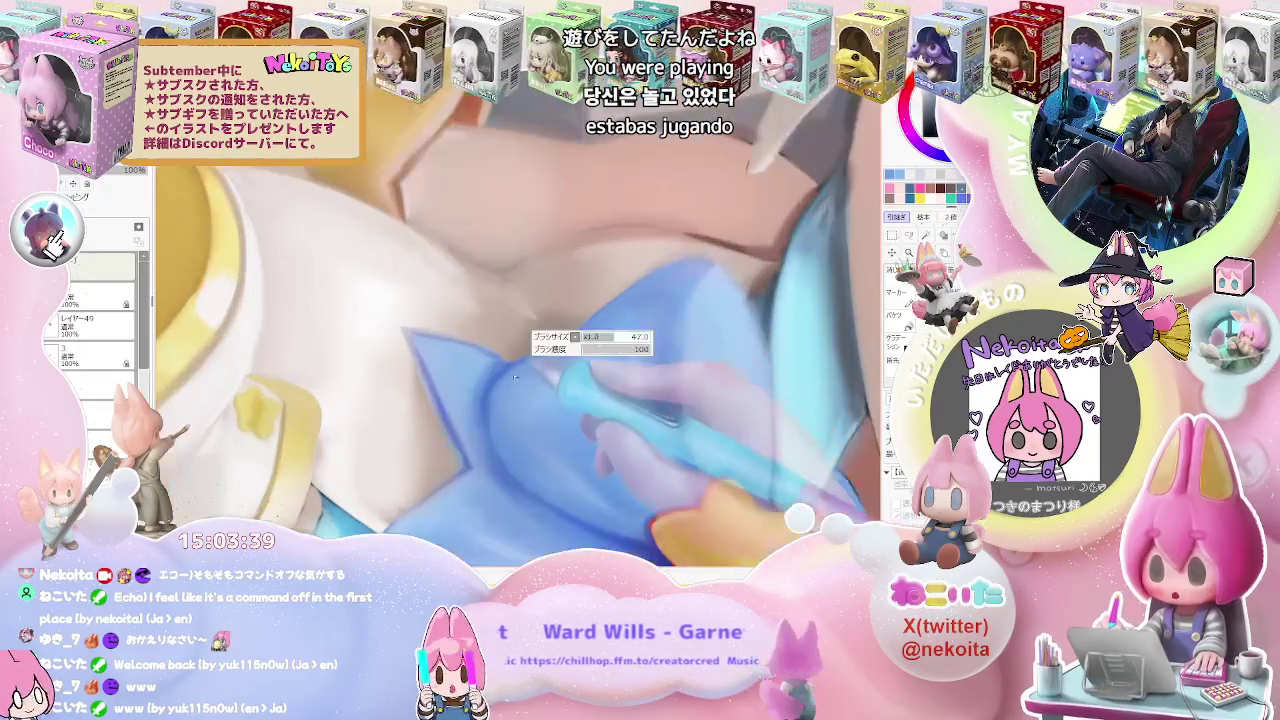
scroll(560, 345, "down", 1)
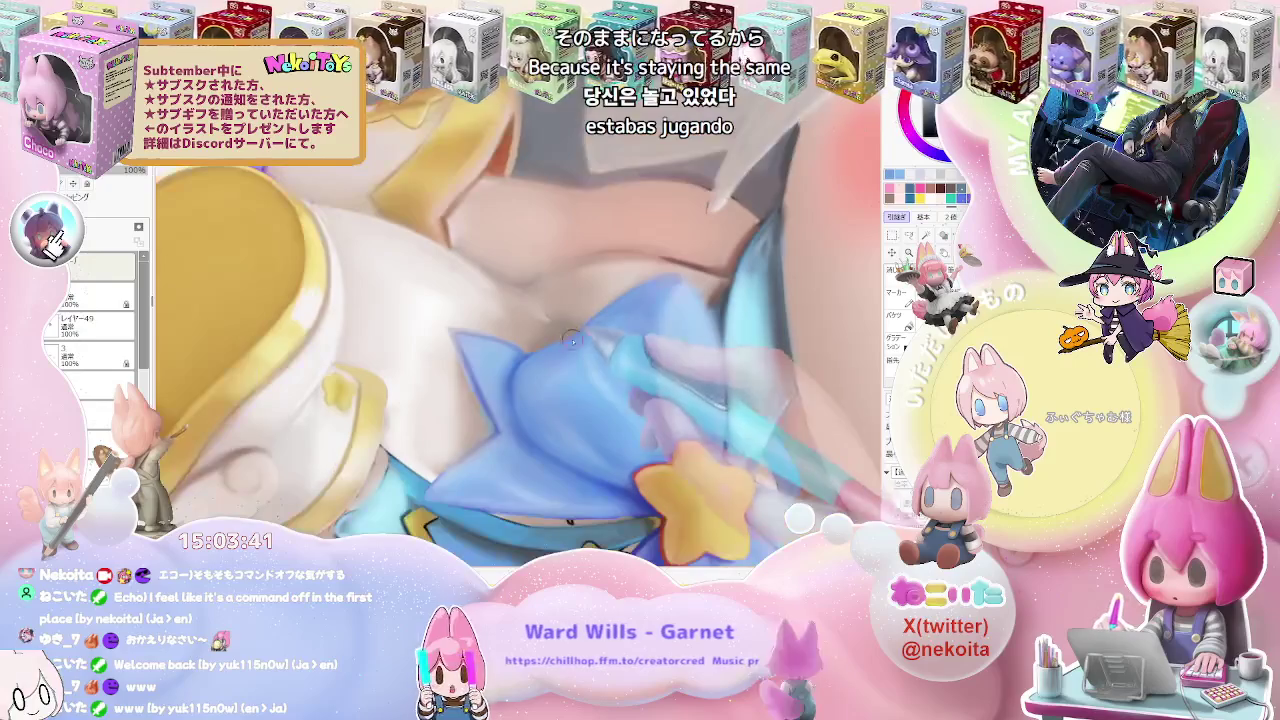
scroll(600, 330, "down", 1)
scroll(629, 313, "down", 1)
scroll(629, 313, "down", 1)
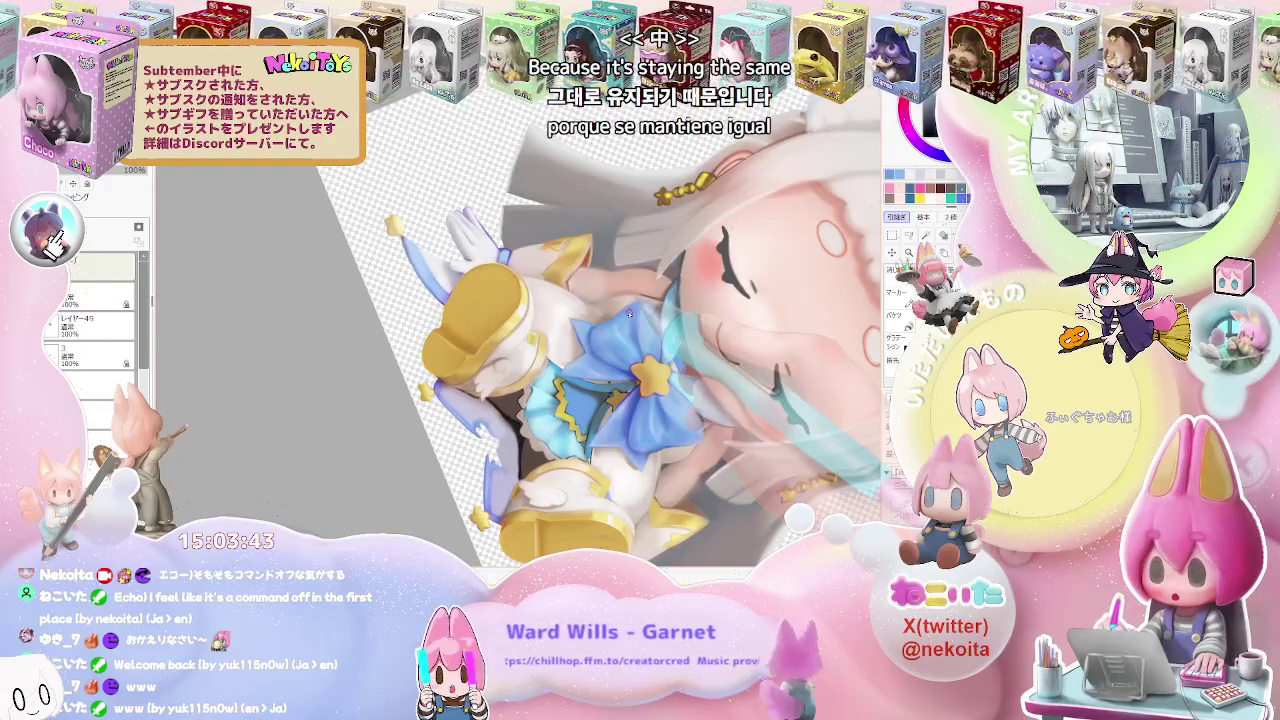
scroll(629, 313, "down", 1)
scroll(629, 313, "up", 1)
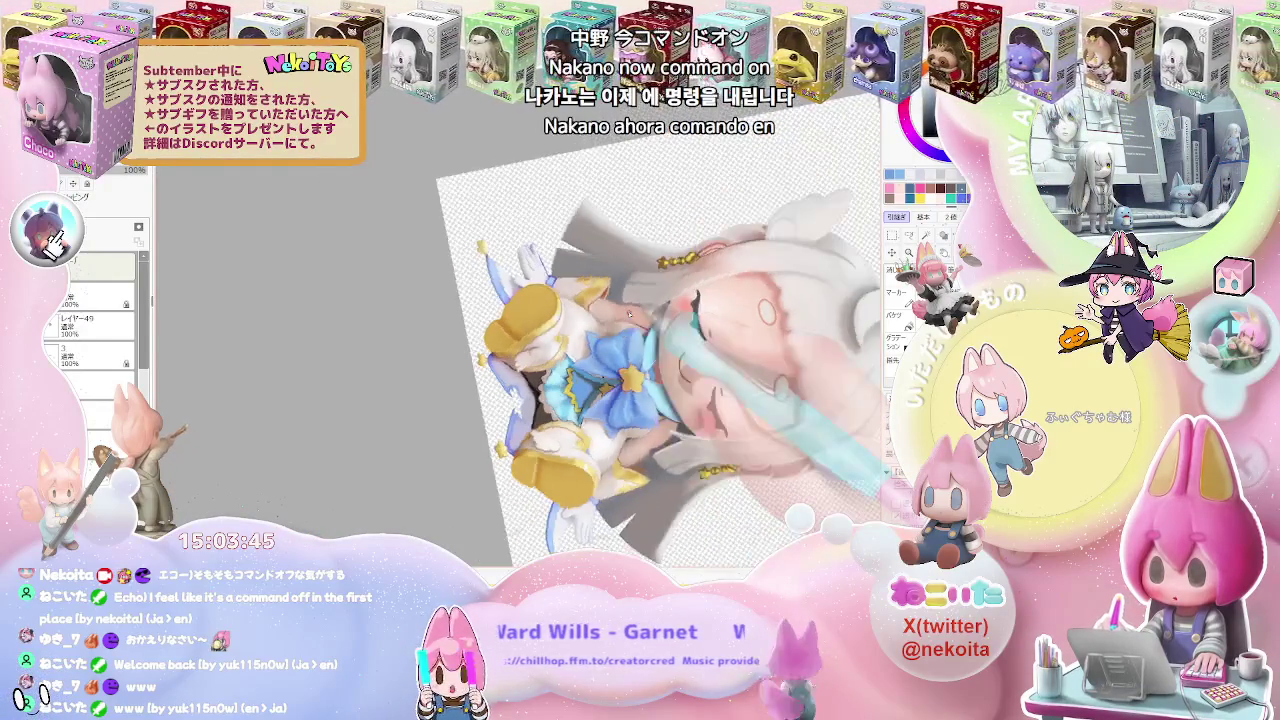
scroll(610, 317, "up", 1)
scroll(590, 322, "up", 1)
scroll(564, 327, "up", 1)
scroll(564, 327, "up", 2)
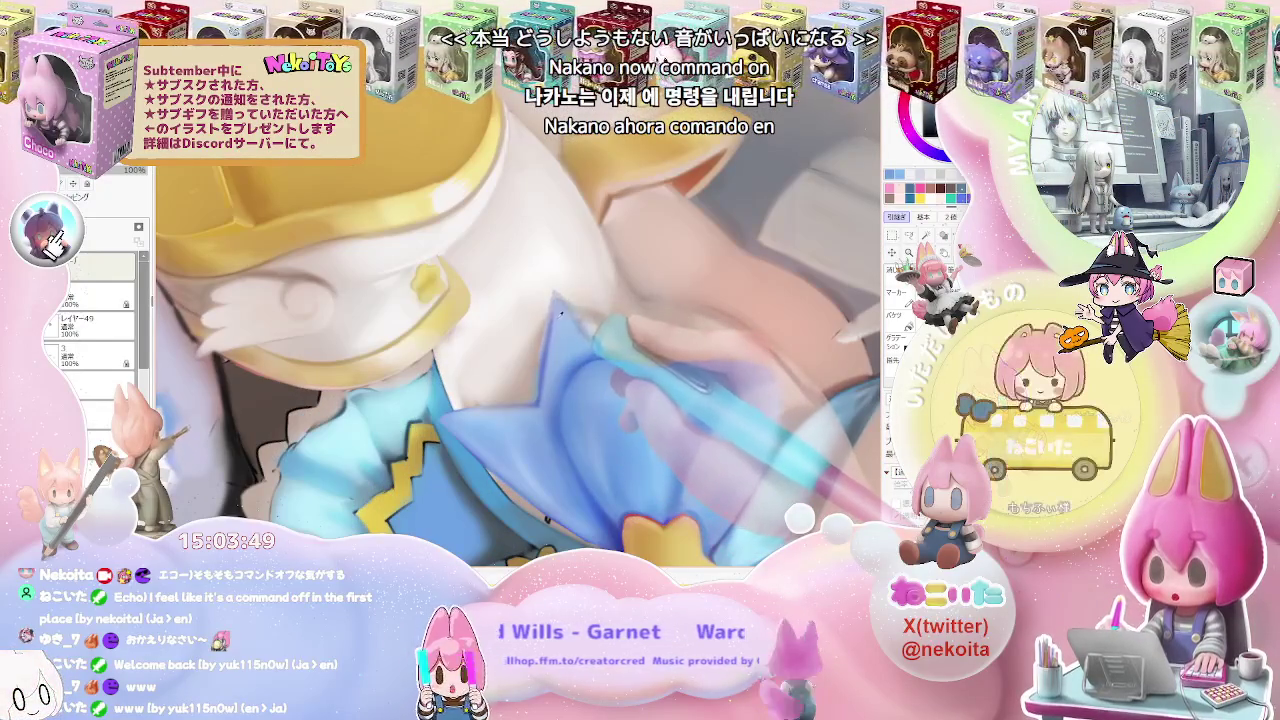
left_click_drag(554, 306, 548, 342)
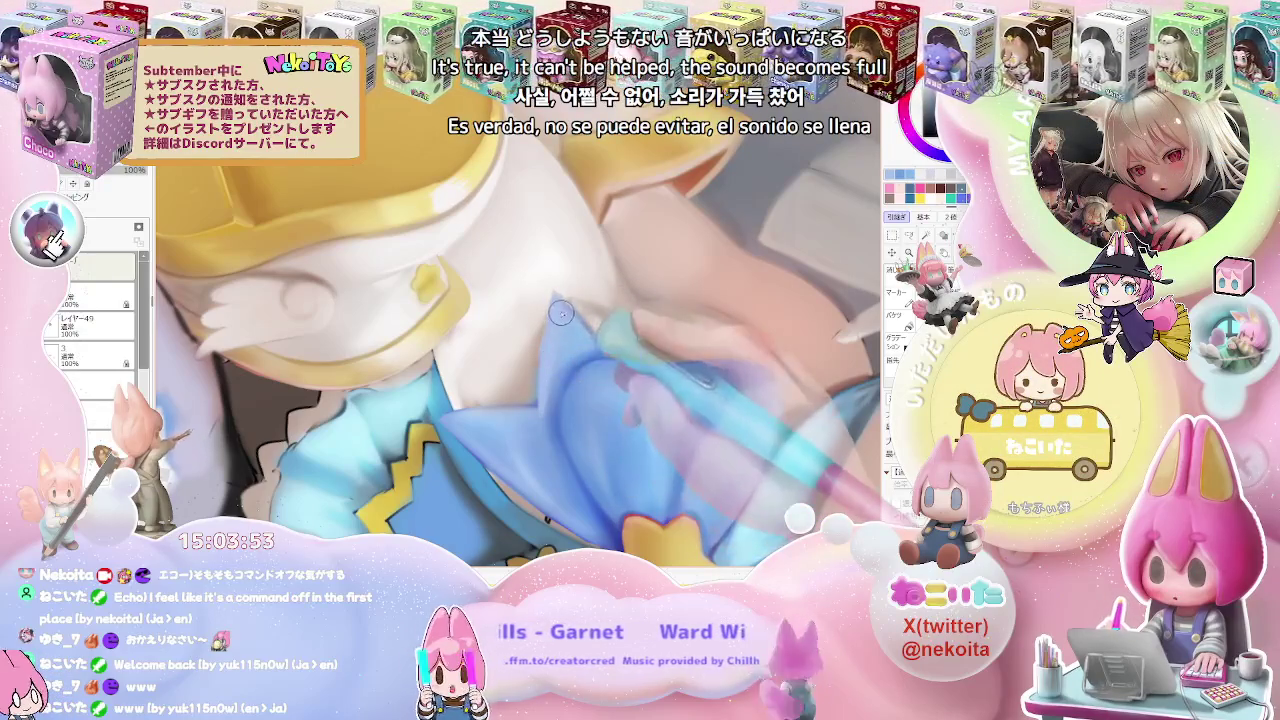
Zoom out and back in to check the shaded bow folds around the yellow star
scroll(561, 303, "down", 2)
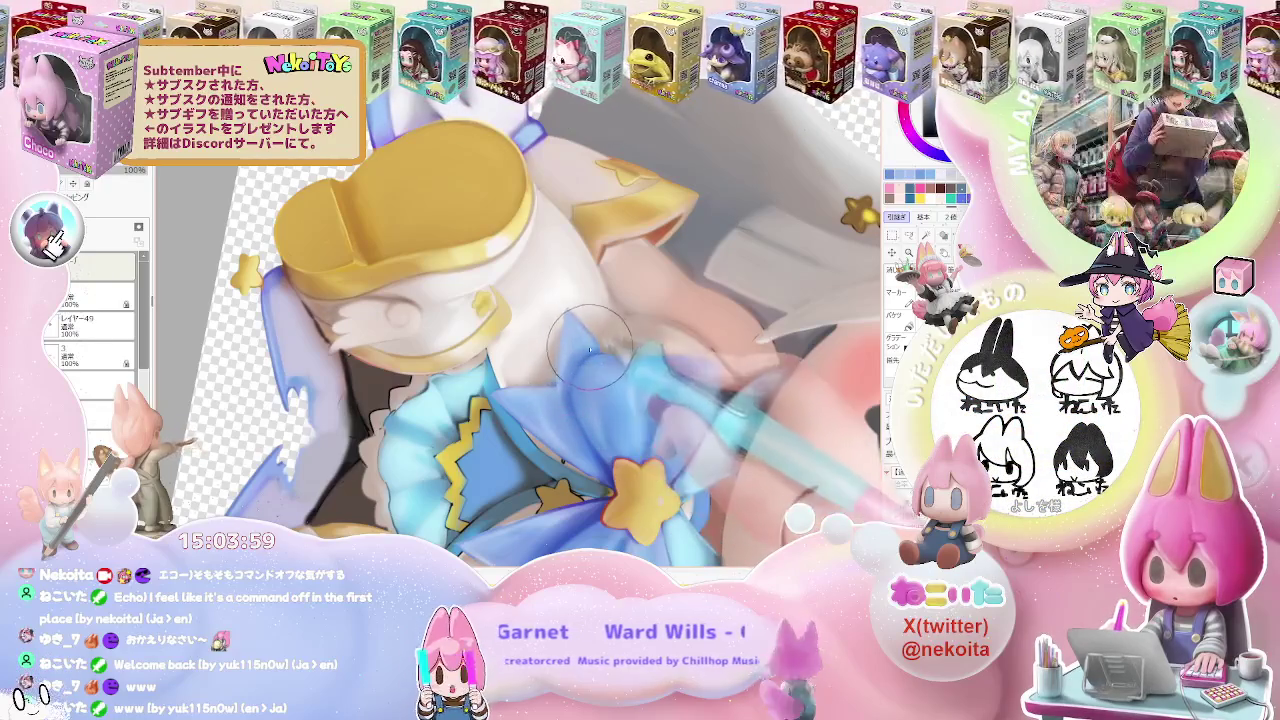
scroll(571, 374, "down", 2)
scroll(622, 368, "down", 2)
scroll(622, 371, "down", 1)
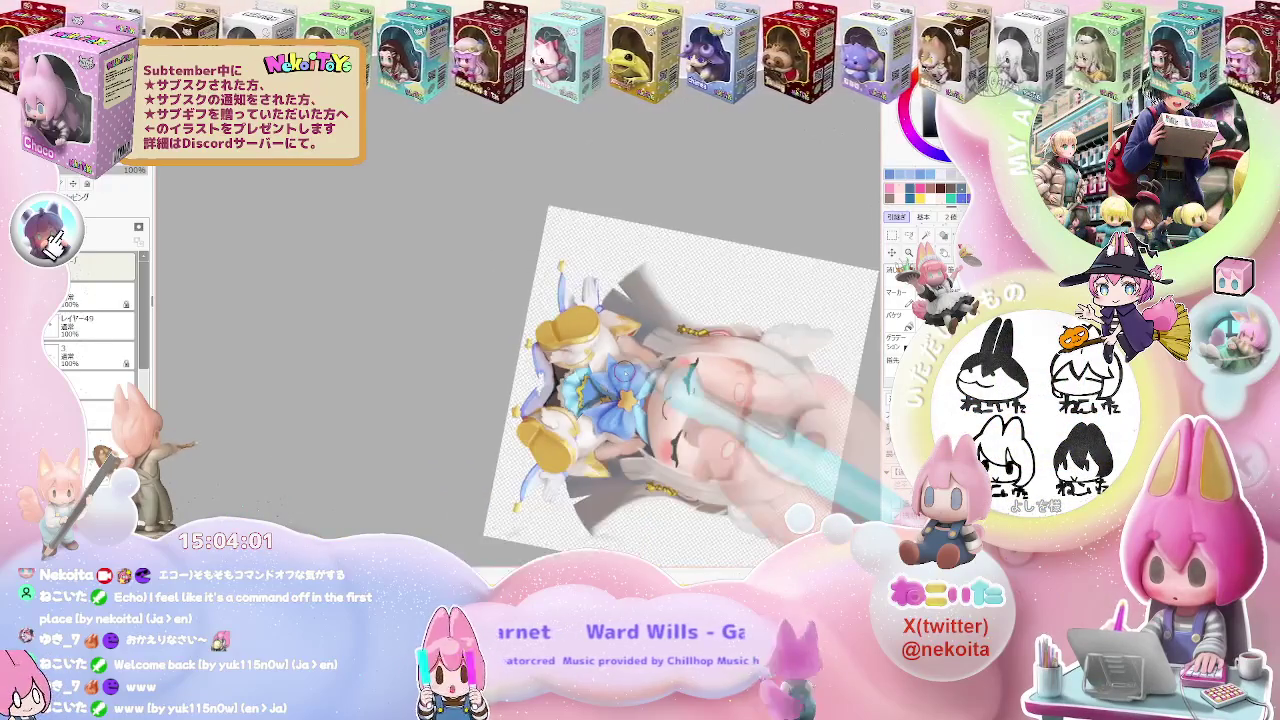
scroll(622, 371, "down", 1)
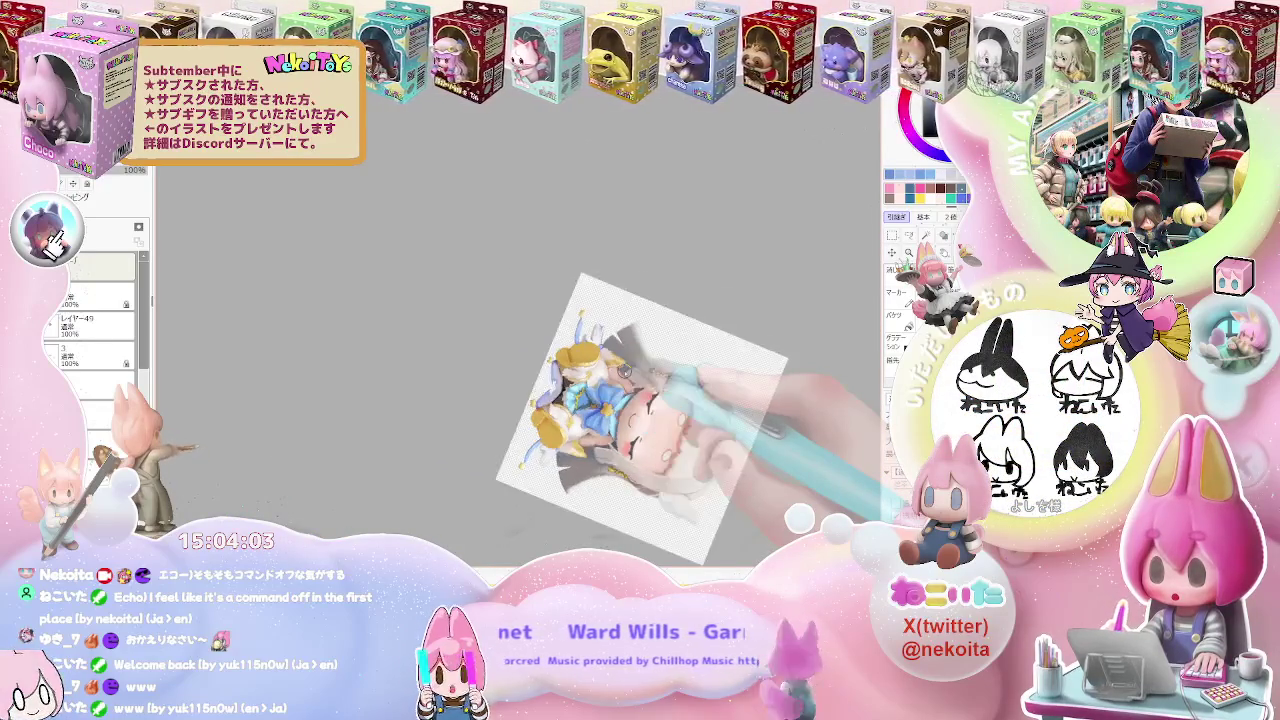
scroll(622, 371, "up", 2)
scroll(624, 371, "up", 2)
scroll(624, 371, "up", 2)
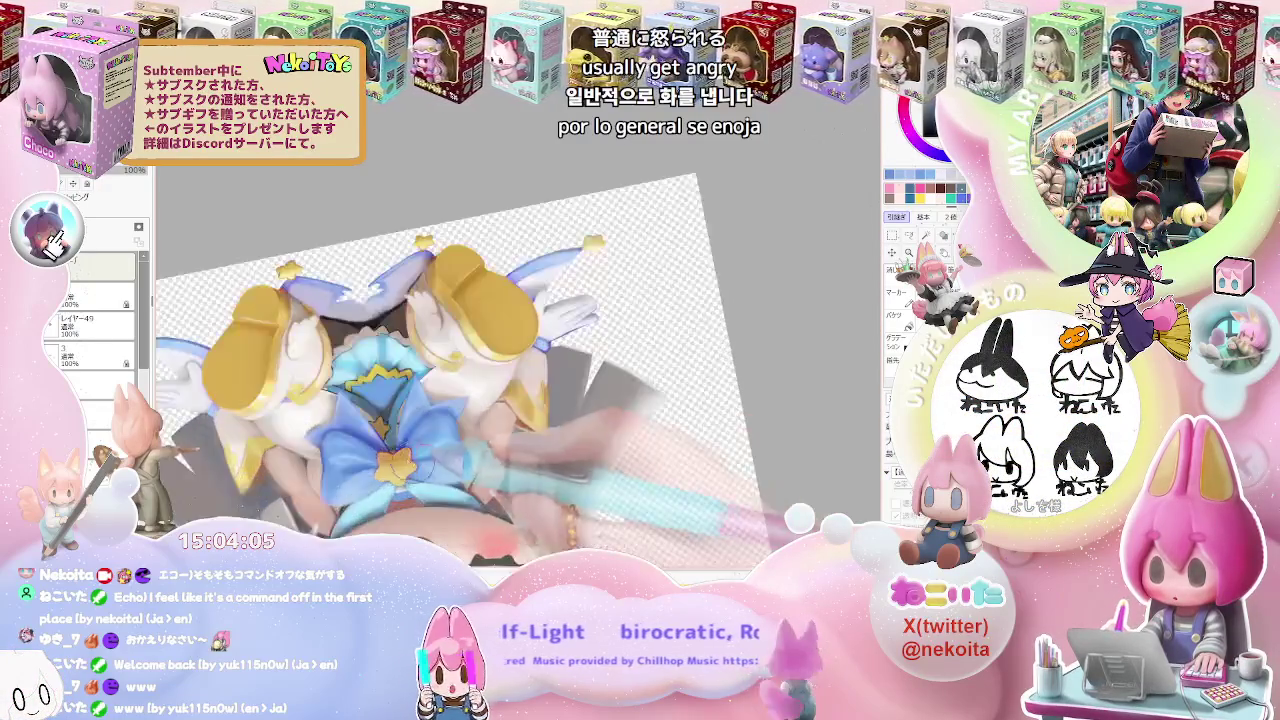
scroll(500, 385, "up", 2)
scroll(357, 398, "up", 2)
scroll(357, 398, "up", 2)
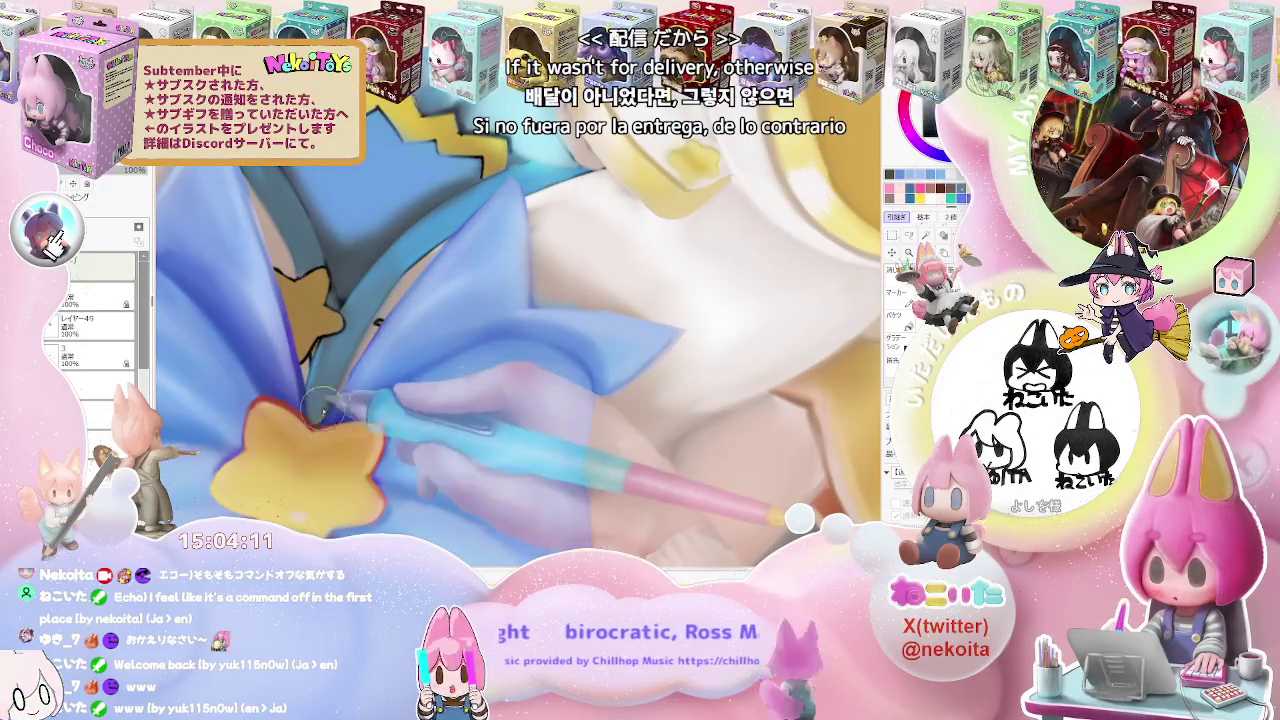
scroll(318, 413, "down", 3)
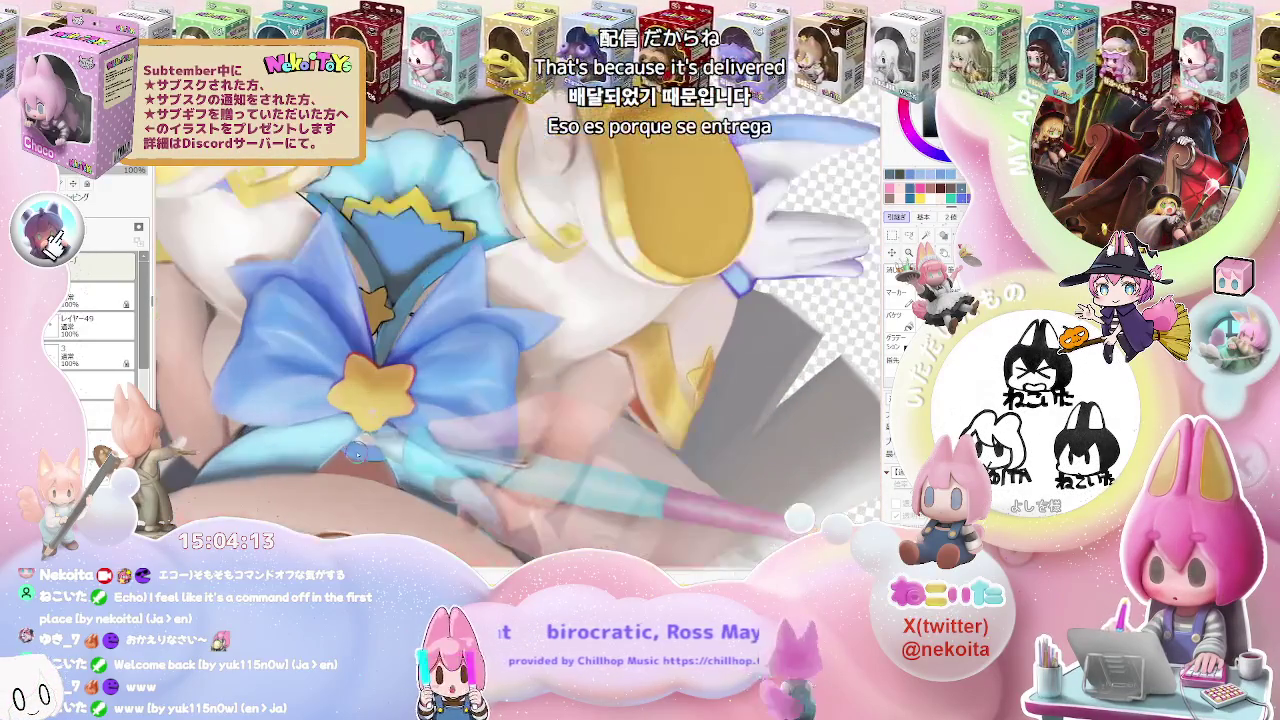
scroll(396, 458, "up", 2)
scroll(380, 400, "up", 2)
Reduce the brush size for finer painting and zoom in and out to review the bow
key("bracketleft")
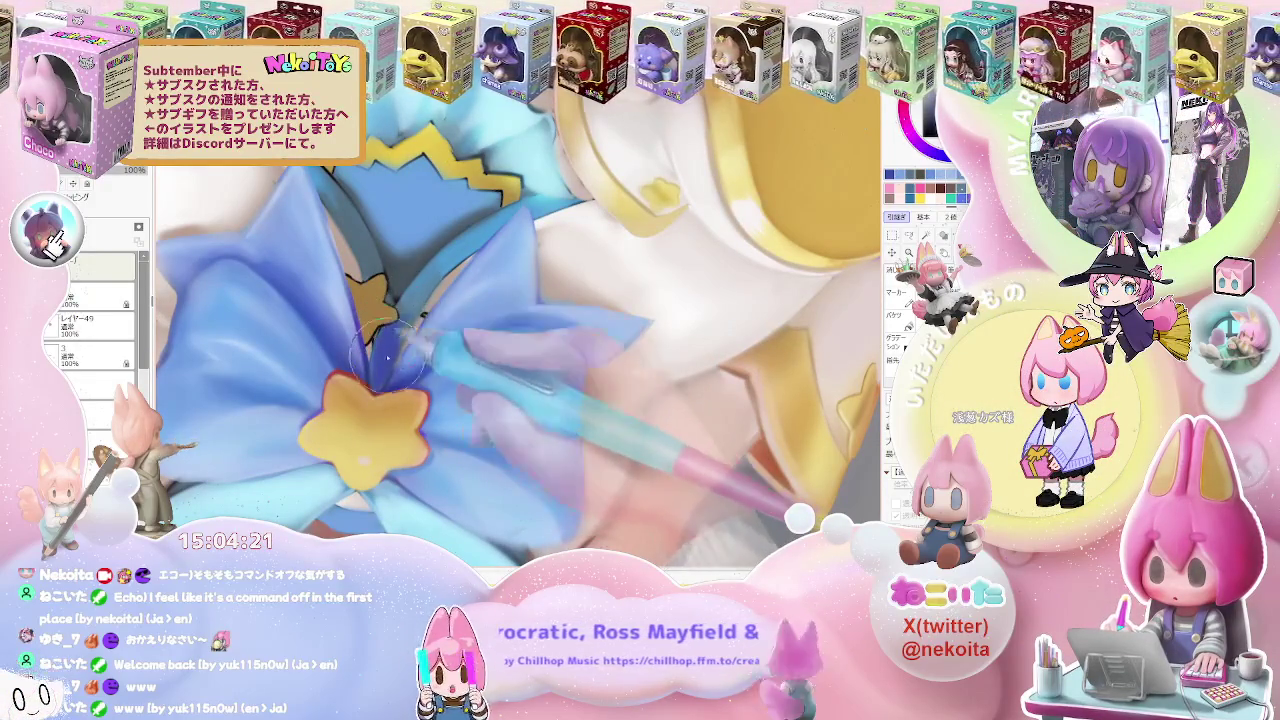
scroll(390, 355, "down", 1)
scroll(390, 355, "down", 2)
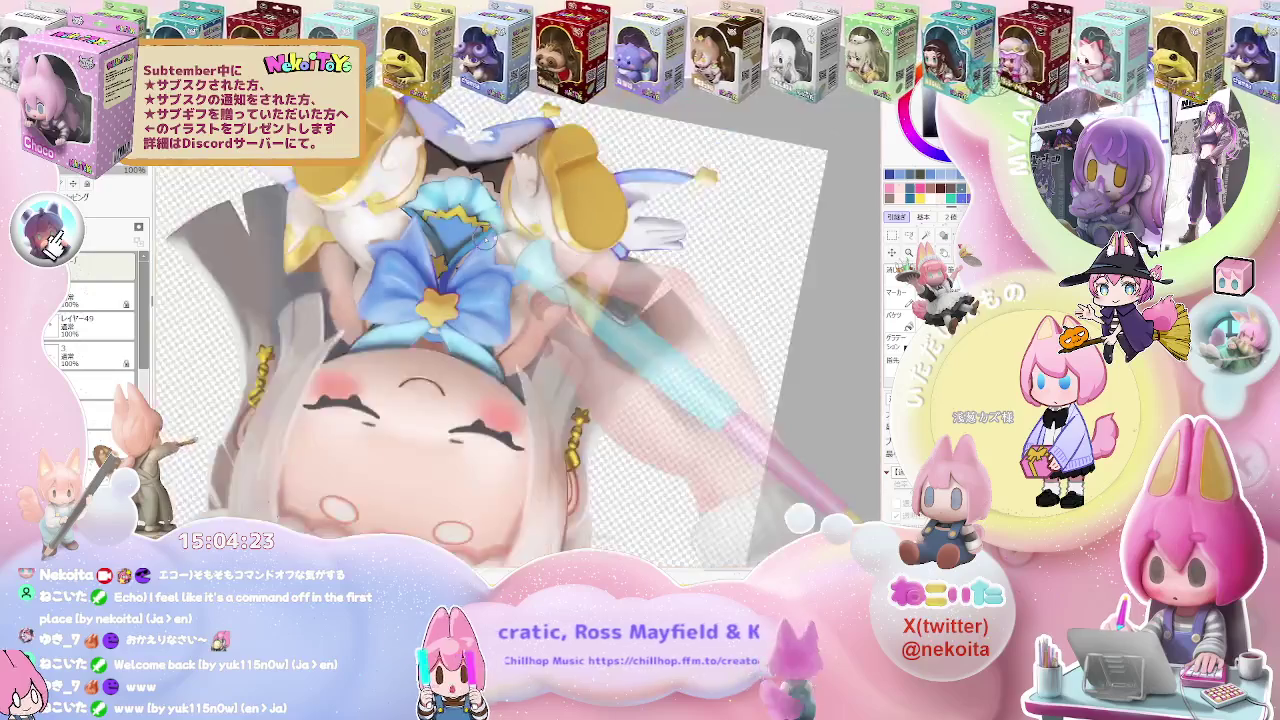
scroll(390, 355, "down", 1)
scroll(400, 360, "up", 1)
scroll(400, 360, "up", 1)
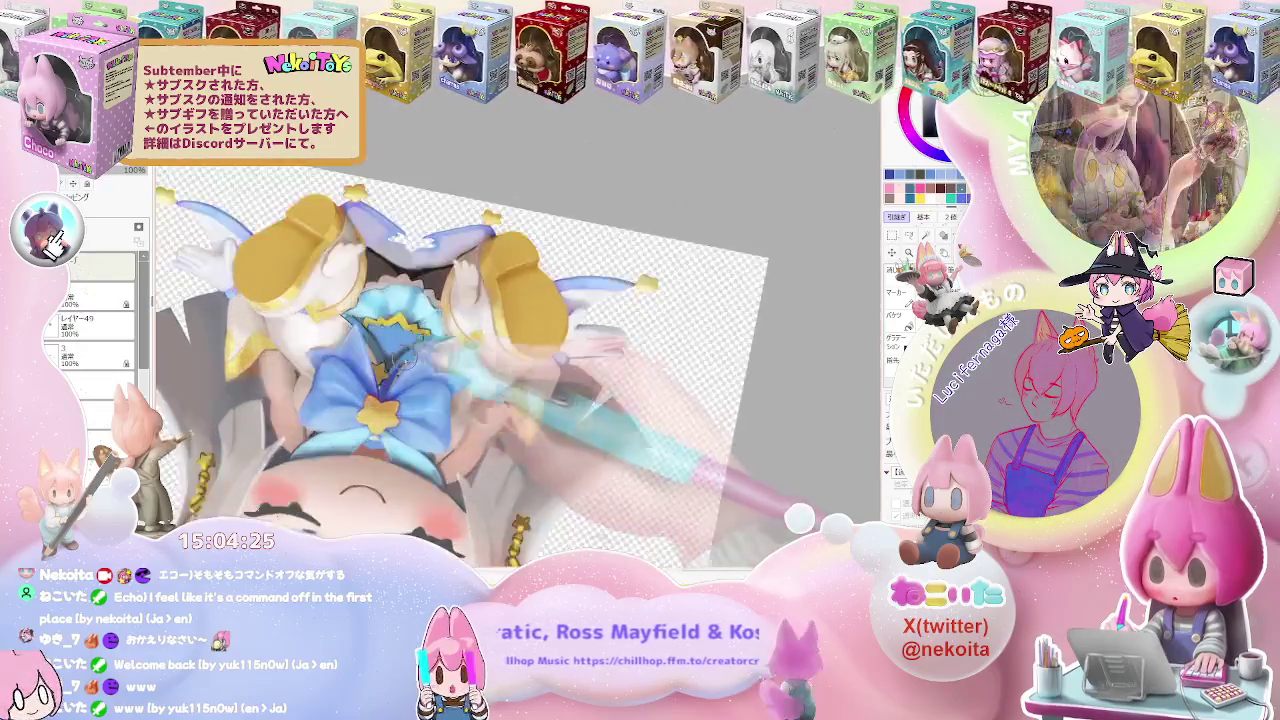
scroll(400, 360, "up", 2)
scroll(400, 360, "down", 1)
scroll(400, 360, "down", 1)
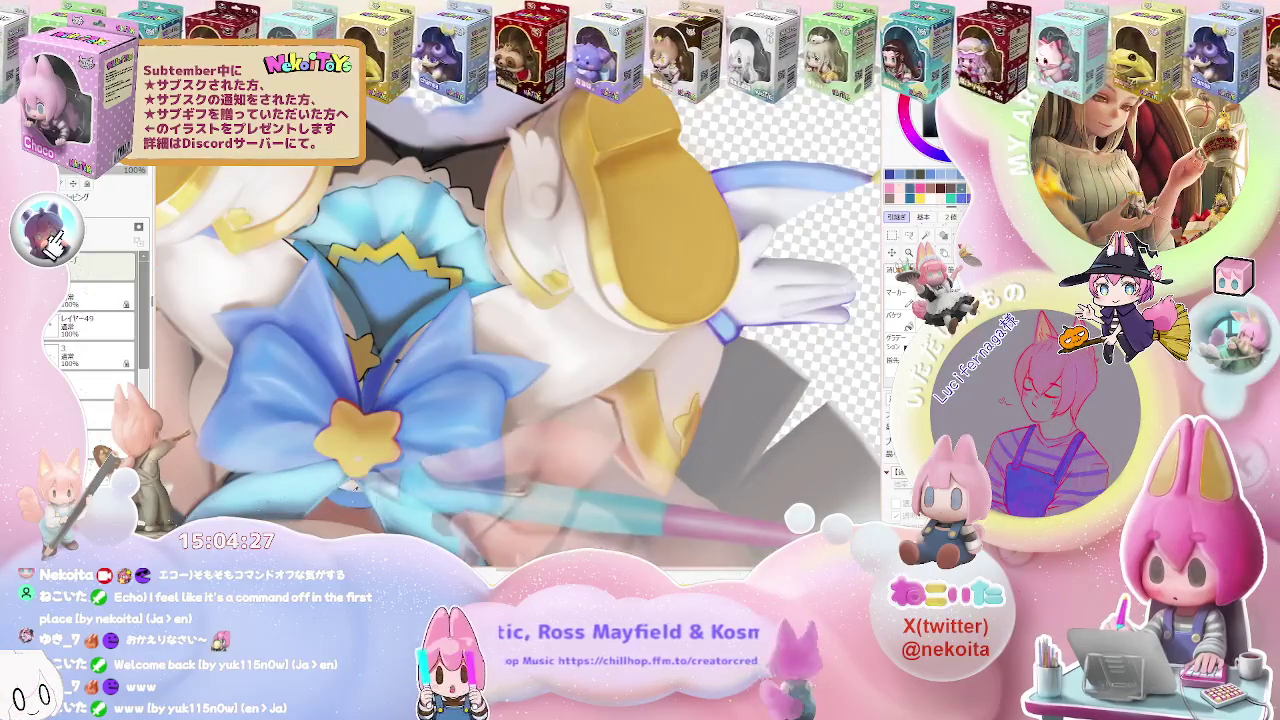
scroll(390, 358, "up", 1)
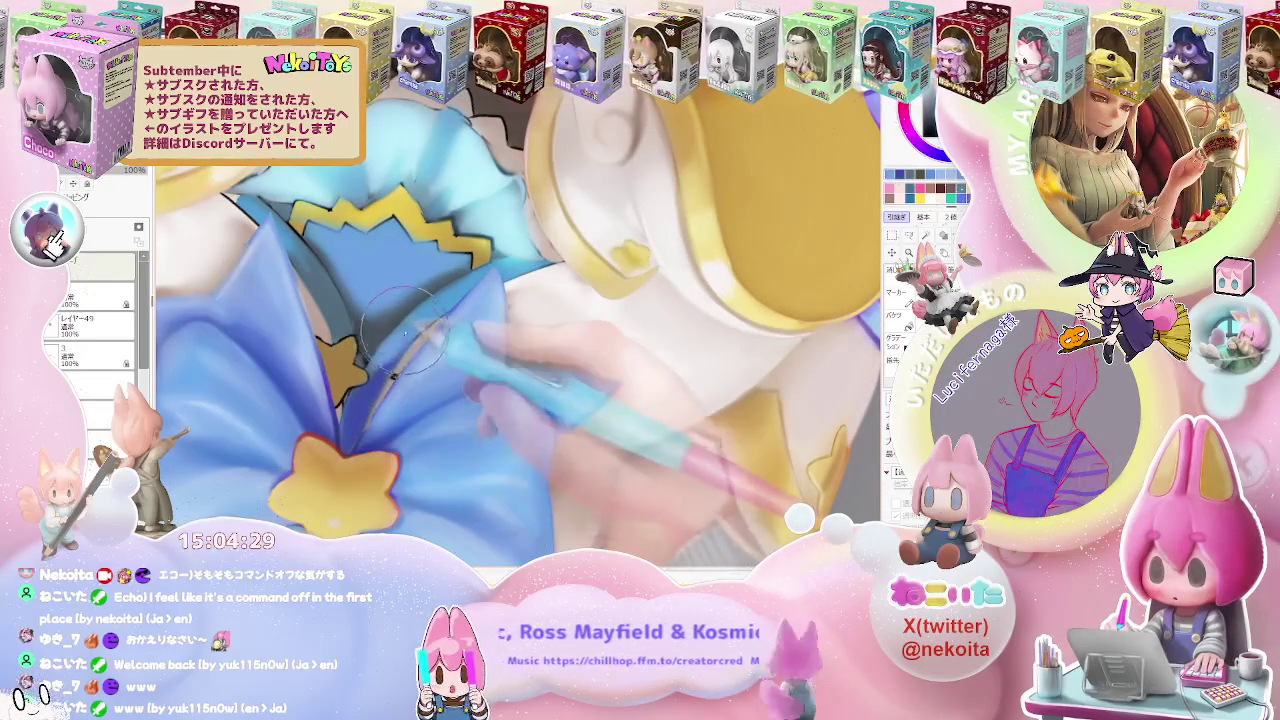
scroll(415, 328, "down", 1)
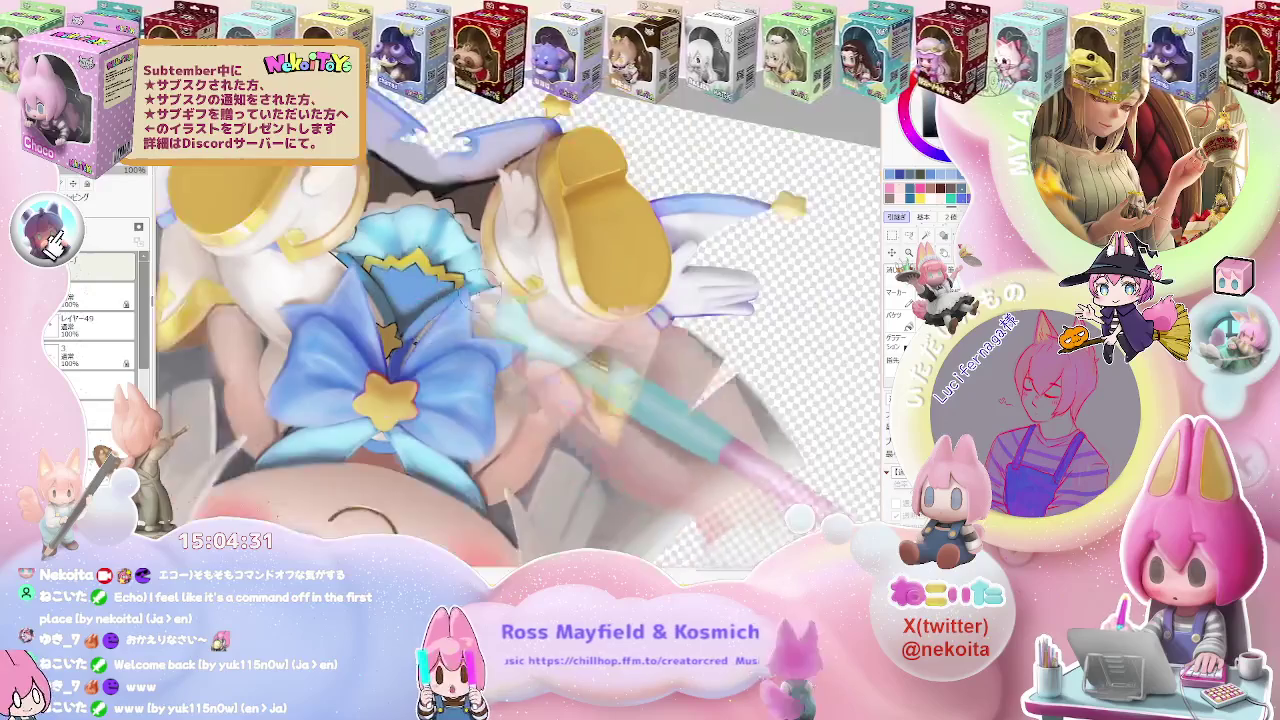
scroll(415, 328, "down", 1)
scroll(500, 378, "down", 1)
scroll(500, 378, "up", 1)
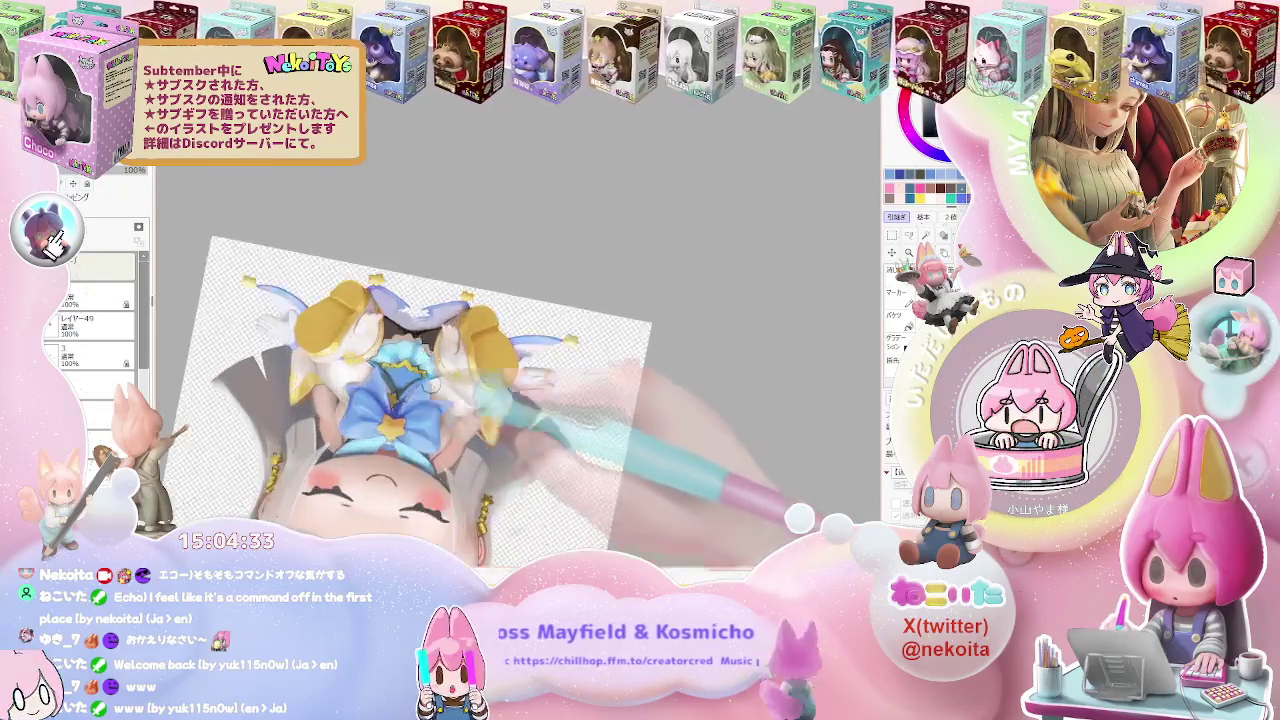
scroll(440, 410, "up", 1)
scroll(373, 440, "up", 1)
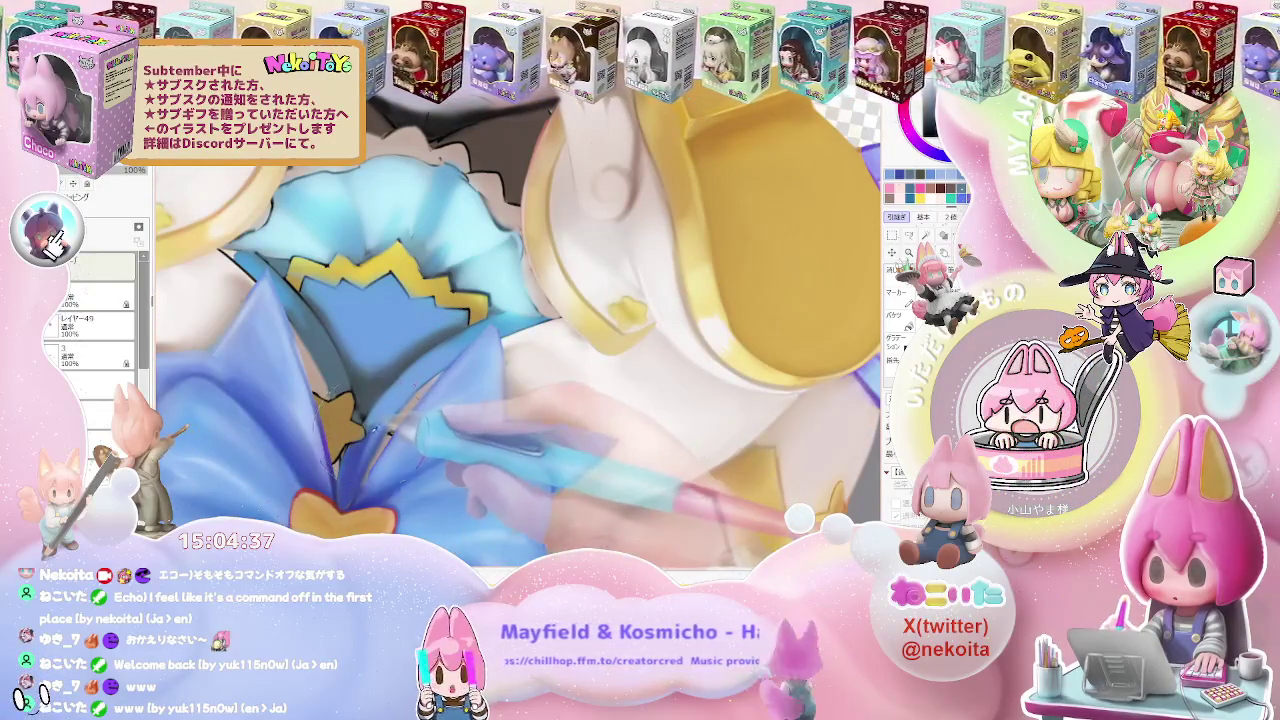
scroll(435, 365, "down", 1)
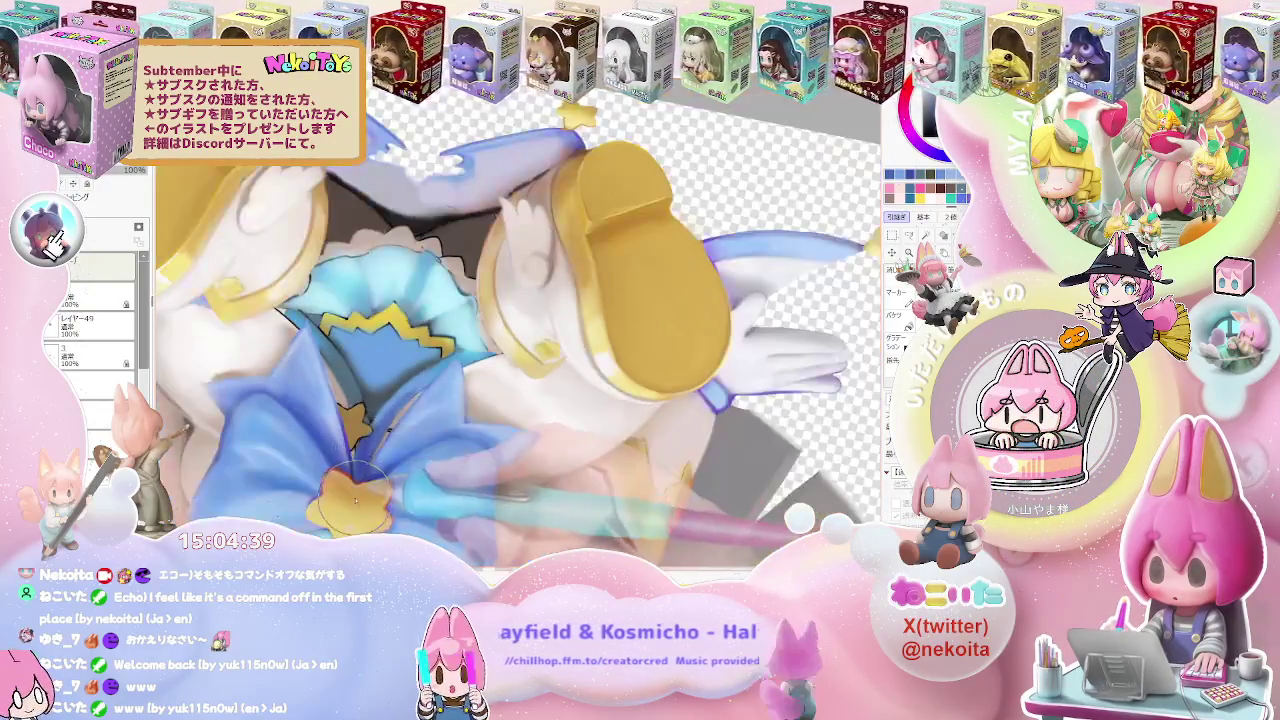
scroll(333, 420, "up", 1)
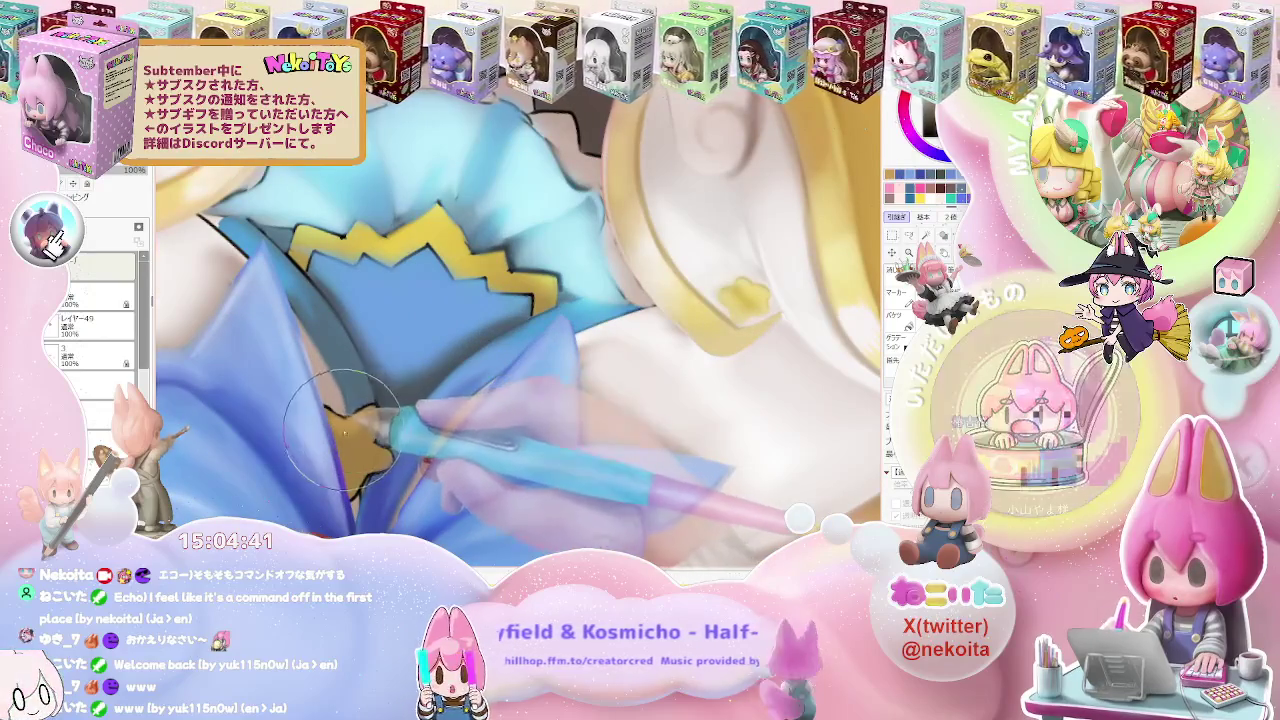
scroll(335, 425, "down", 3)
scroll(390, 455, "down", 3)
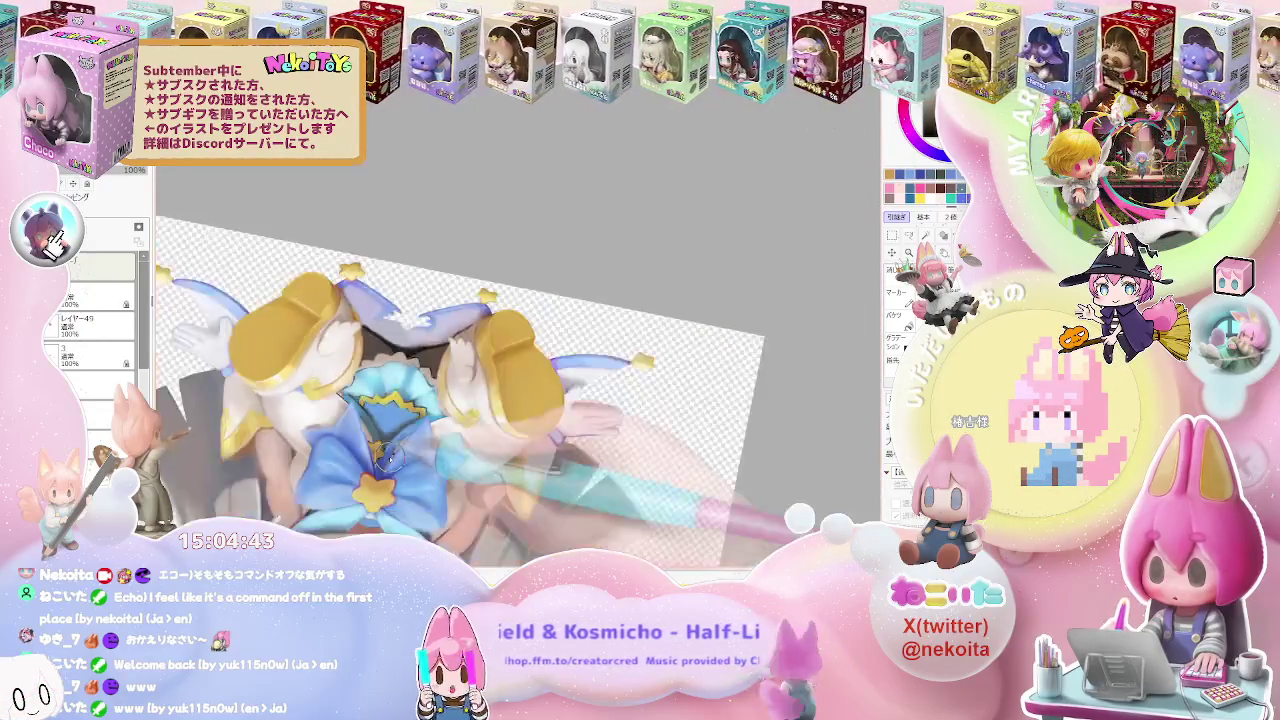
scroll(390, 455, "down", 2)
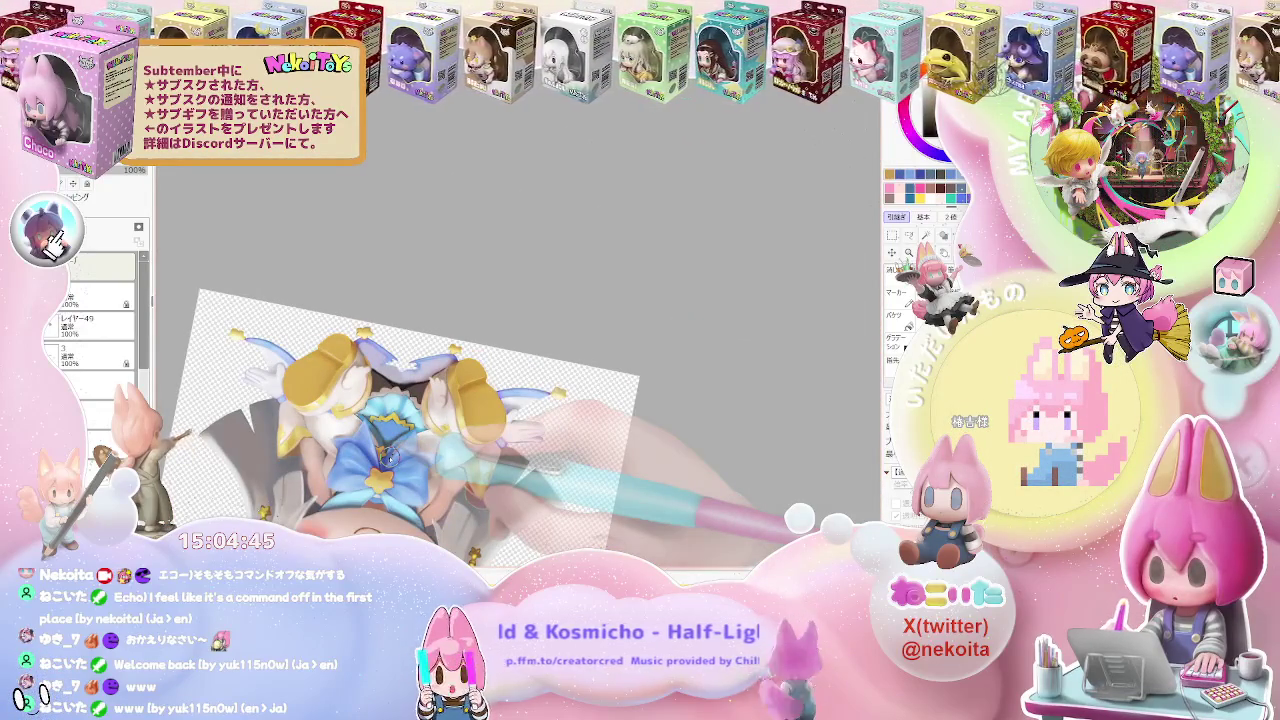
scroll(400, 460, "up", 2)
scroll(480, 470, "up", 3)
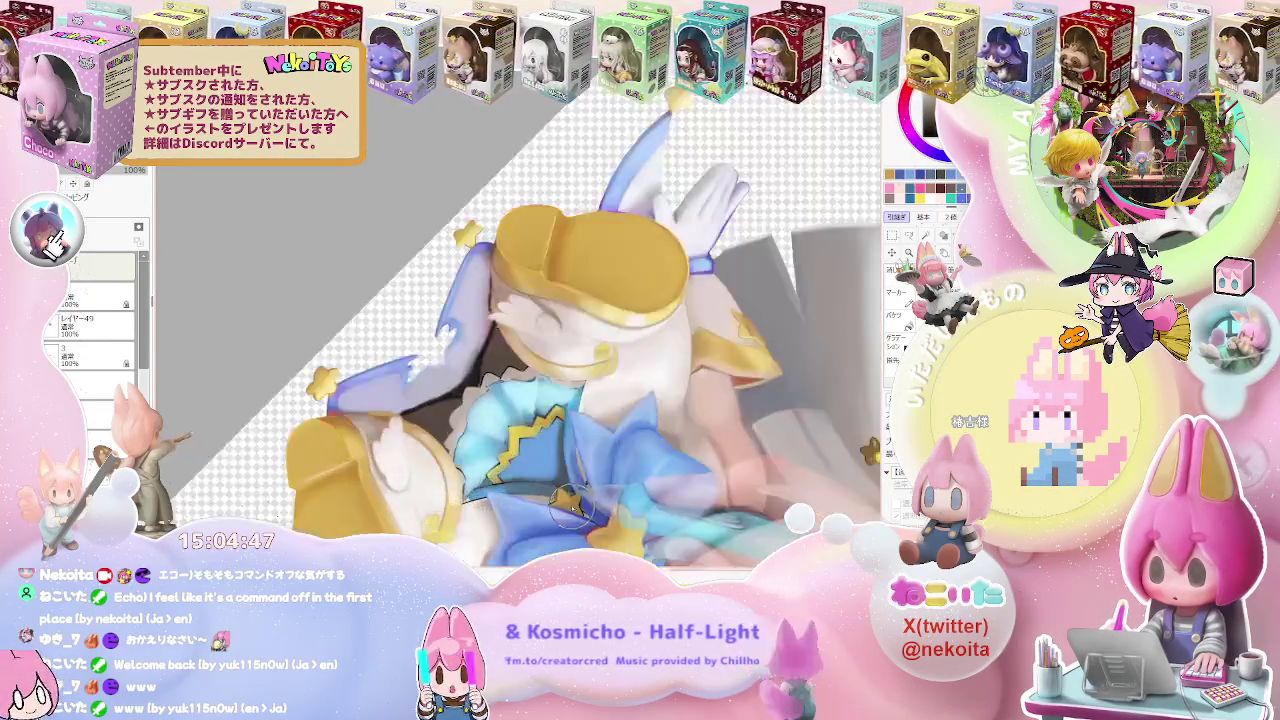
scroll(560, 488, "up", 3)
scroll(565, 490, "up", 3)
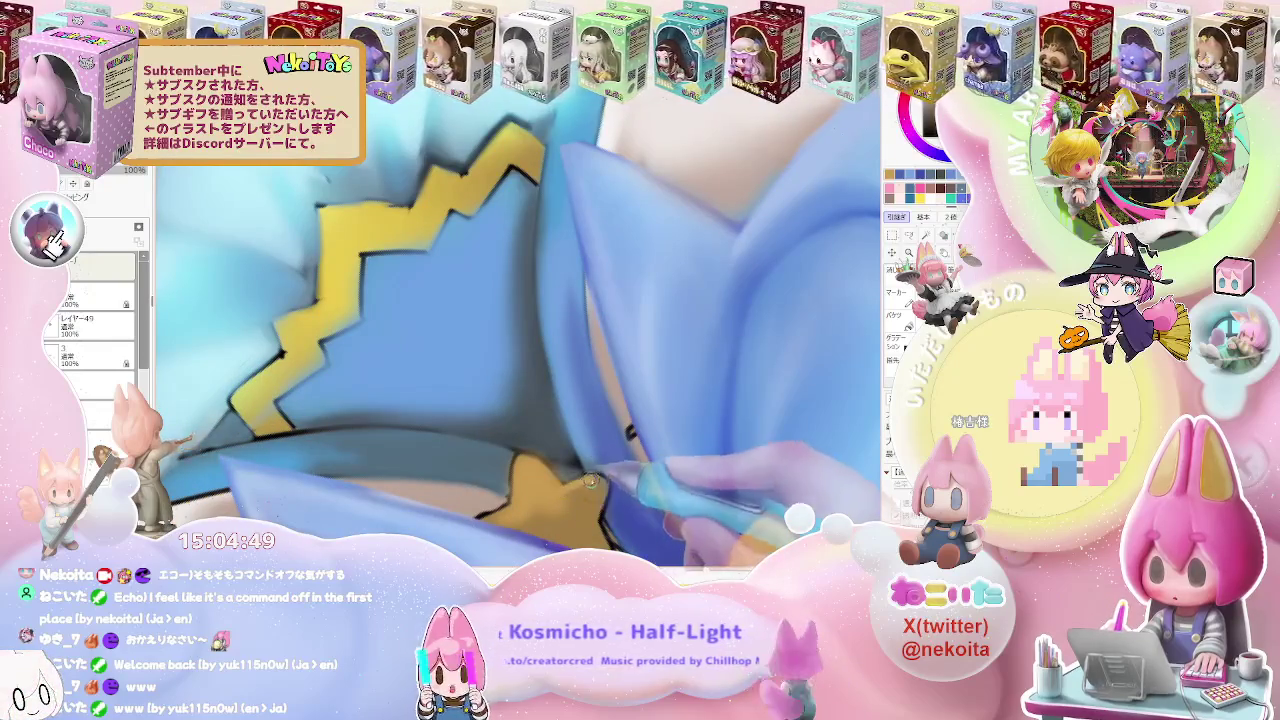
scroll(592, 482, "down", 2)
scroll(592, 482, "down", 3)
scroll(592, 482, "down", 2)
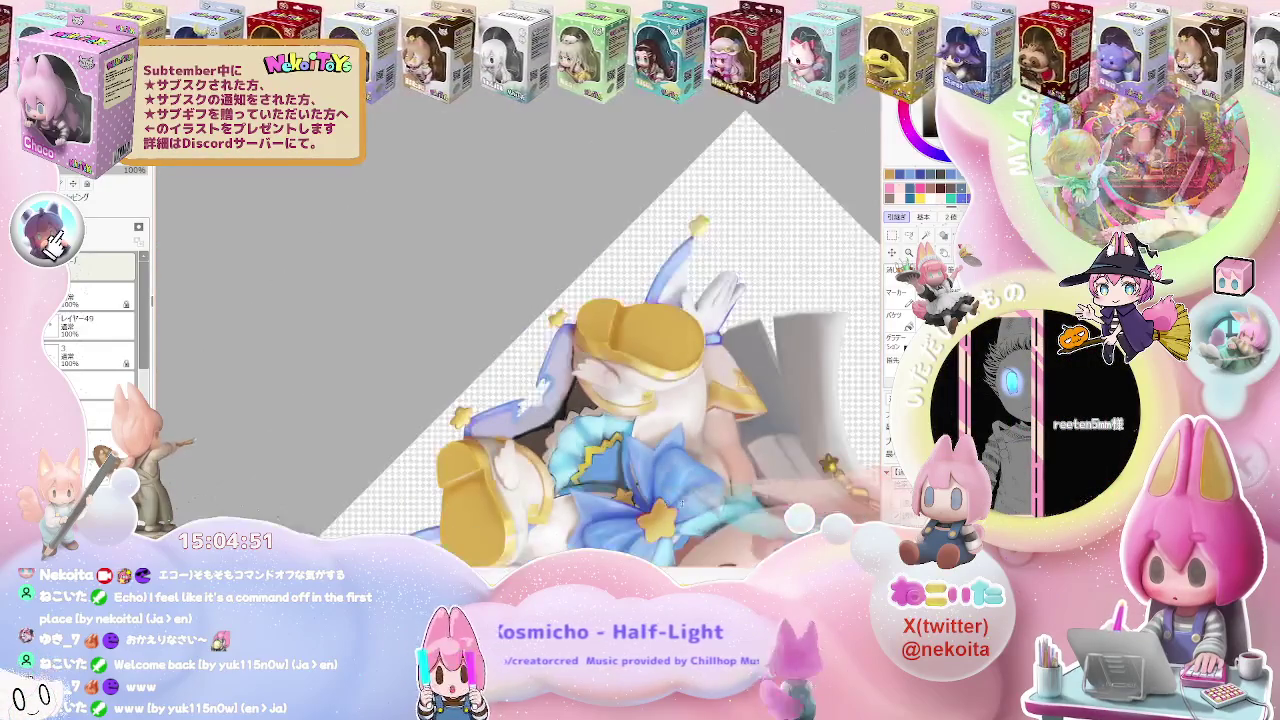
scroll(530, 372, "up", 1)
scroll(530, 372, "up", 2)
scroll(530, 372, "up", 2)
scroll(529, 370, "up", 3)
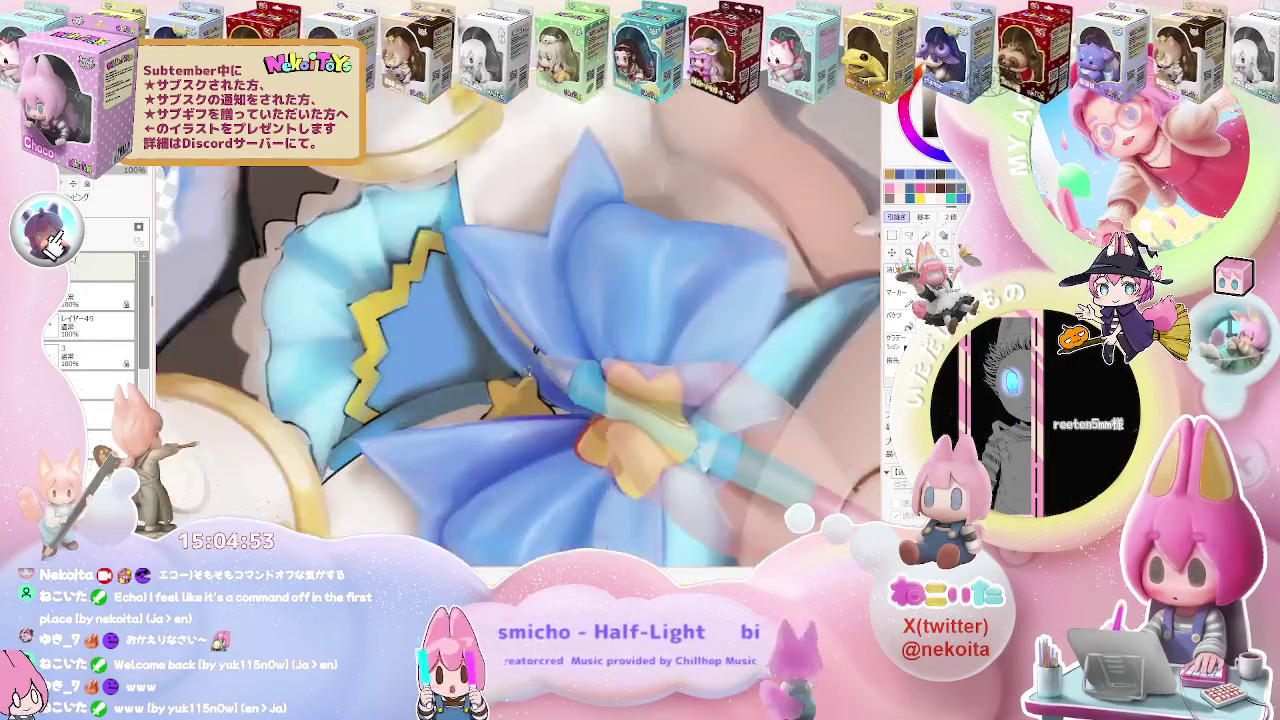
scroll(529, 370, "up", 3)
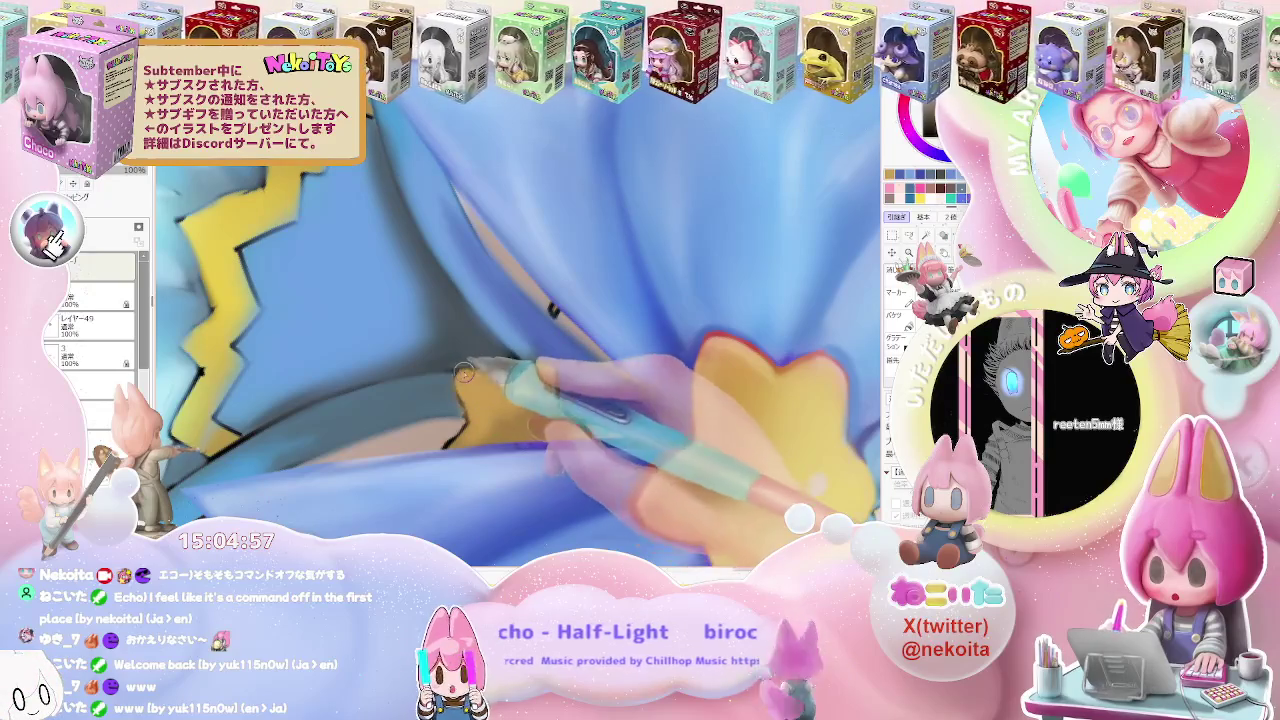
scroll(483, 375, "down", 2)
scroll(530, 372, "down", 2)
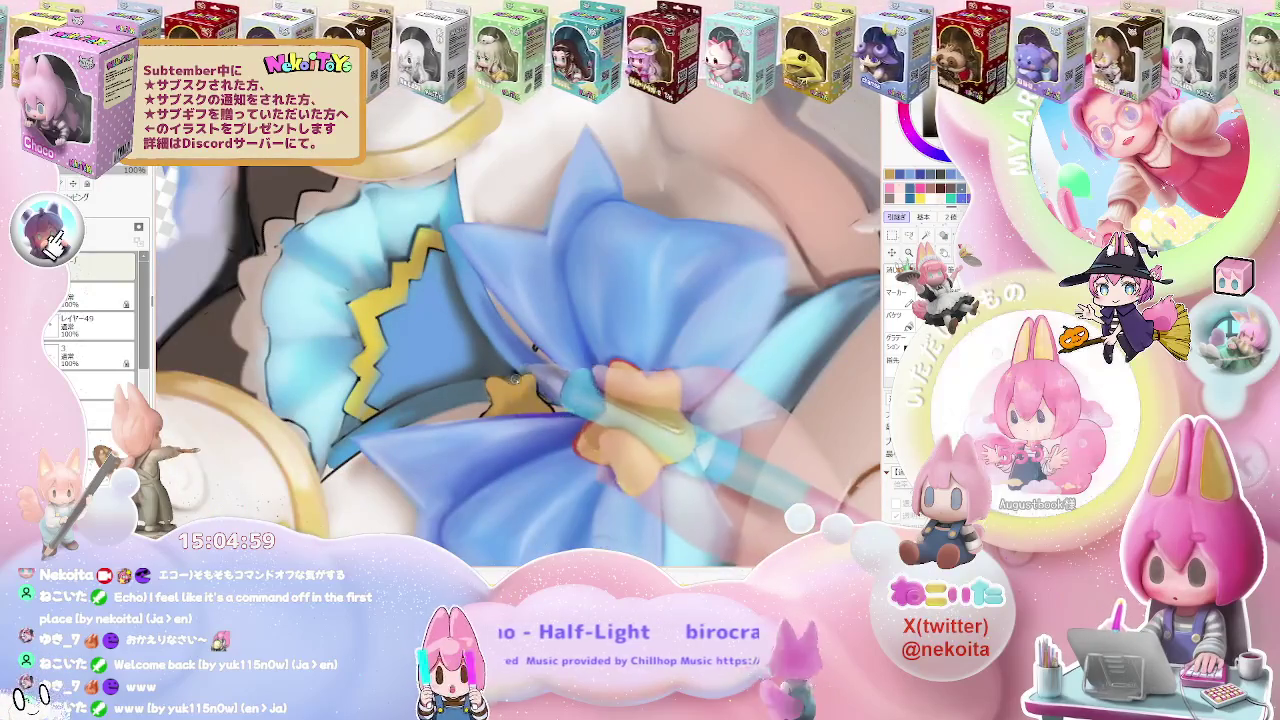
scroll(578, 370, "down", 2)
scroll(578, 370, "down", 3)
scroll(570, 370, "down", 1)
scroll(560, 369, "up", 1)
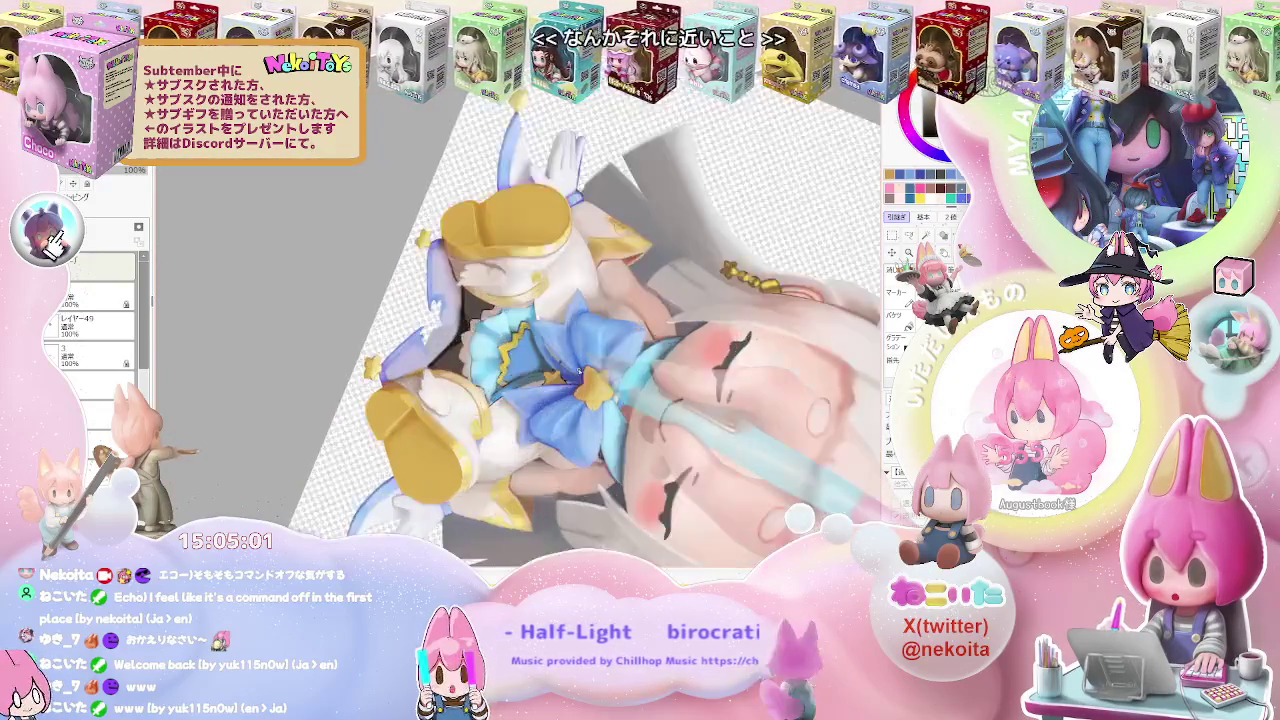
scroll(546, 368, "up", 3)
scroll(546, 368, "up", 3)
scroll(515, 412, "up", 2)
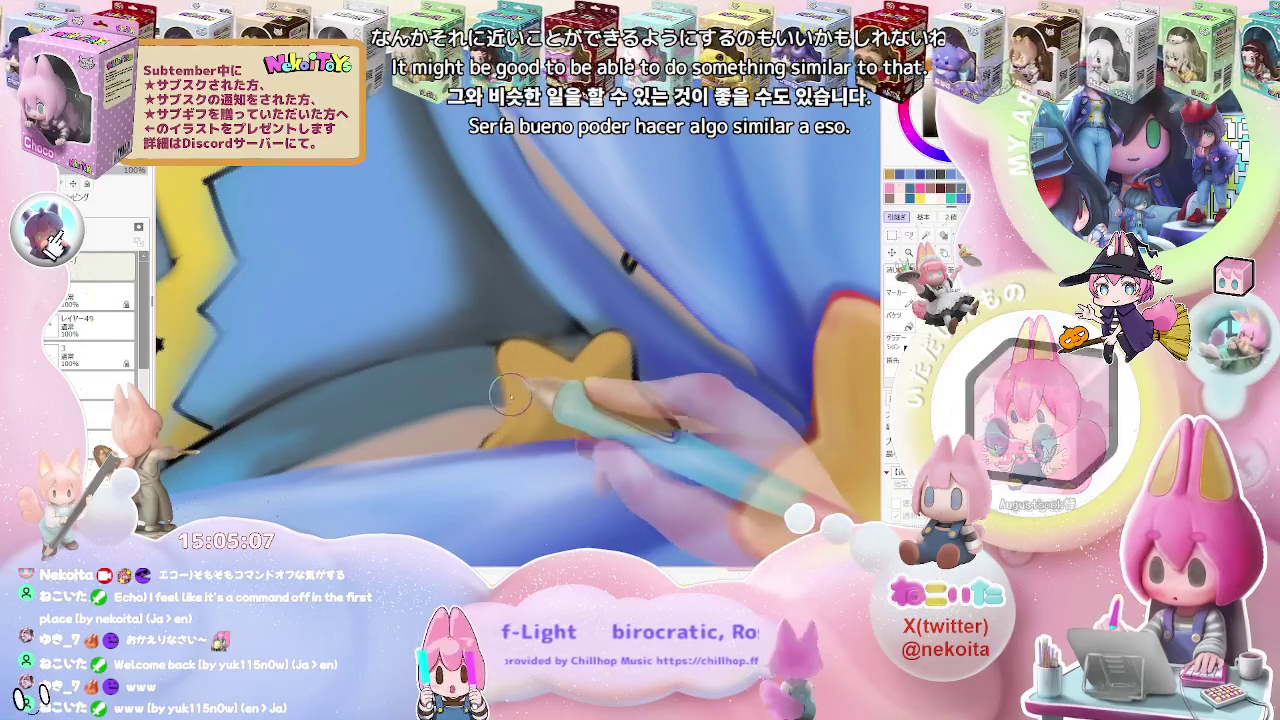
scroll(580, 375, "down", 2)
scroll(581, 375, "down", 2)
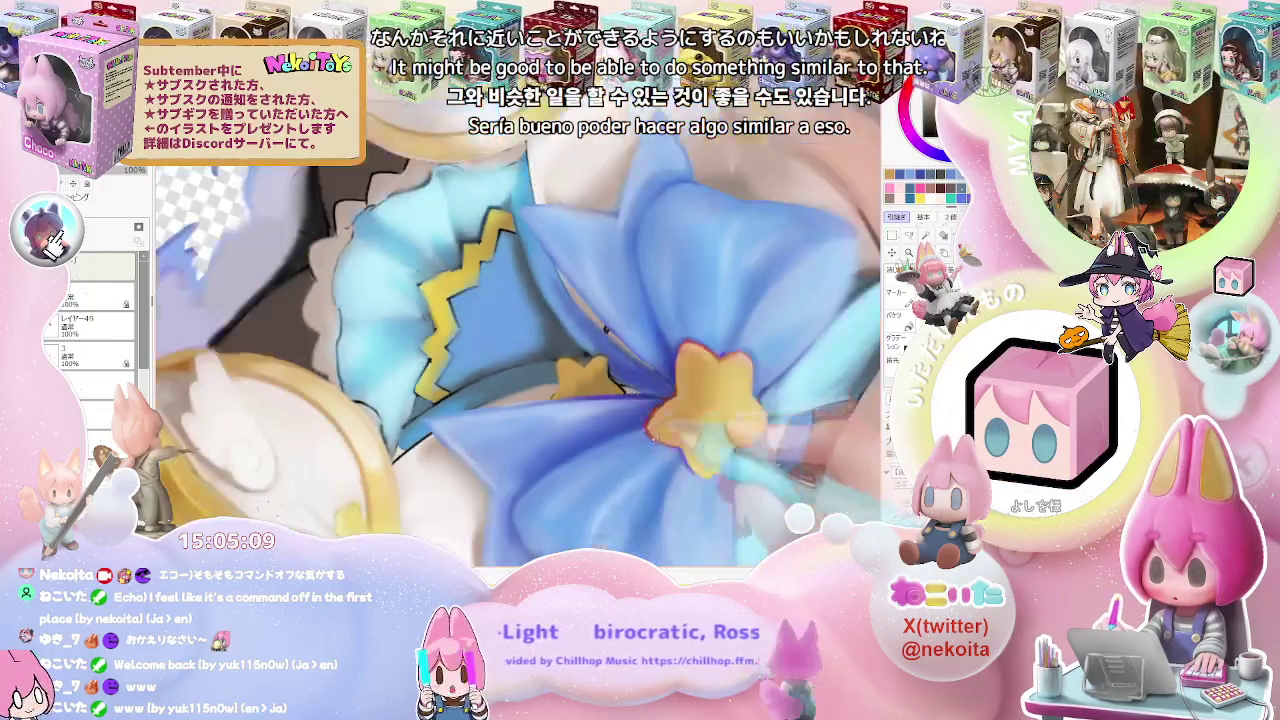
scroll(620, 420, "down", 2)
scroll(600, 455, "up", 2)
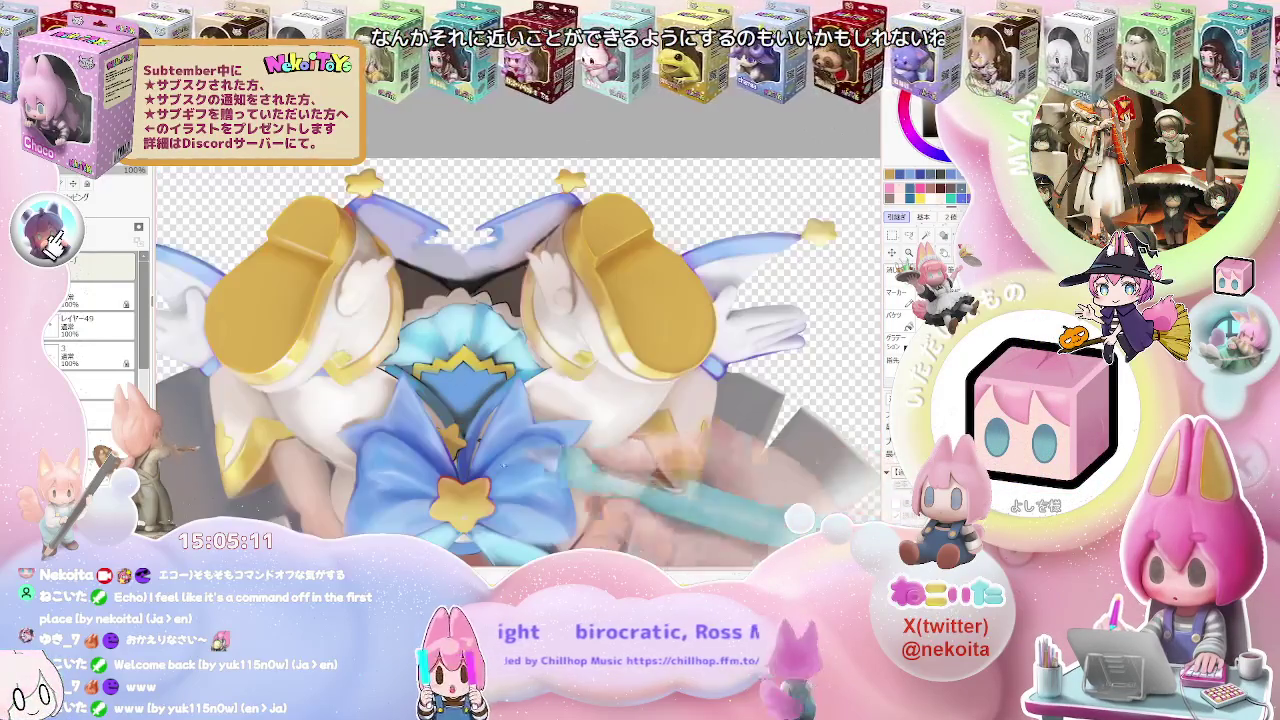
scroll(500, 452, "up", 2)
scroll(418, 452, "up", 2)
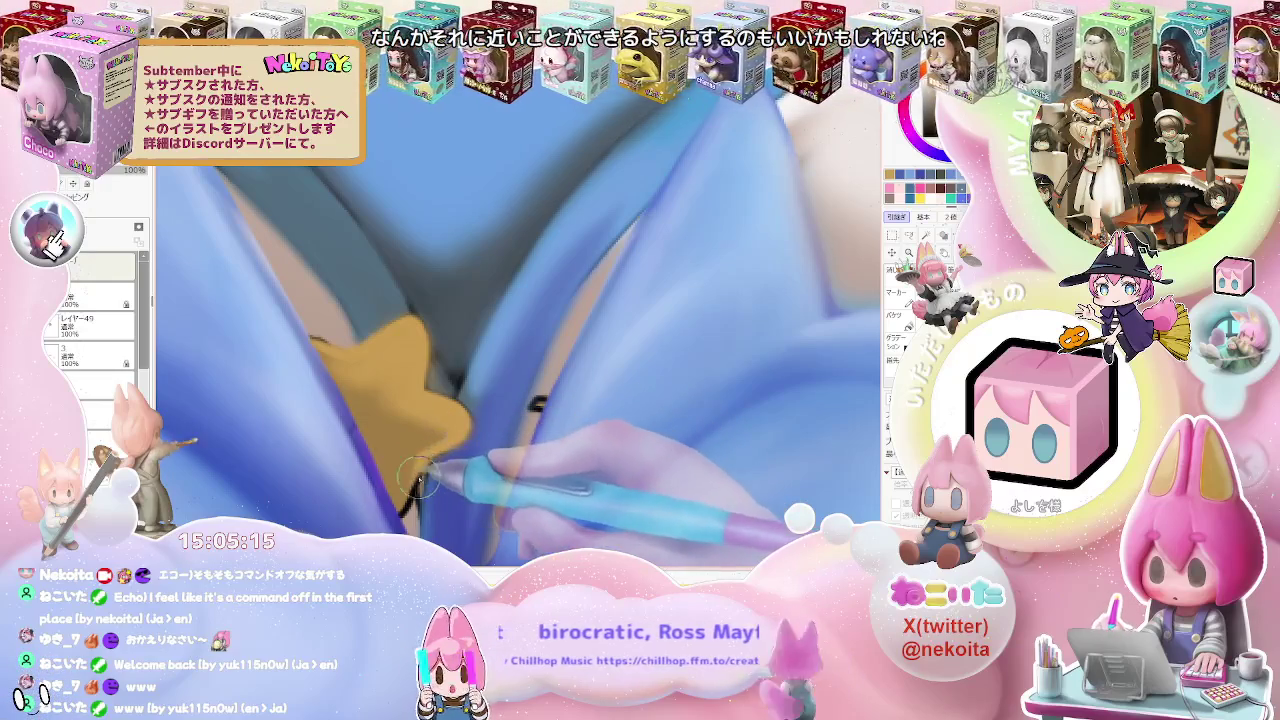
scroll(420, 478, "down", 1)
scroll(450, 435, "down", 1)
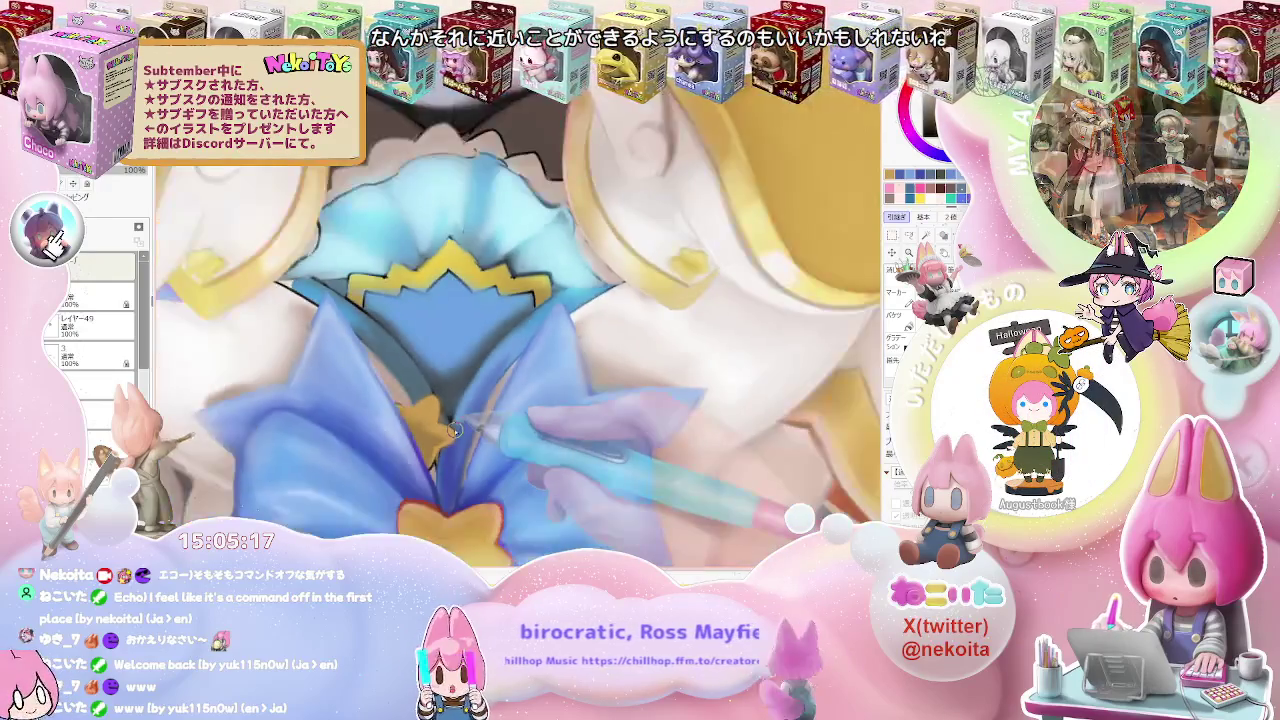
scroll(453, 430, "down", 2)
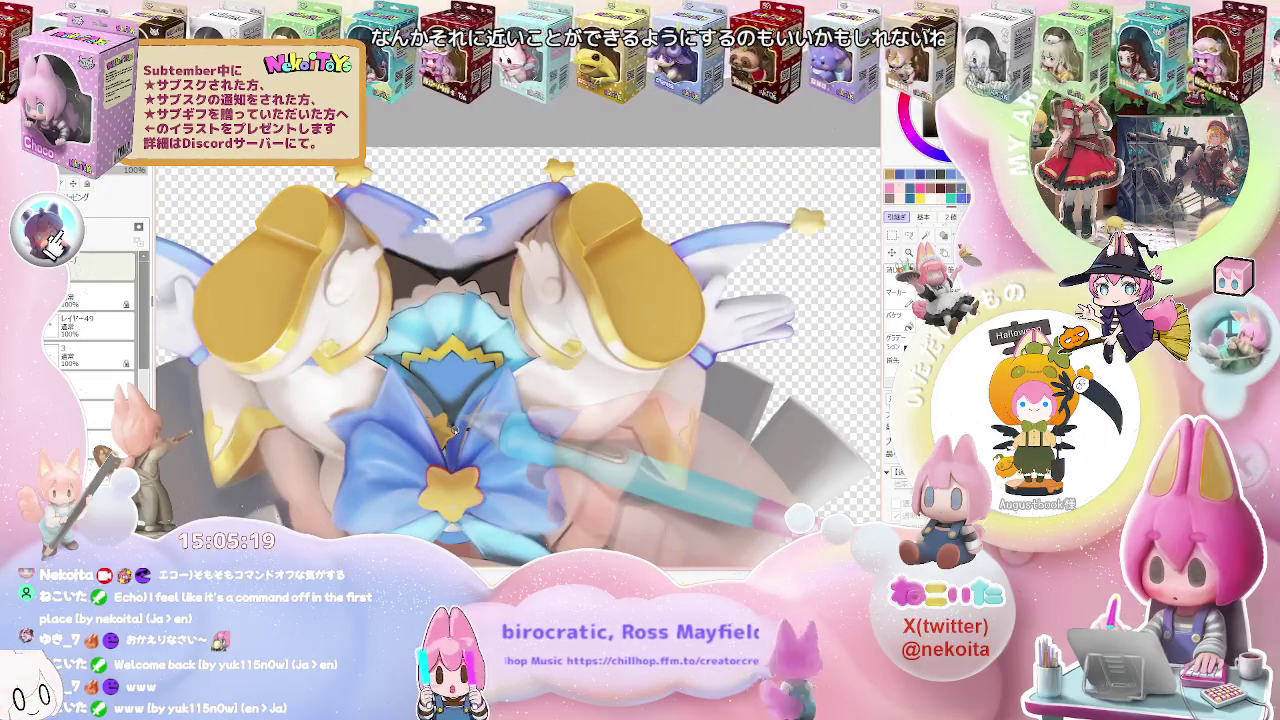
scroll(450, 435, "up", 1)
scroll(445, 445, "up", 1)
scroll(435, 455, "up", 1)
scroll(428, 465, "up", 1)
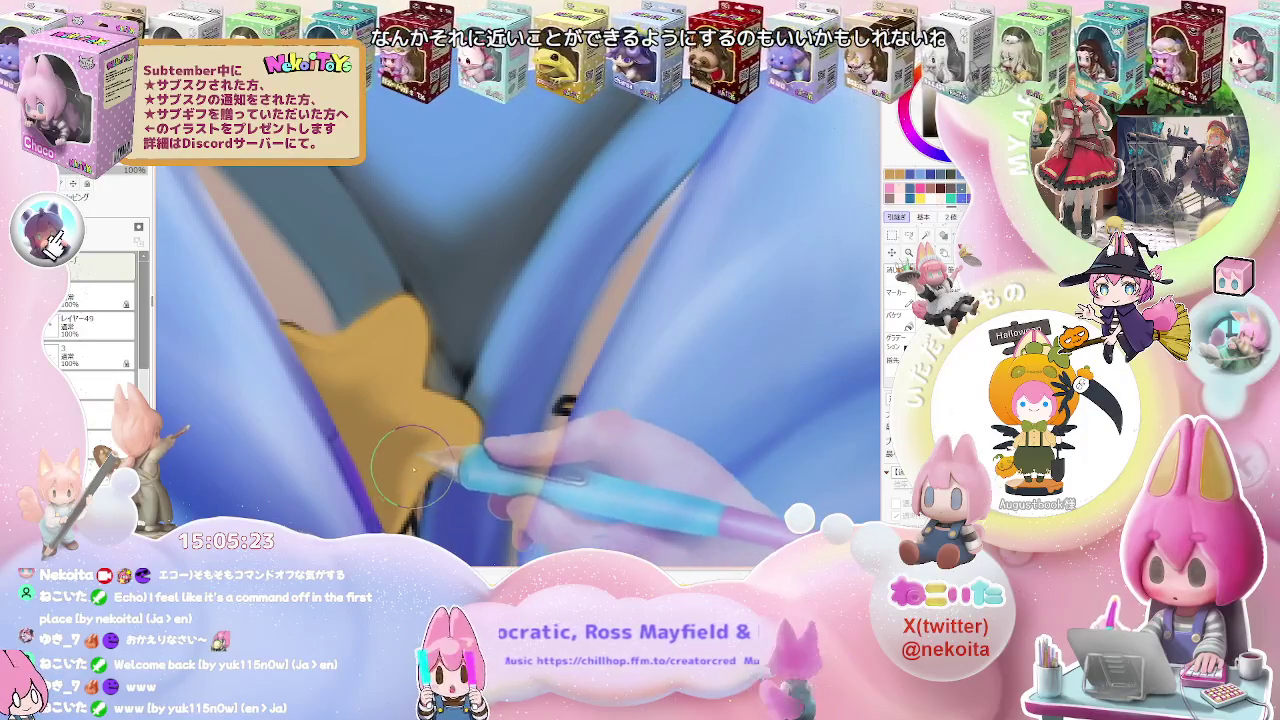
scroll(412, 472, "down", 1)
scroll(416, 465, "down", 1)
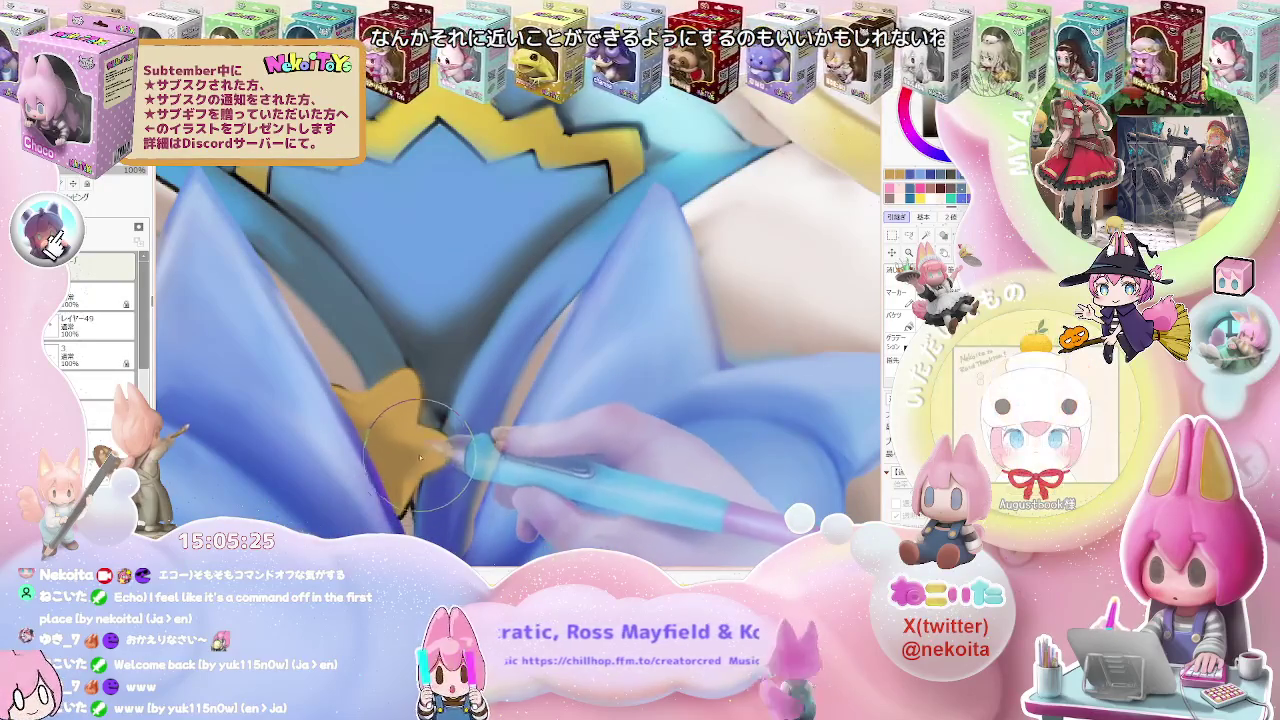
scroll(434, 436, "down", 1)
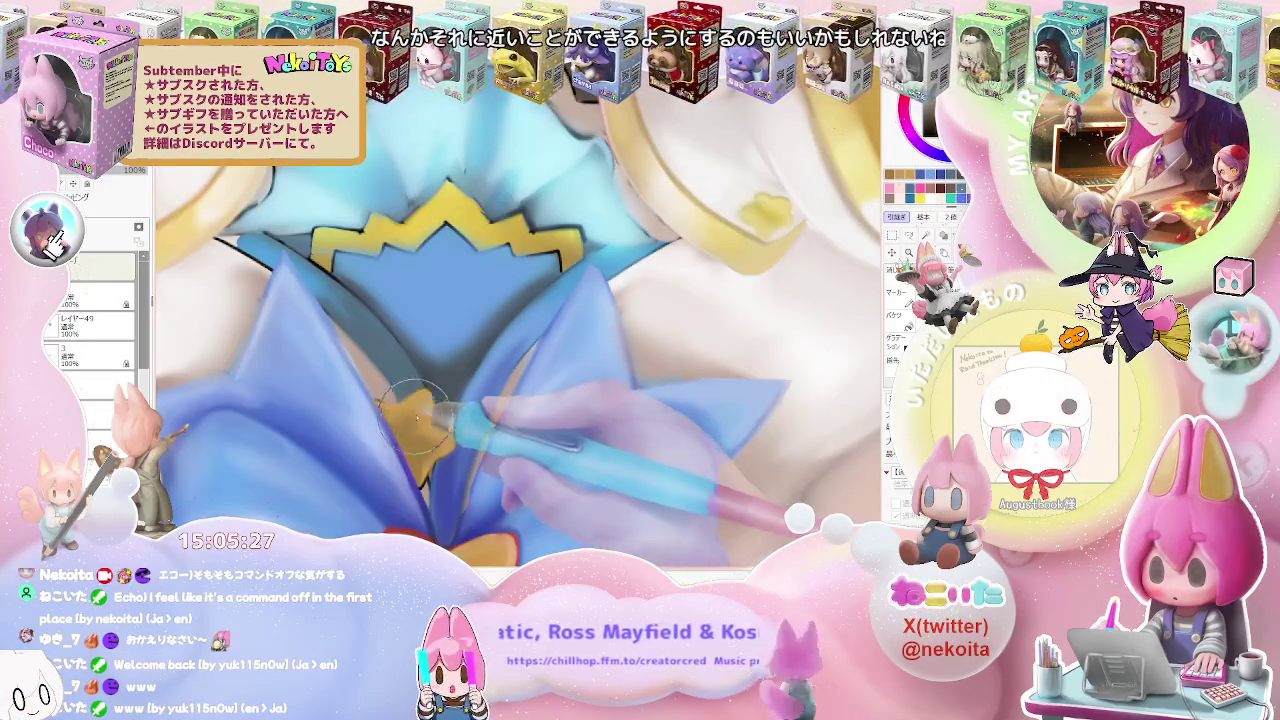
scroll(405, 420, "down", 1)
scroll(455, 395, "down", 1)
scroll(460, 387, "down", 1)
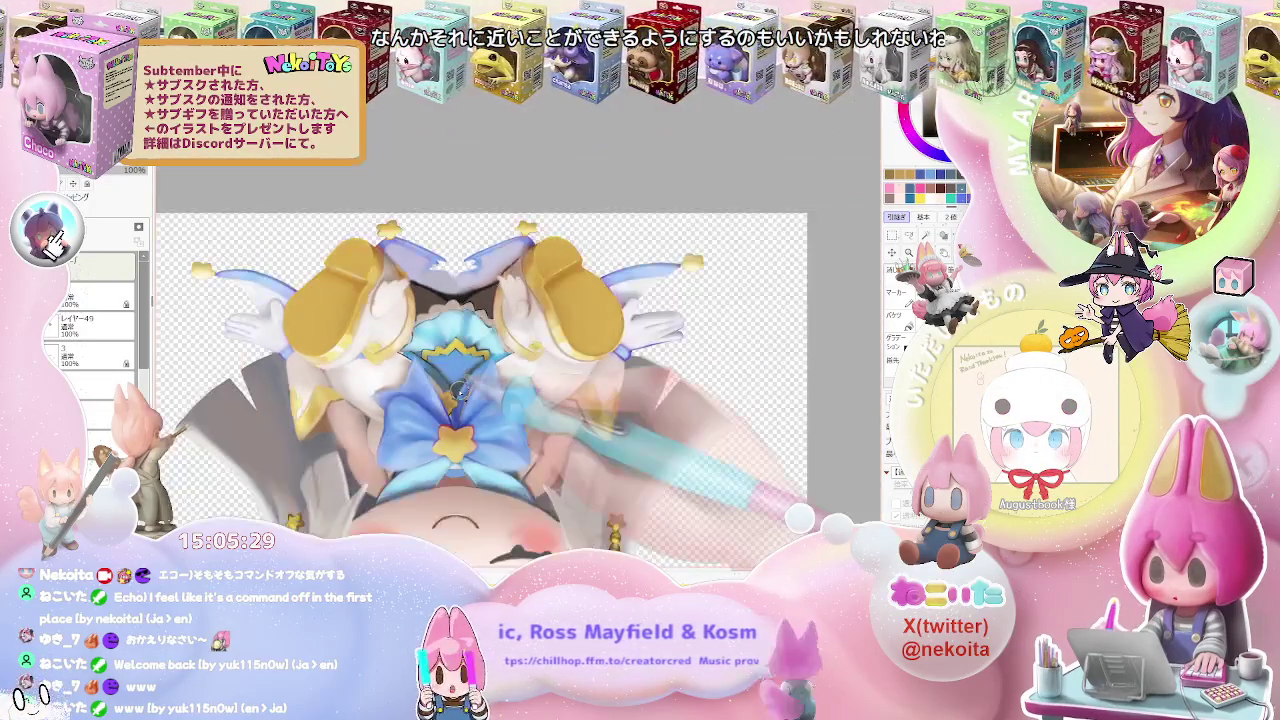
left_click_drag(459, 392, 537, 420)
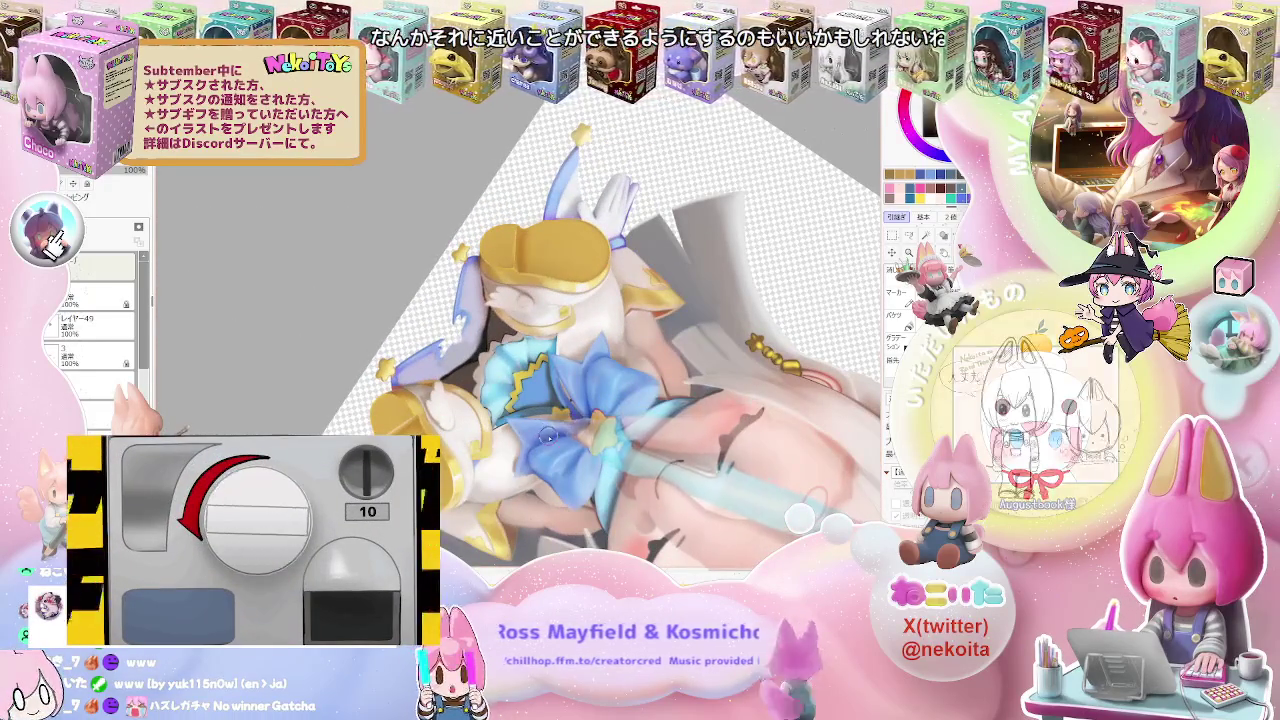
scroll(545, 429, "up", 2)
scroll(487, 330, "up", 1)
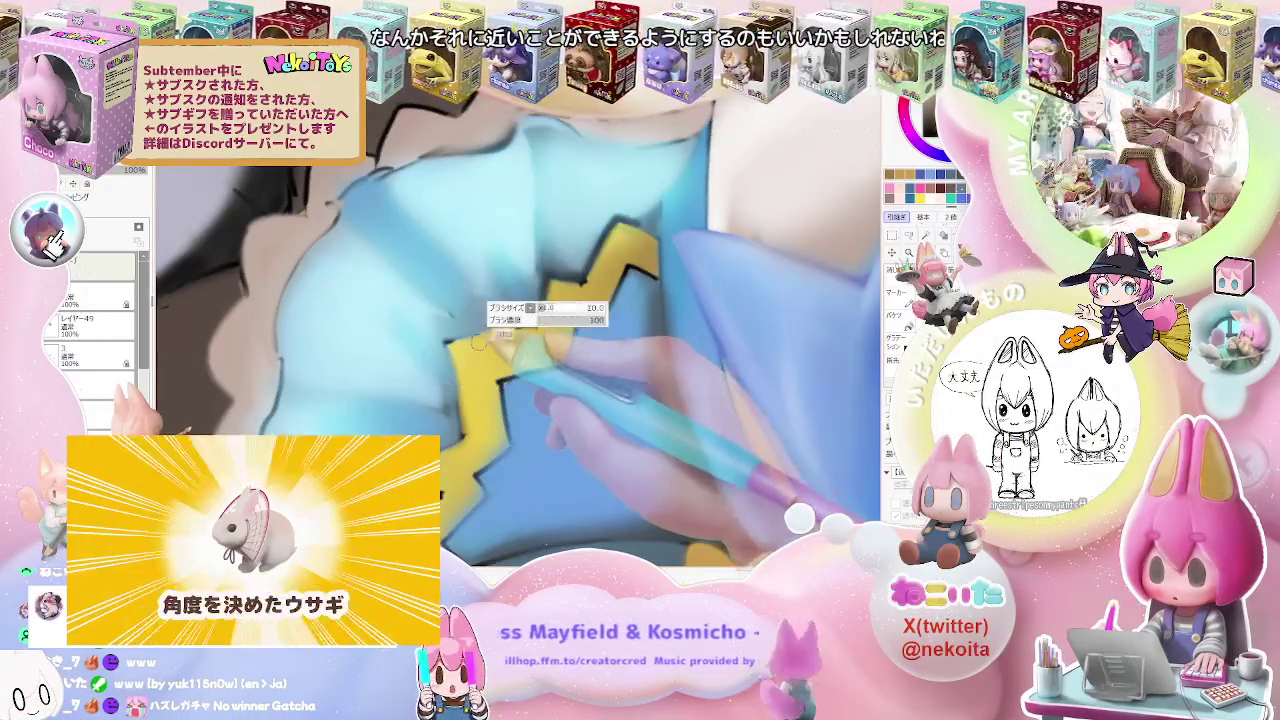
scroll(551, 277, "down", 2)
scroll(615, 190, "down", 2)
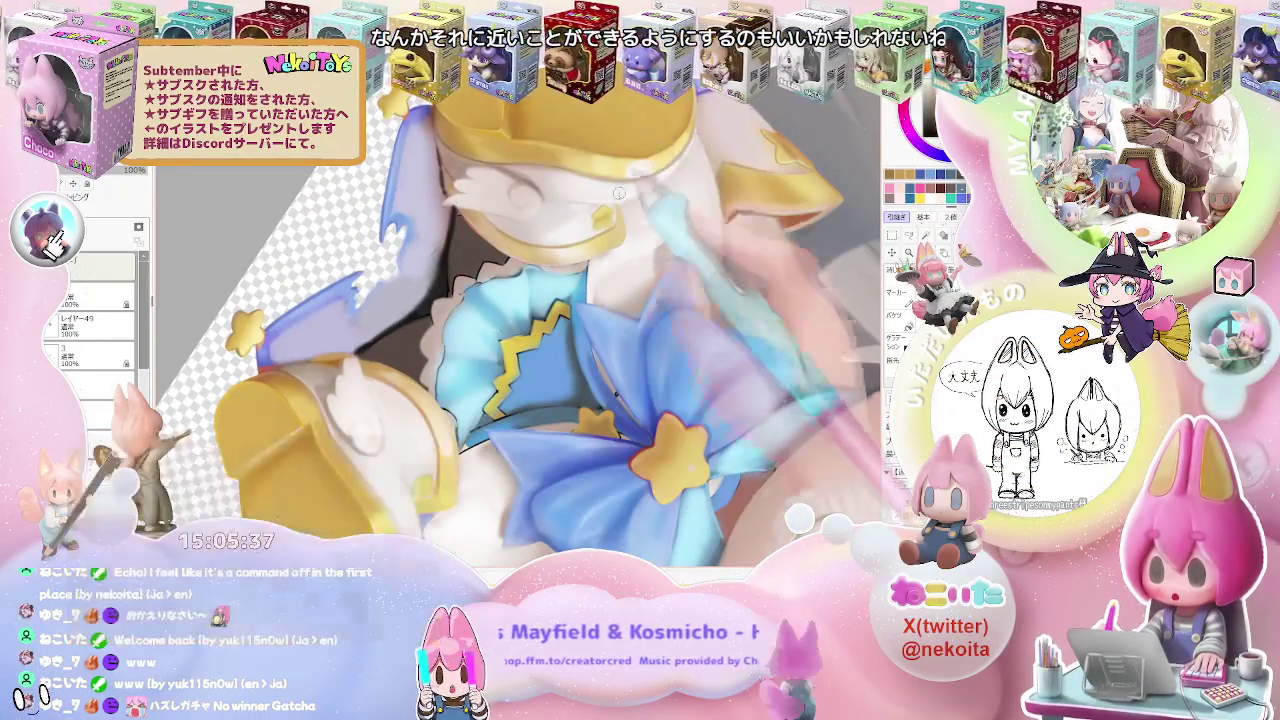
scroll(560, 260, "up", 2)
scroll(483, 340, "up", 2)
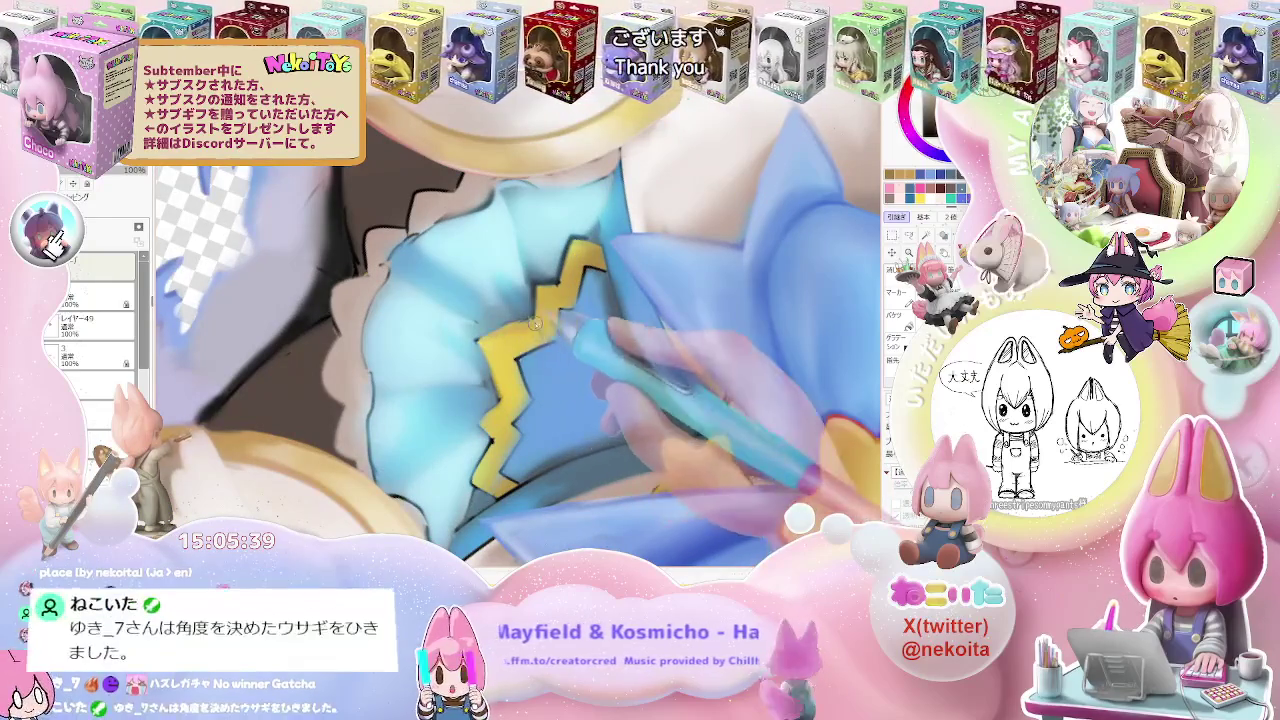
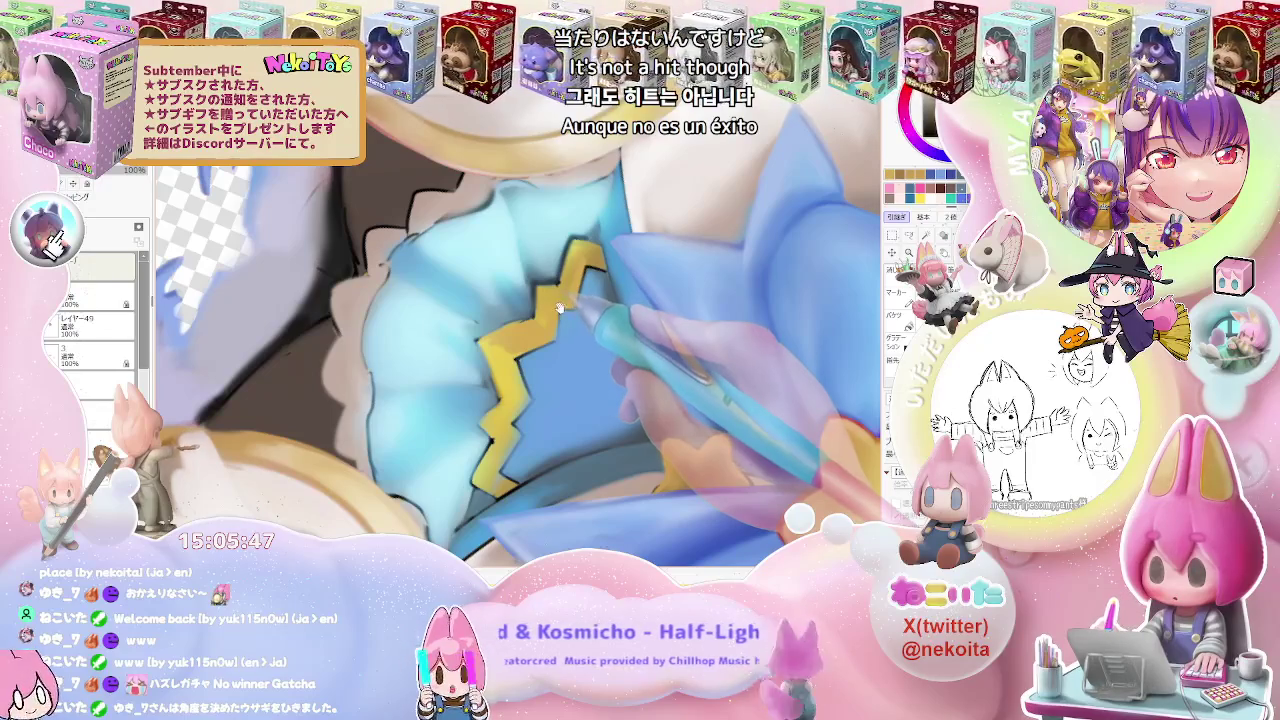
Zoom in on the bow and set the brush size to 26 for the trim
scroll(558, 308, "up", 1)
scroll(505, 358, "up", 1)
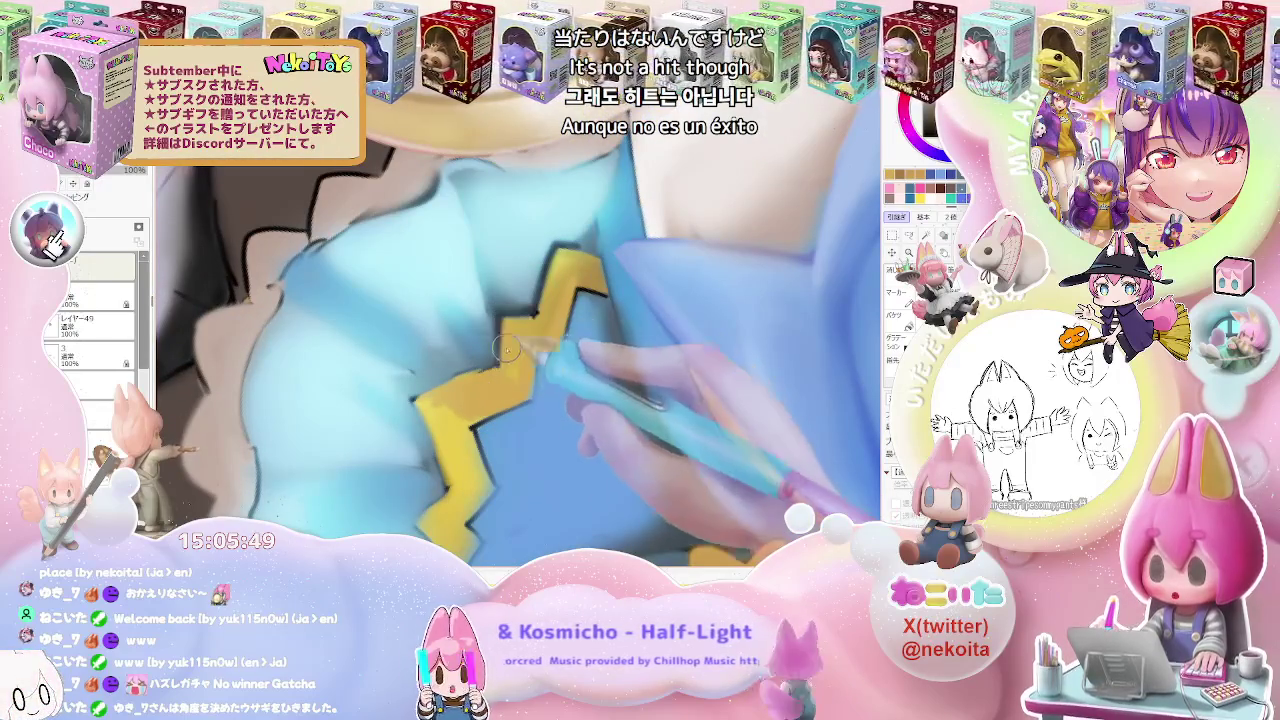
left_click_drag(505, 358, 510, 345)
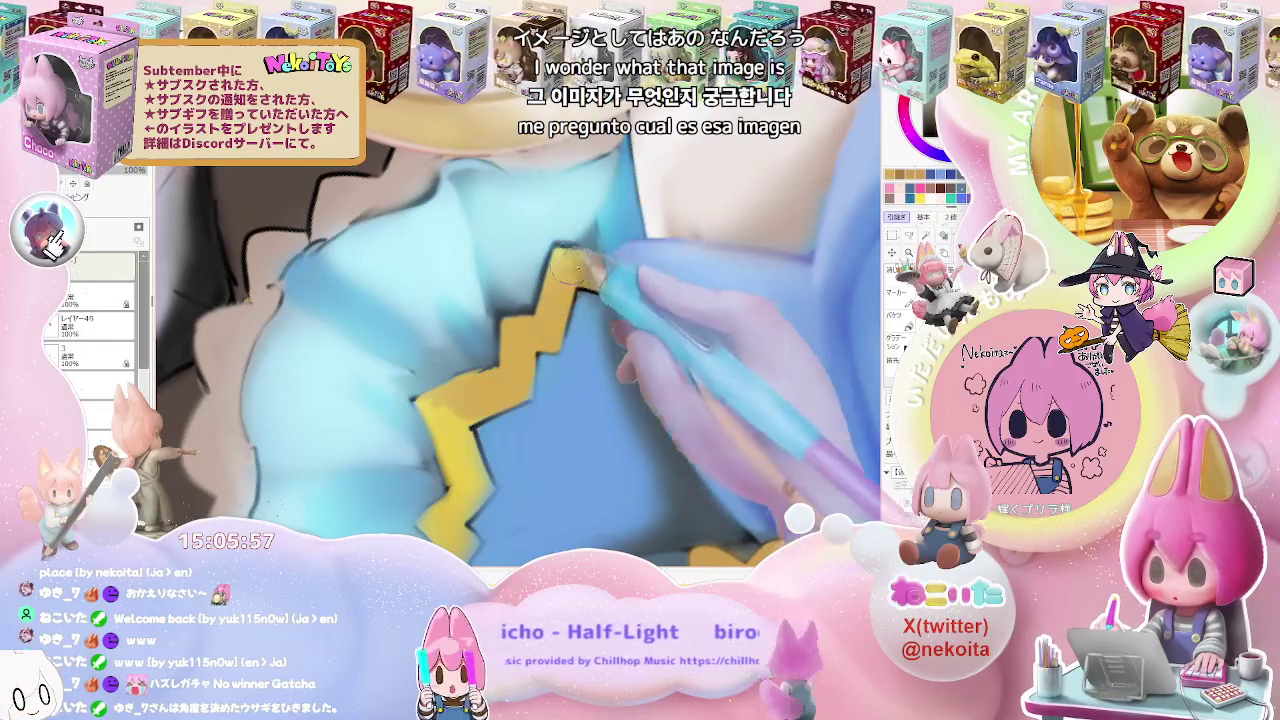
Touch up the yellow zigzag trim on the blue bow, zooming in and out while painting
scroll(598, 288, "down", 3)
scroll(598, 288, "down", 3)
scroll(598, 288, "down", 2)
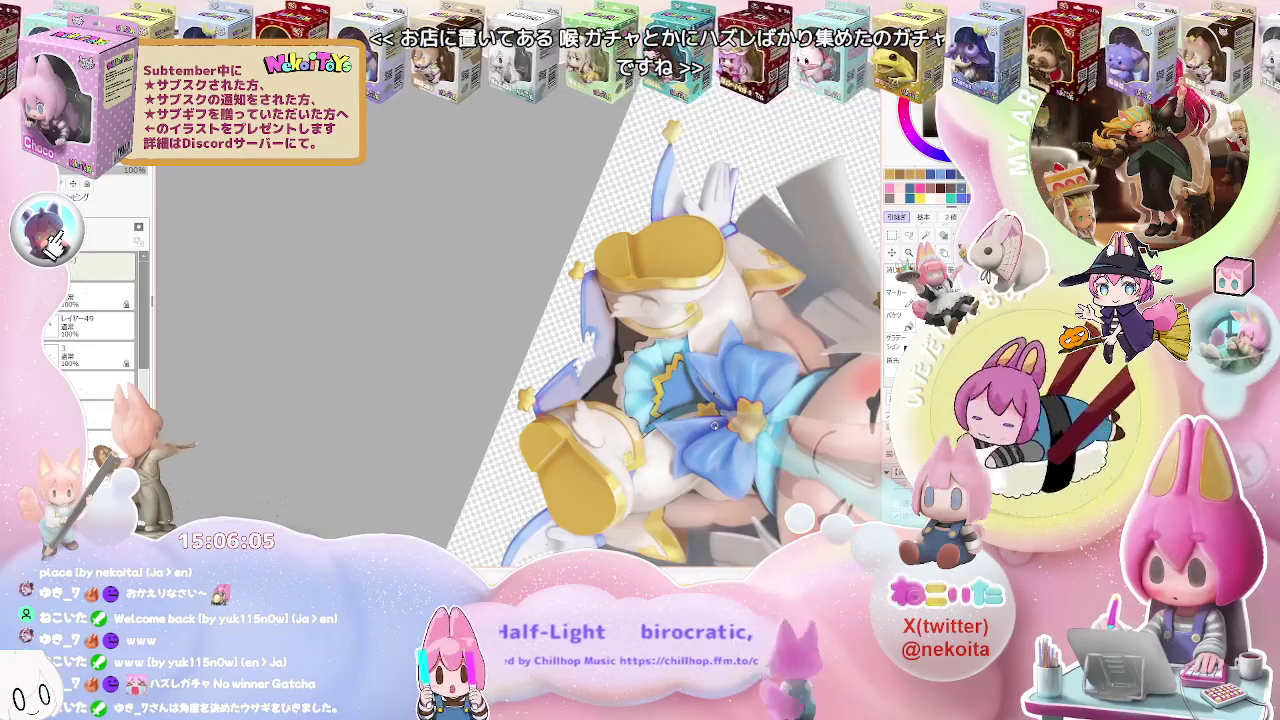
scroll(714, 424, "up", 2)
scroll(600, 330, "up", 2)
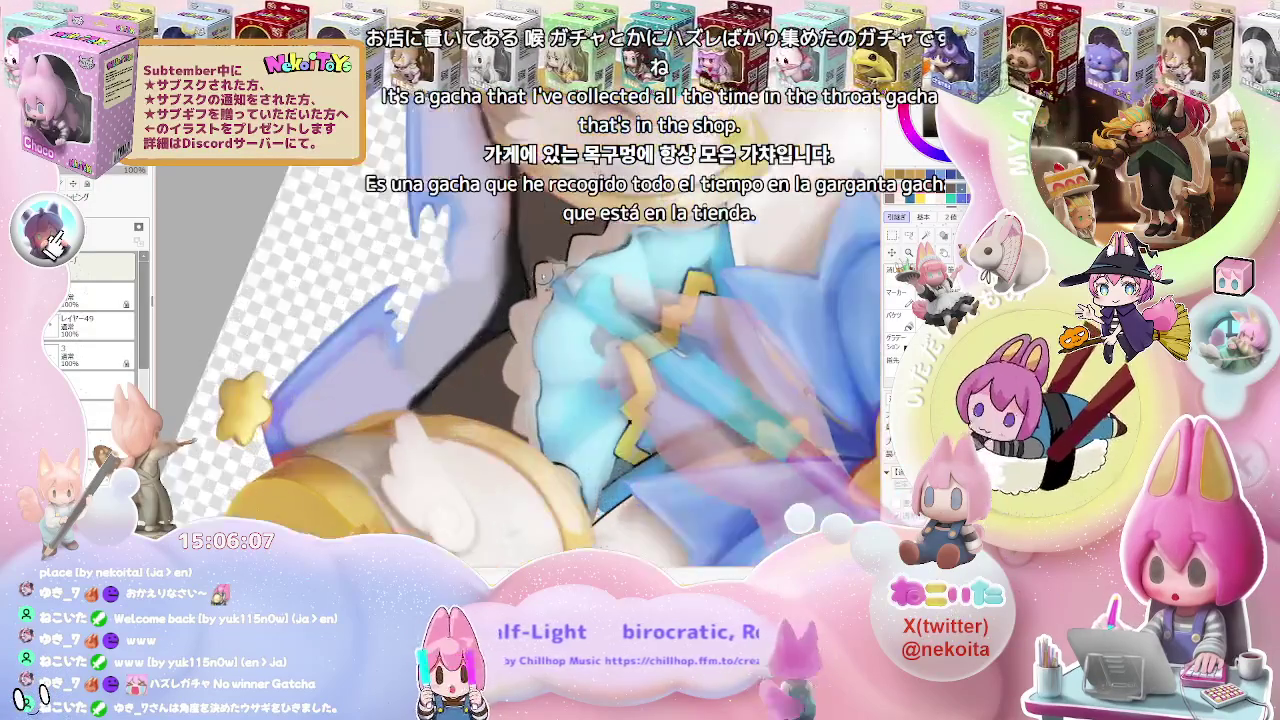
scroll(545, 278, "up", 2)
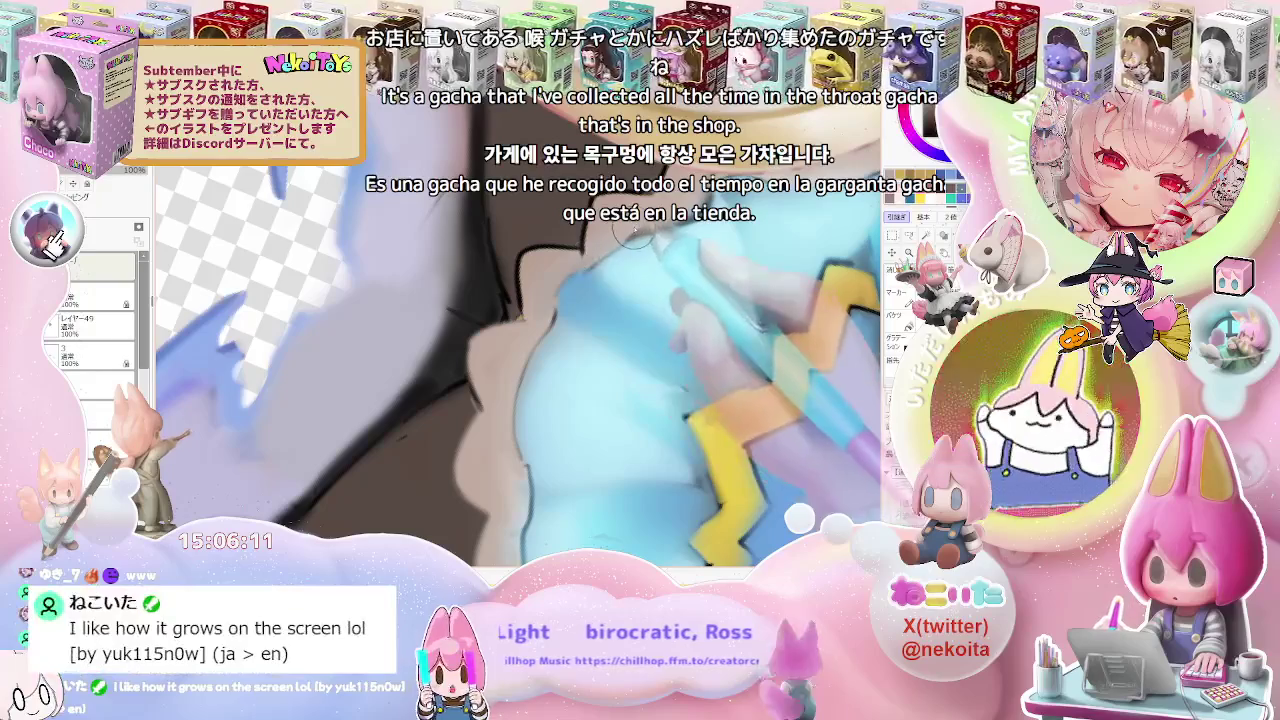
scroll(700, 300, "down", 3)
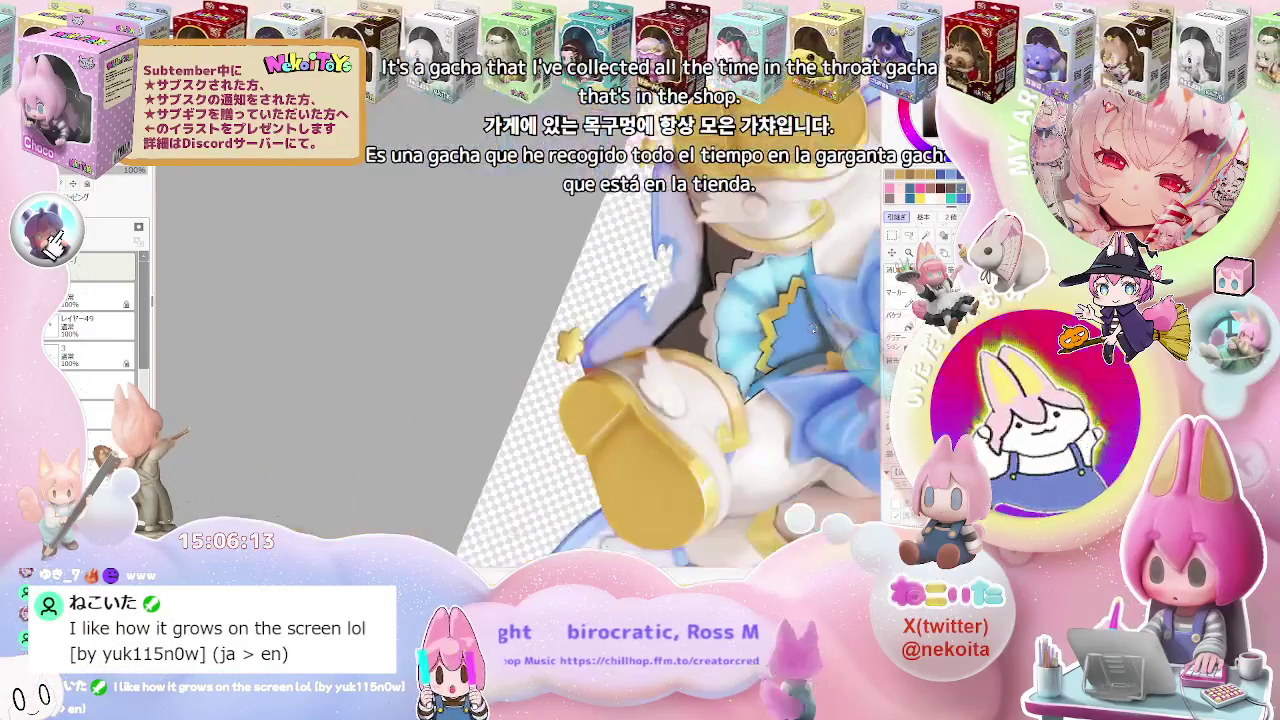
scroll(813, 328, "up", 3)
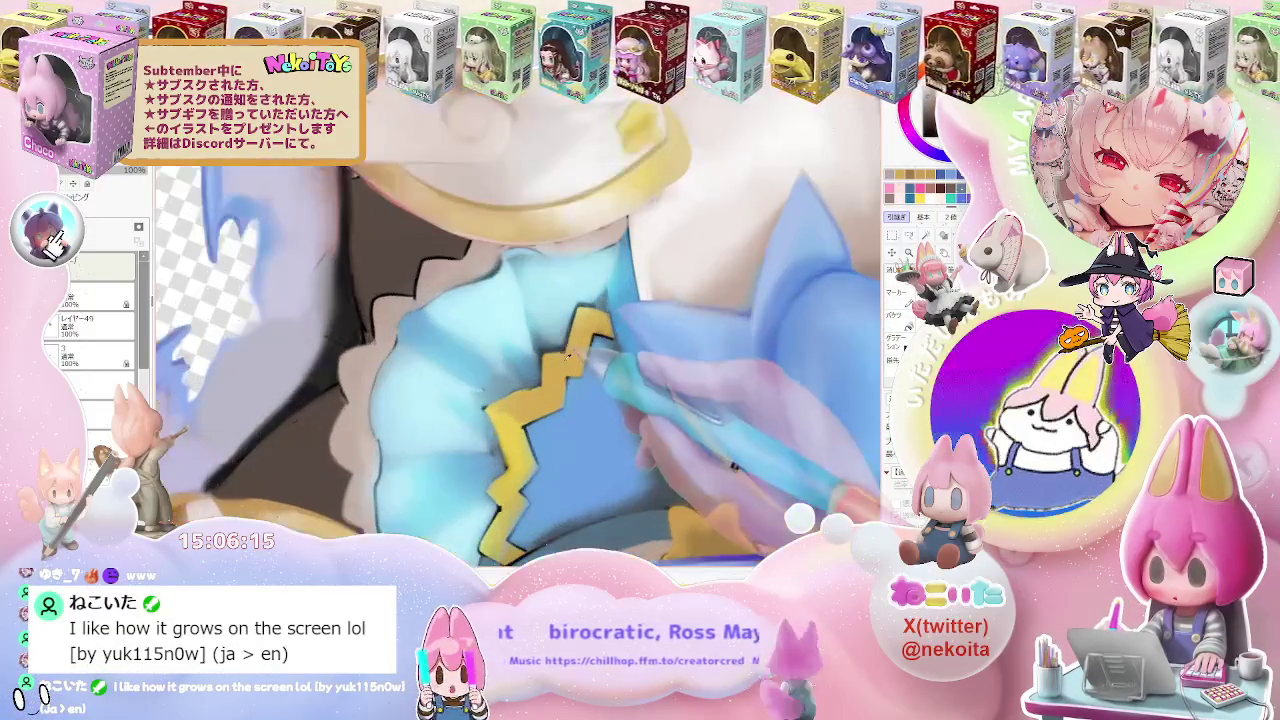
scroll(568, 355, "up", 1)
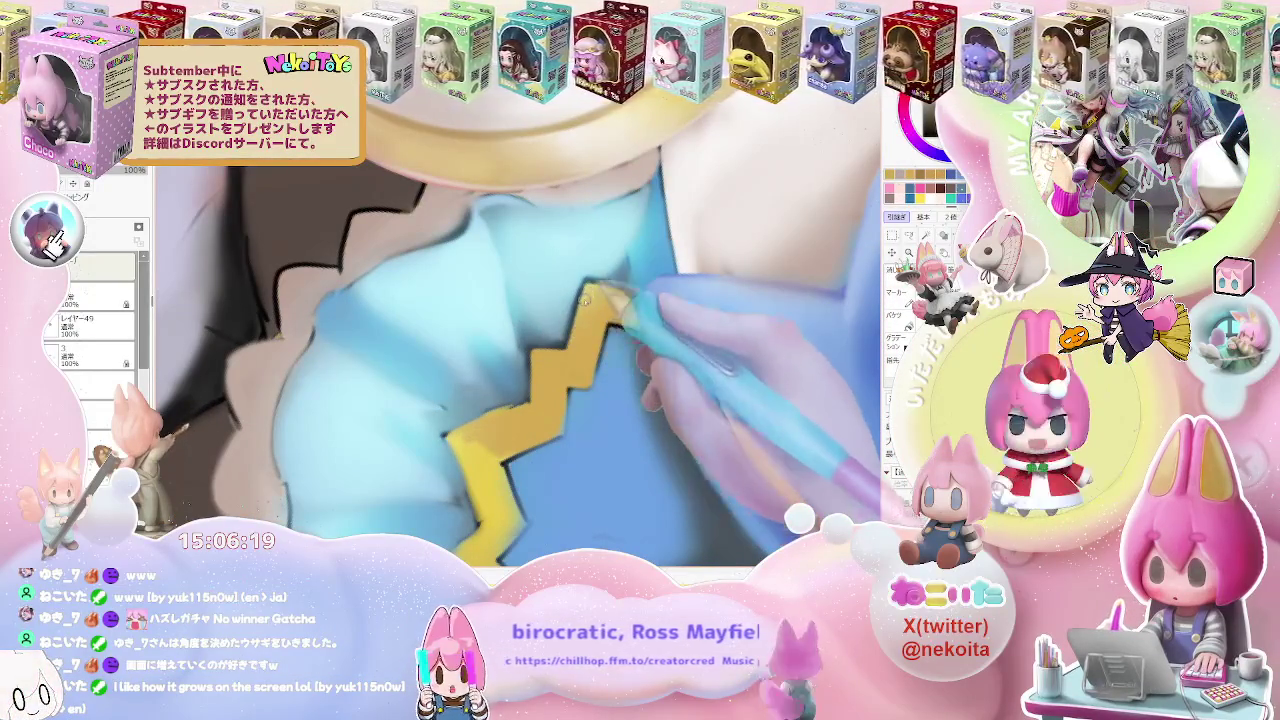
scroll(600, 300, "down", 1)
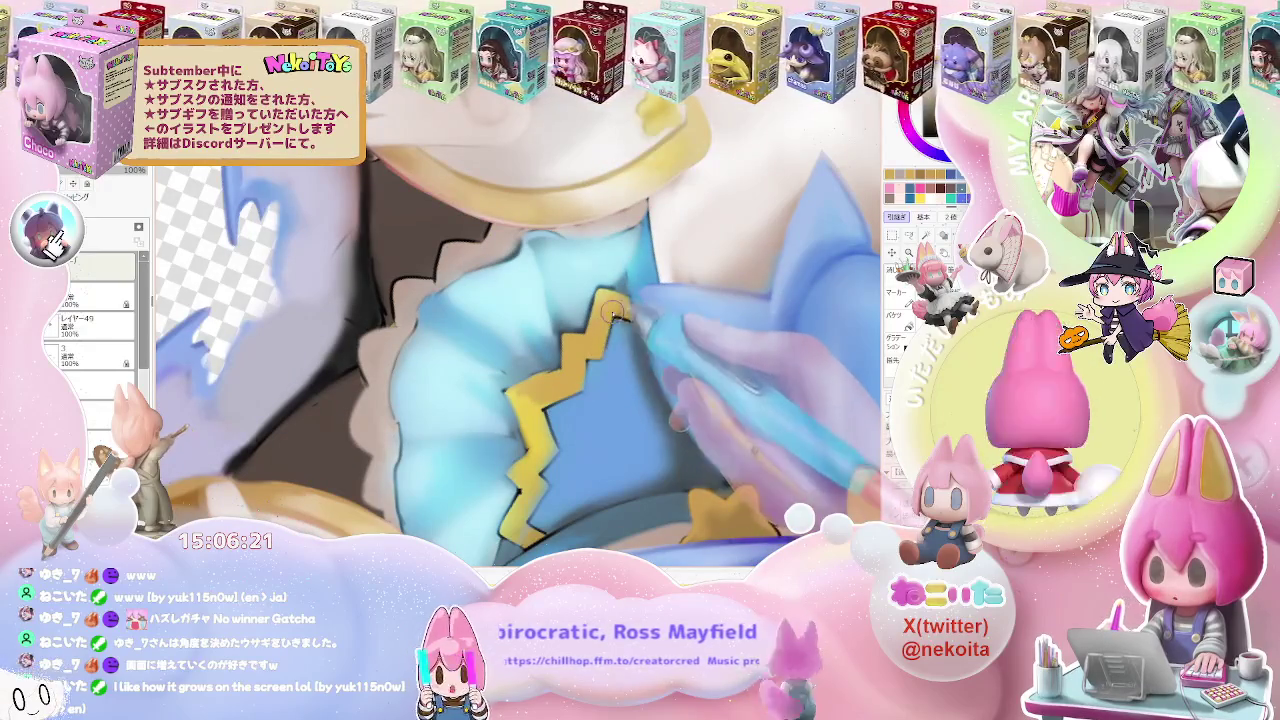
scroll(580, 384, "down", 2)
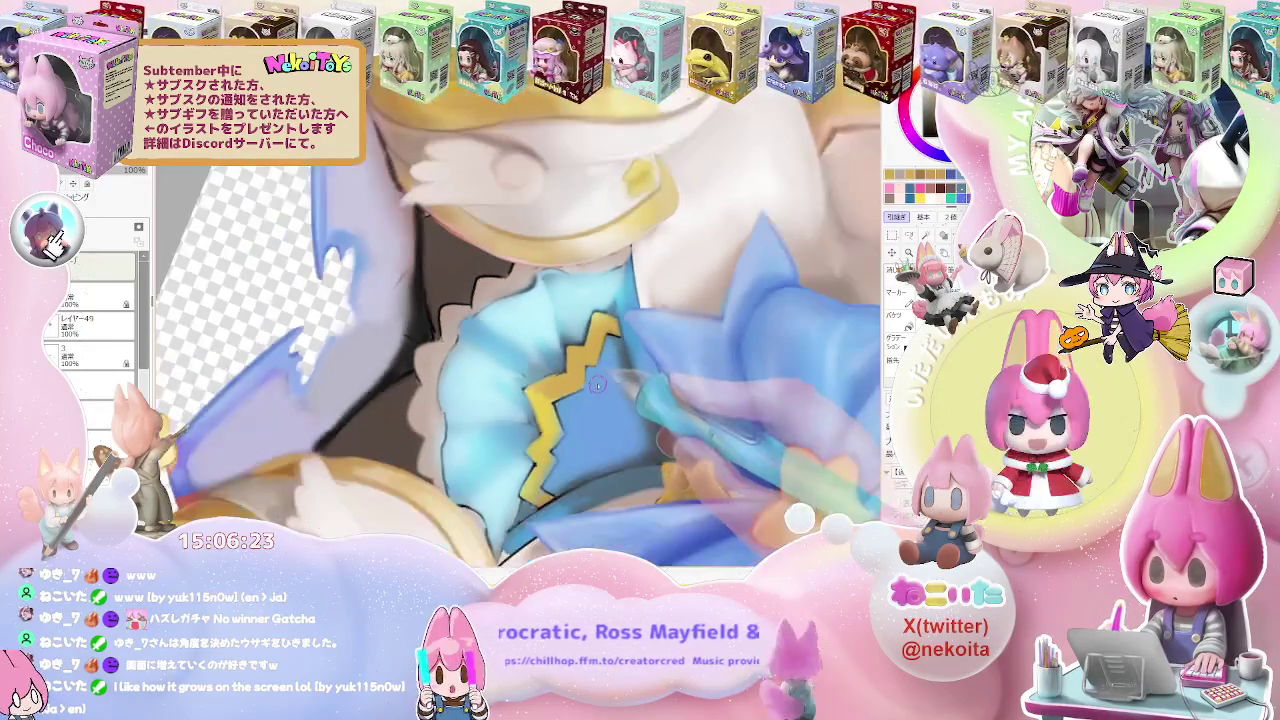
scroll(580, 384, "down", 2)
scroll(580, 384, "down", 2)
scroll(580, 384, "down", 1)
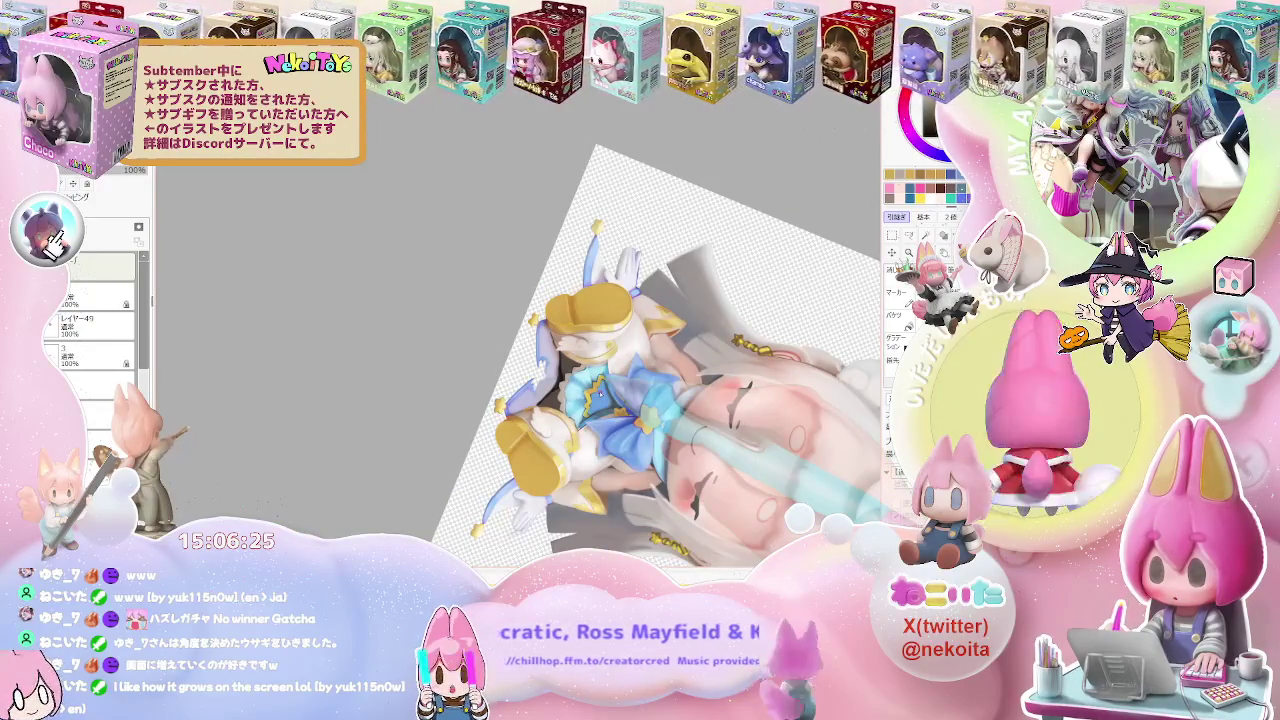
Smooth the yellow zigzag trim edges against the blue fabric, zooming in and out while painting
scroll(600, 390, "up", 2)
scroll(600, 392, "up", 3)
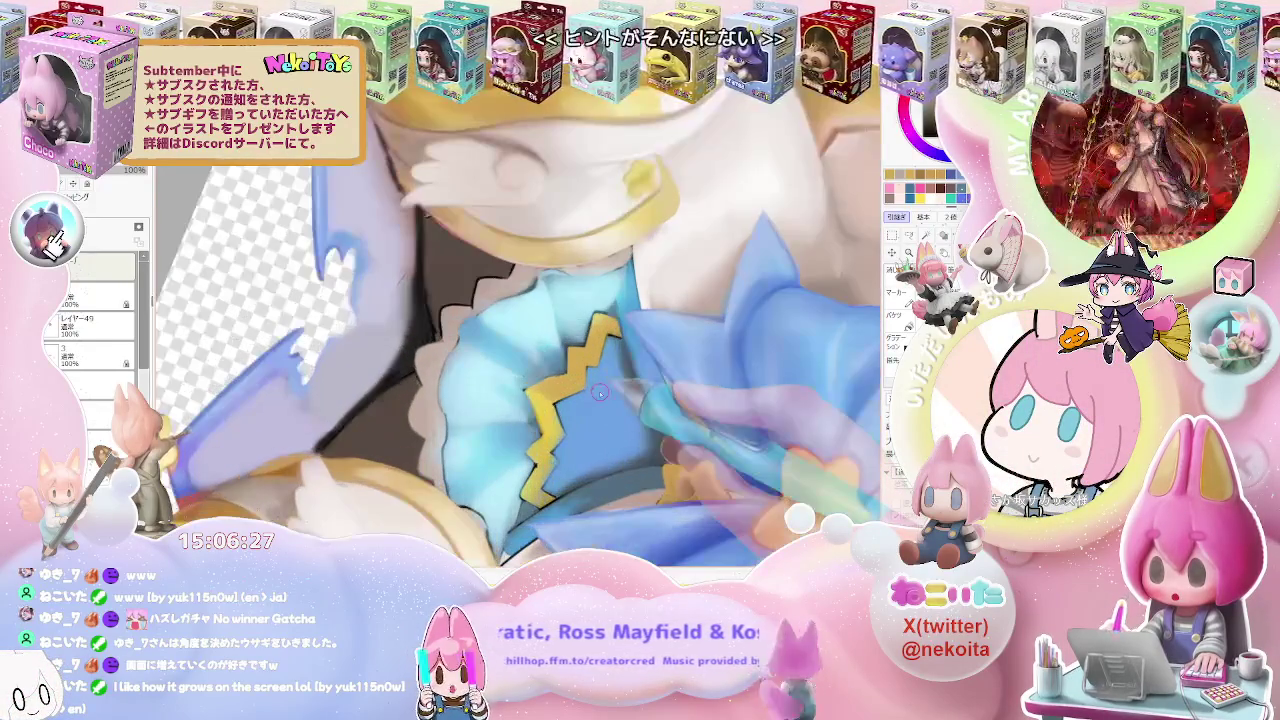
scroll(600, 392, "up", 2)
scroll(578, 375, "up", 1)
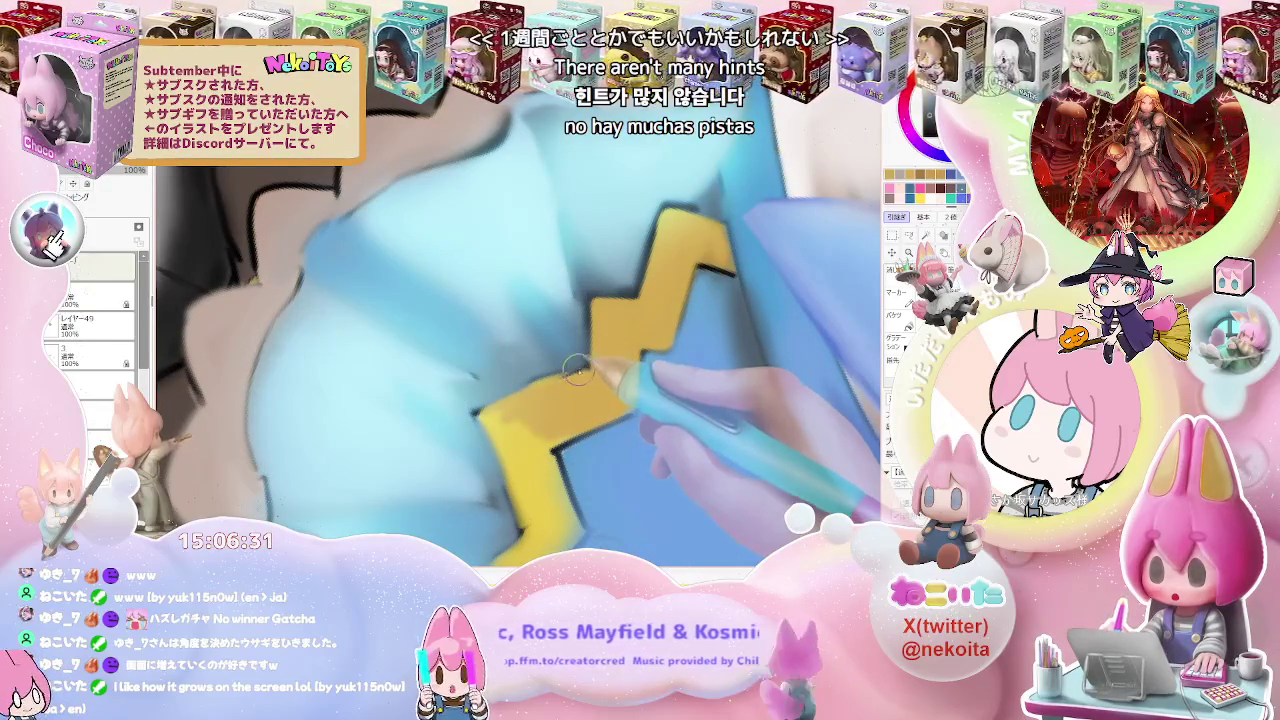
scroll(588, 368, "down", 1)
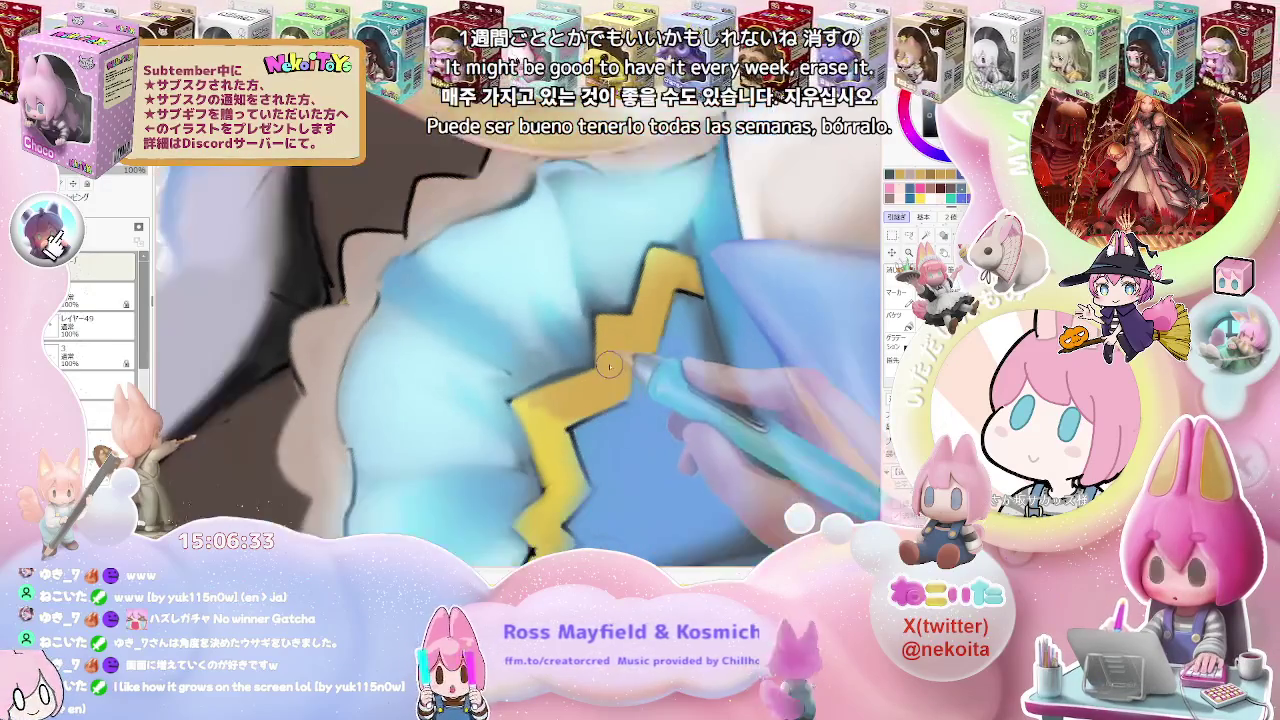
scroll(590, 368, "down", 2)
scroll(600, 367, "down", 1)
scroll(610, 366, "down", 1)
scroll(610, 365, "down", 1)
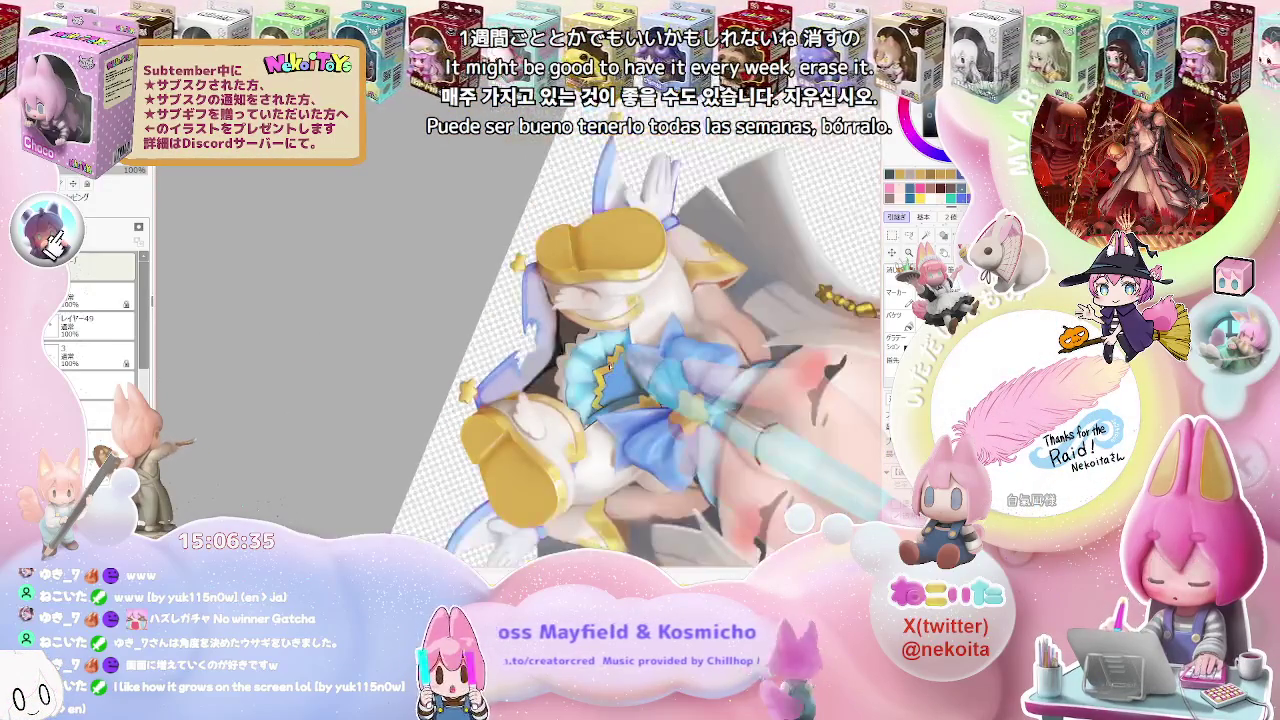
scroll(609, 365, "up", 3)
scroll(609, 365, "up", 2)
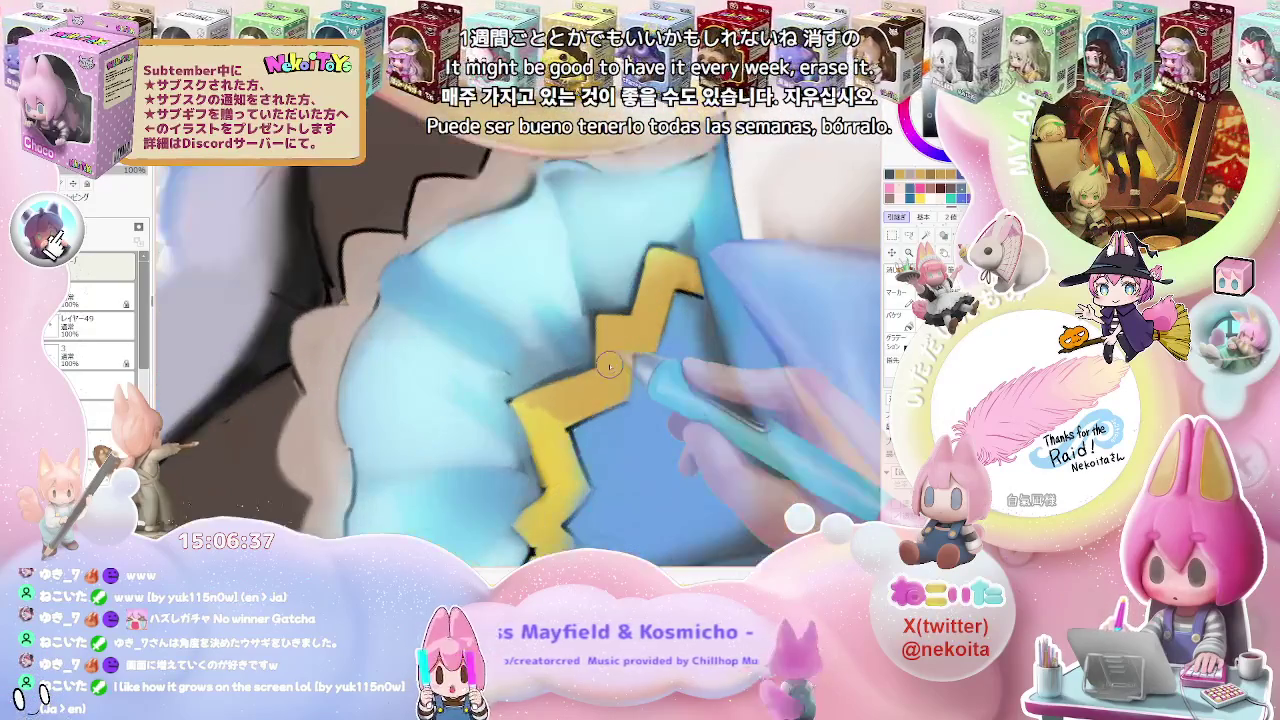
scroll(574, 373, "down", 2)
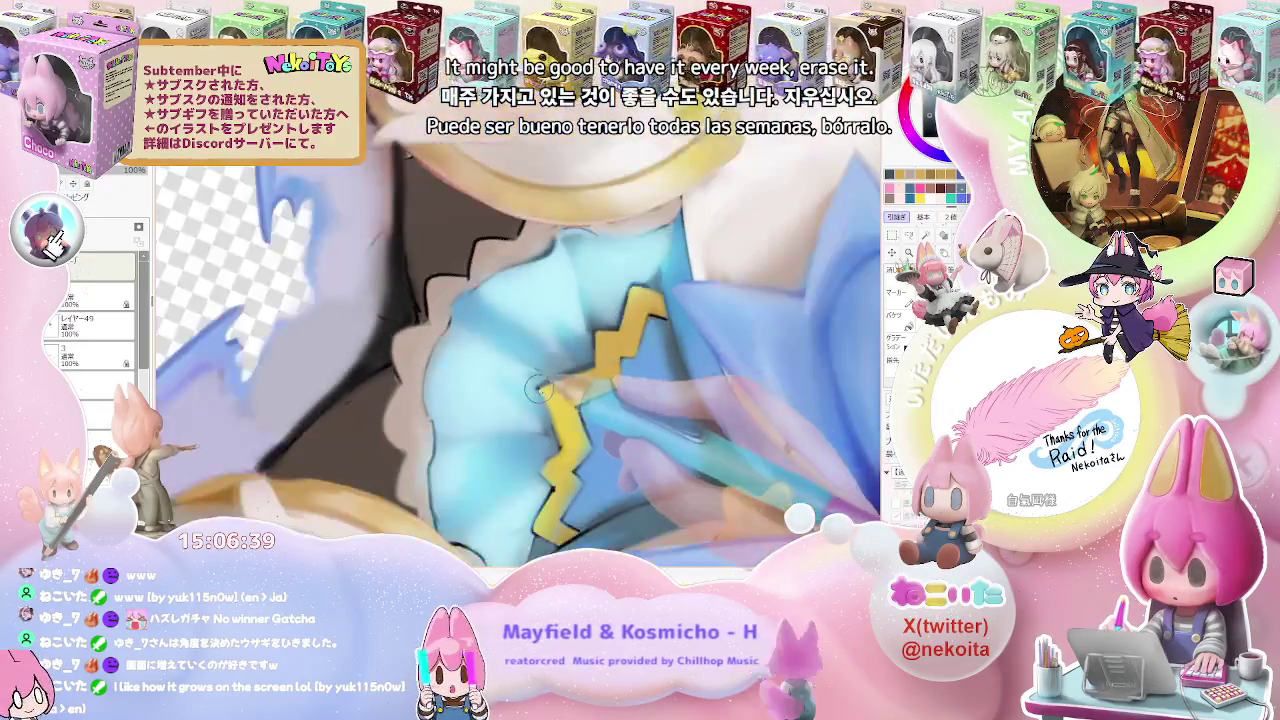
scroll(562, 453, "down", 2)
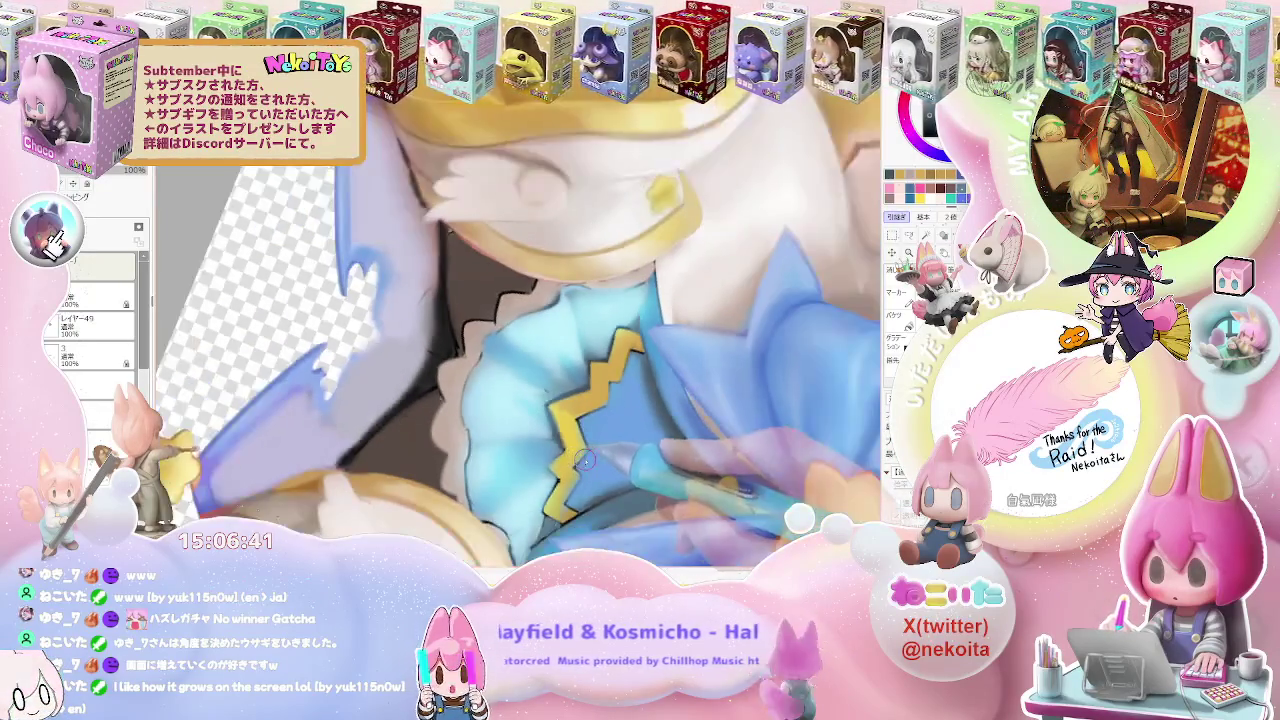
scroll(584, 458, "down", 1)
scroll(584, 458, "down", 1)
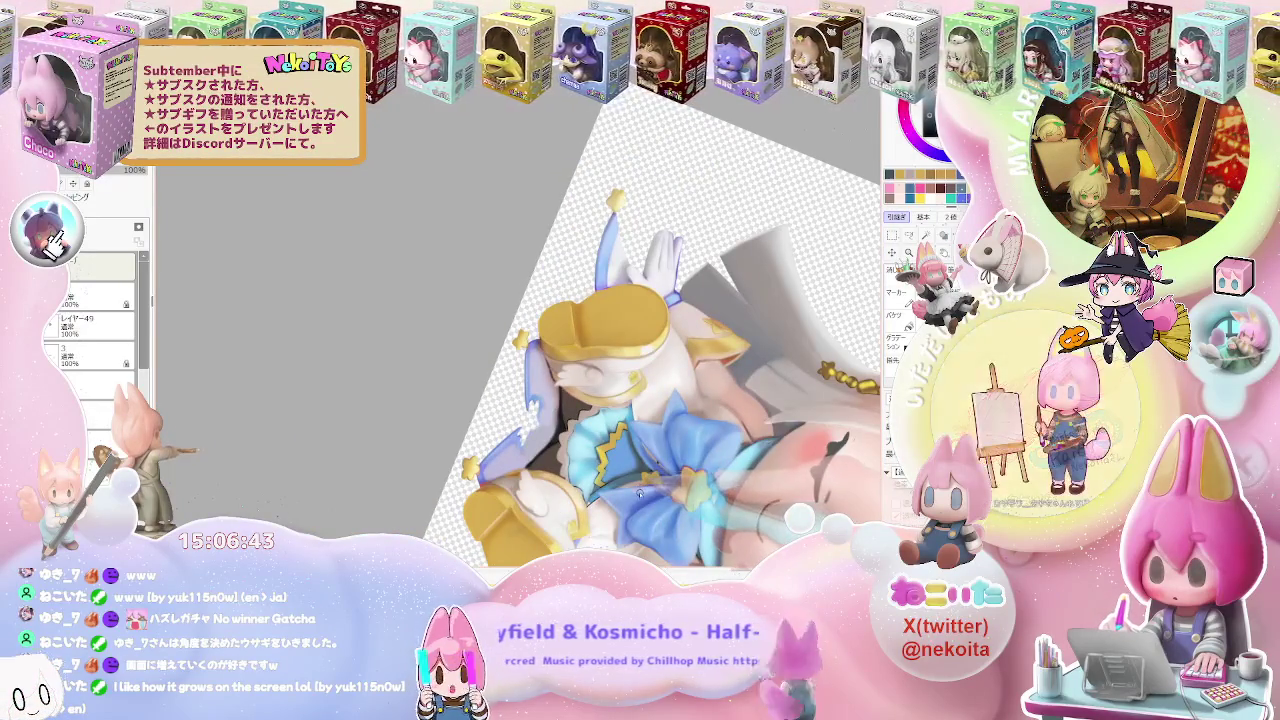
scroll(584, 458, "down", 1)
scroll(584, 458, "down", 1)
scroll(644, 412, "up", 1)
scroll(644, 412, "up", 1)
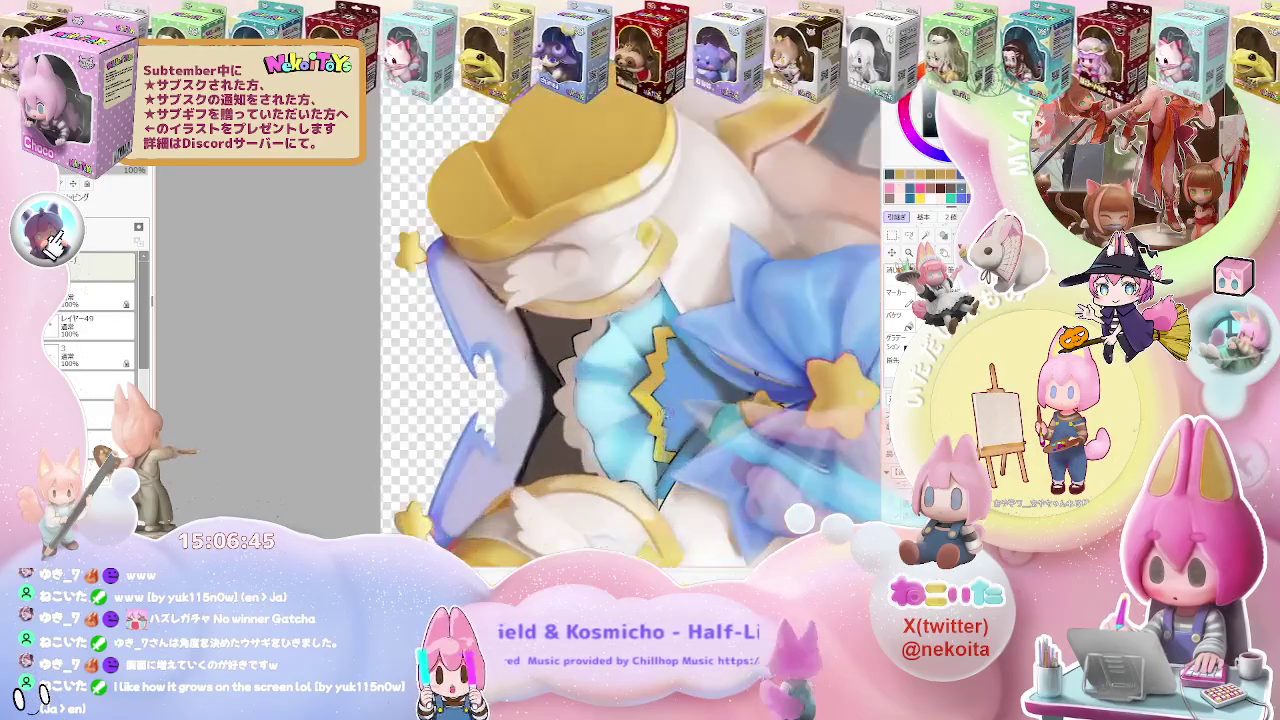
scroll(644, 412, "up", 1)
scroll(644, 412, "up", 1)
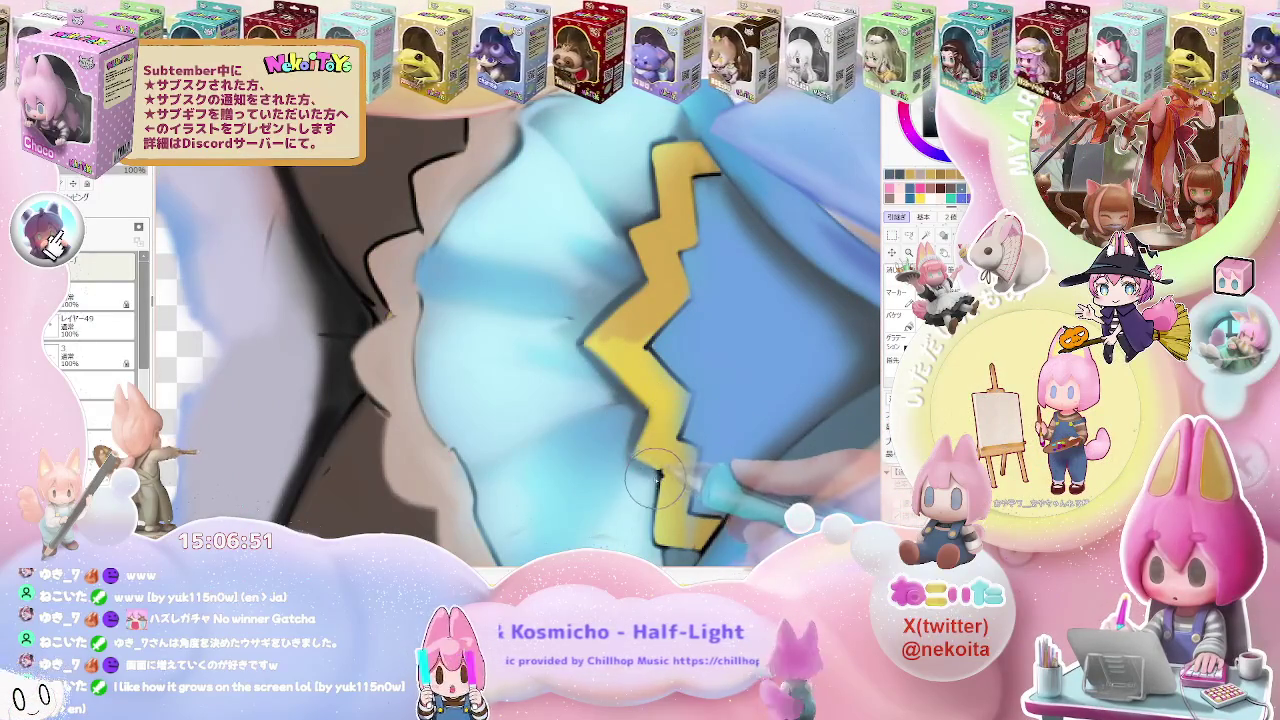
scroll(655, 480, "down", 1)
scroll(680, 495, "down", 1)
scroll(710, 511, "down", 2)
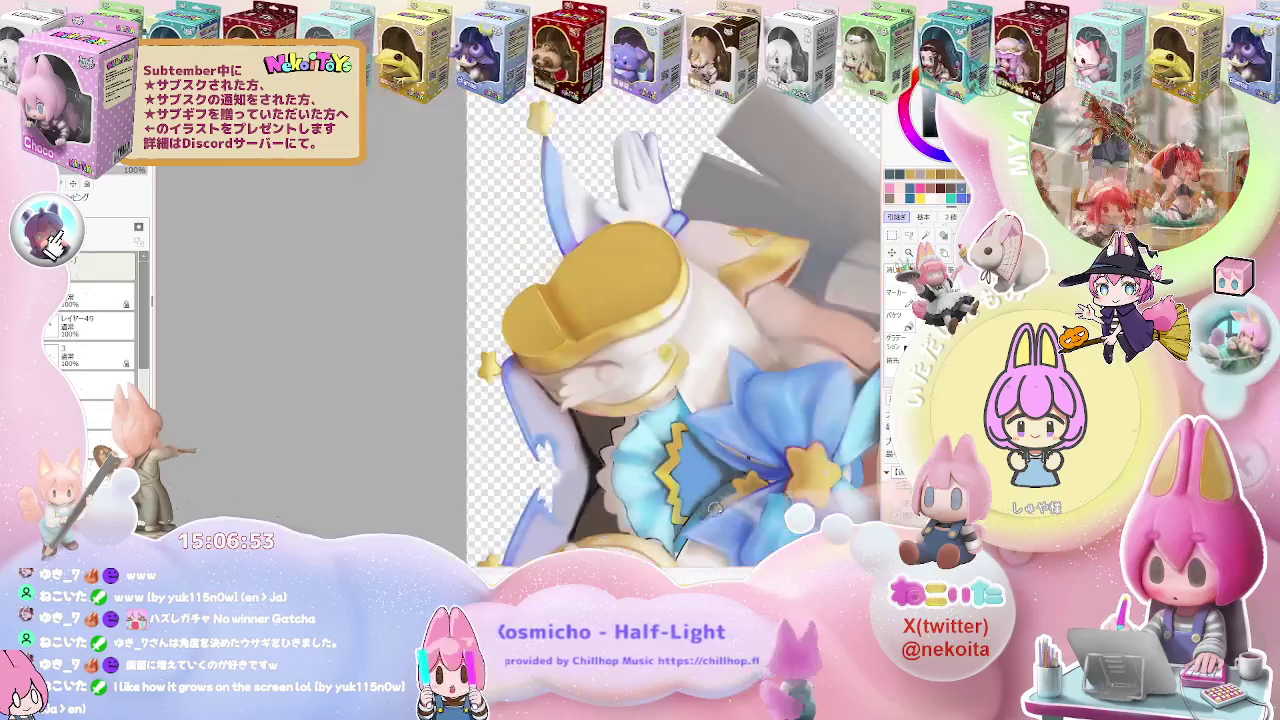
scroll(710, 511, "down", 1)
scroll(710, 511, "down", 1)
scroll(710, 511, "down", 1)
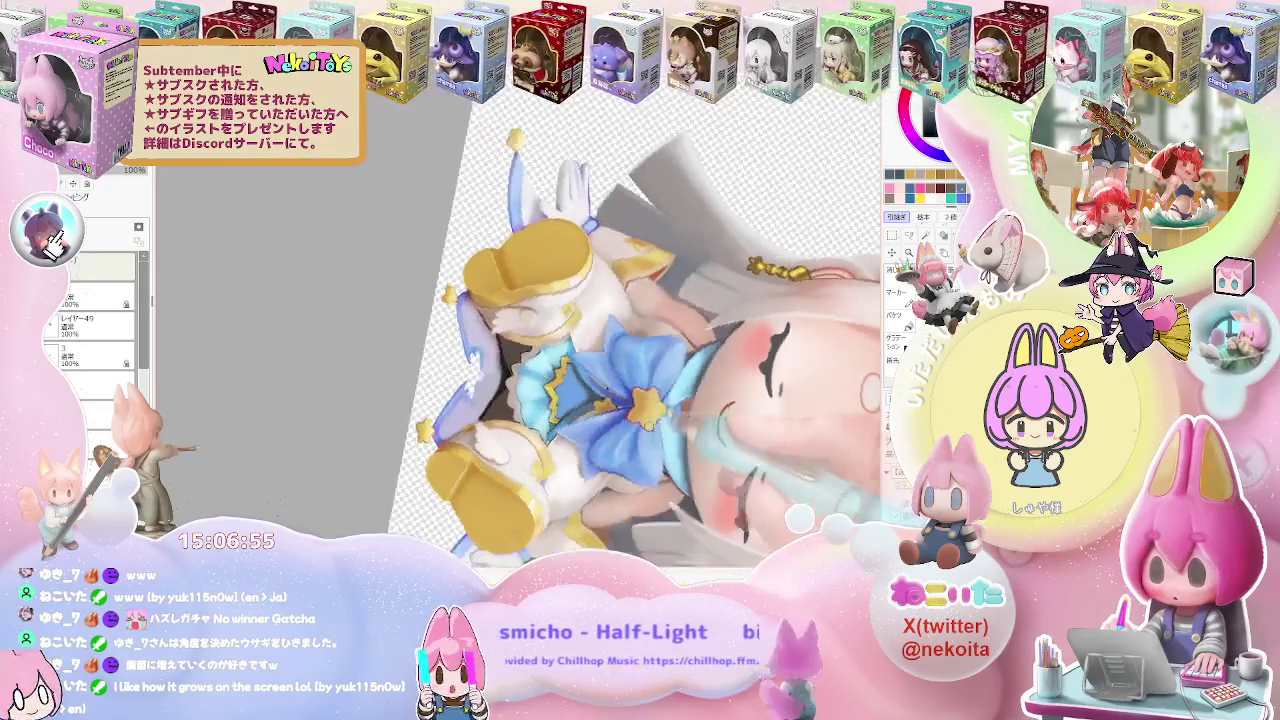
scroll(520, 417, "up", 2)
scroll(520, 417, "up", 2)
scroll(520, 417, "up", 2)
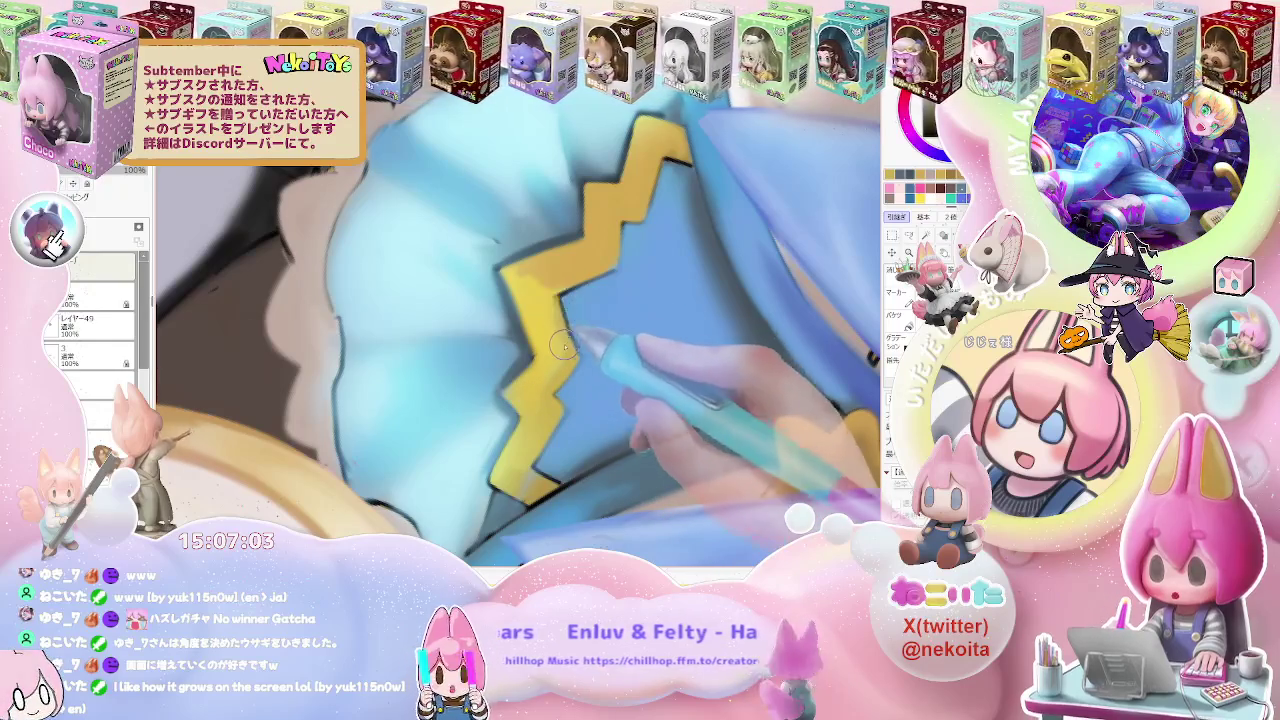
Refine the shaded yellow pointed trim on the sleeve cuffs, then shrink the brush with [
scroll(580, 350, "down", 3)
scroll(597, 365, "down", 2)
scroll(597, 366, "down", 2)
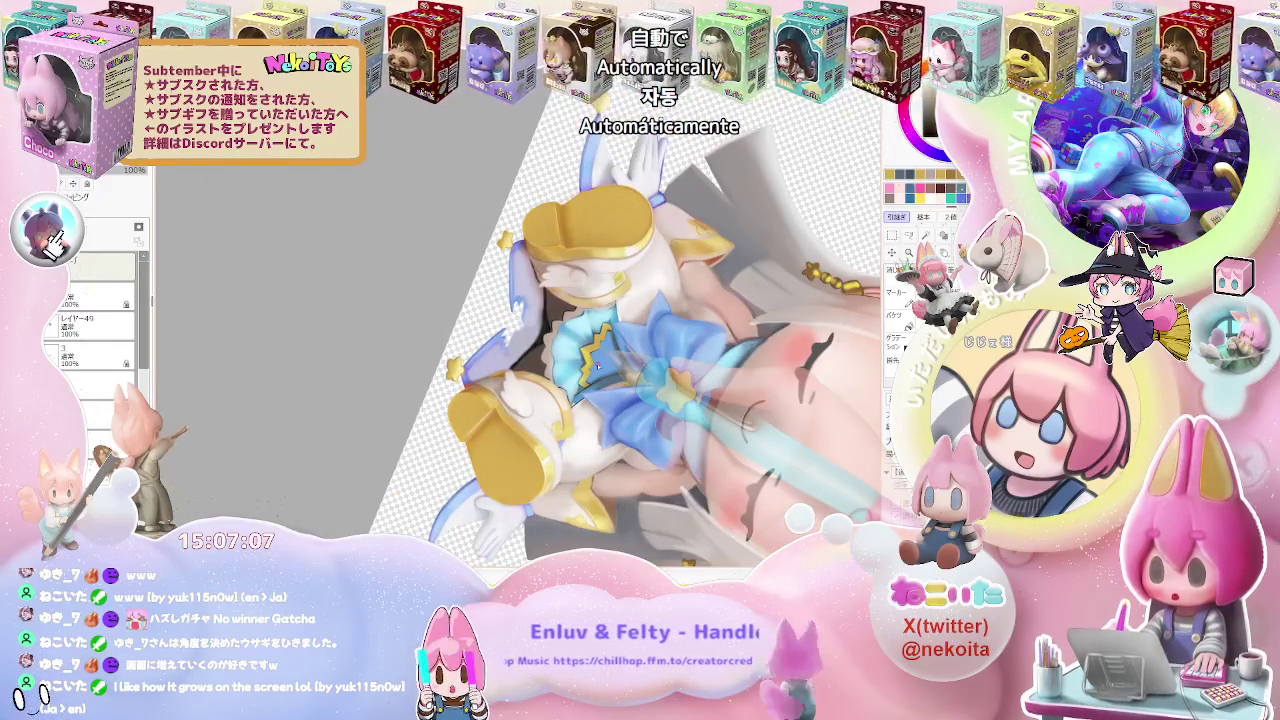
scroll(597, 366, "up", 2)
scroll(597, 366, "up", 2)
scroll(585, 346, "up", 2)
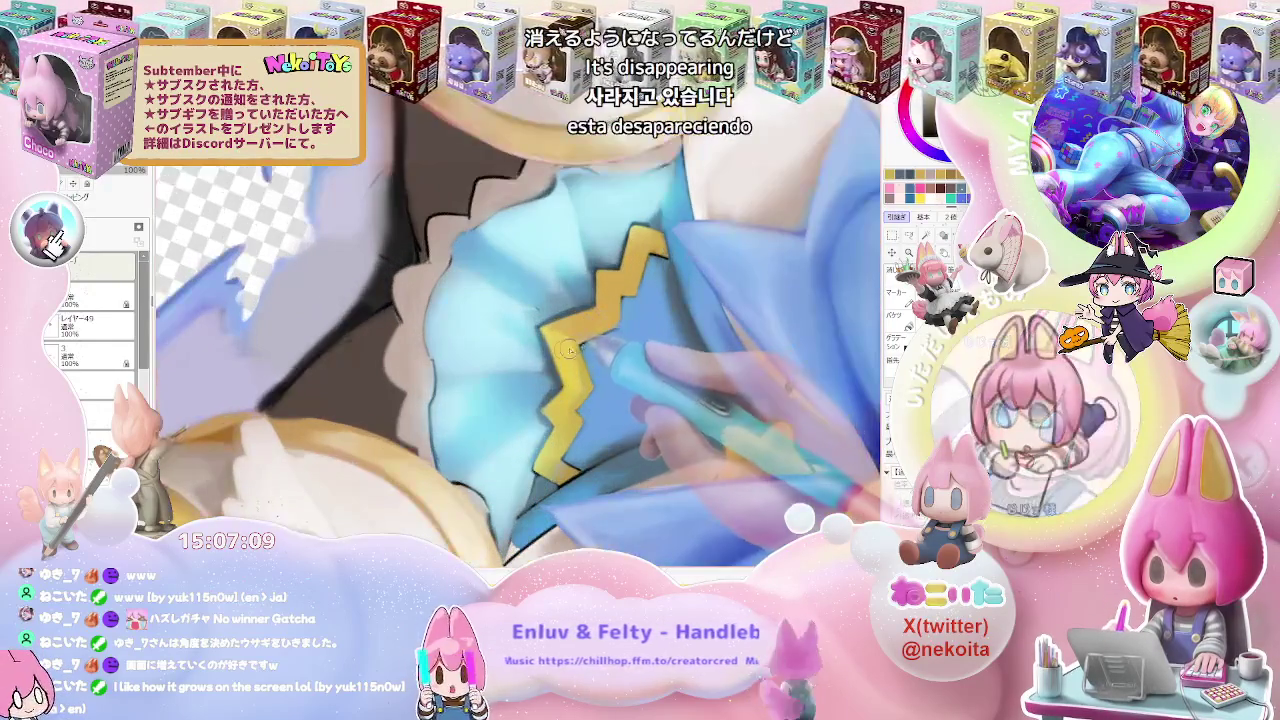
scroll(585, 346, "up", 2)
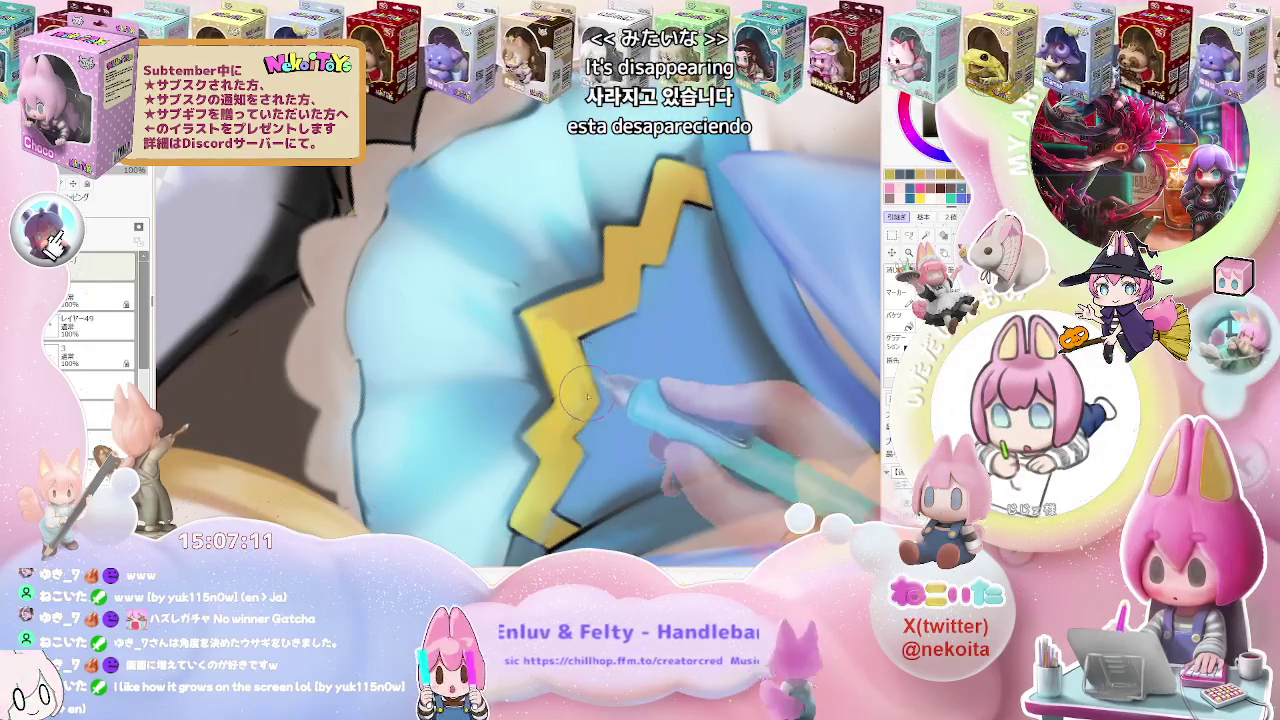
scroll(580, 385, "up", 1)
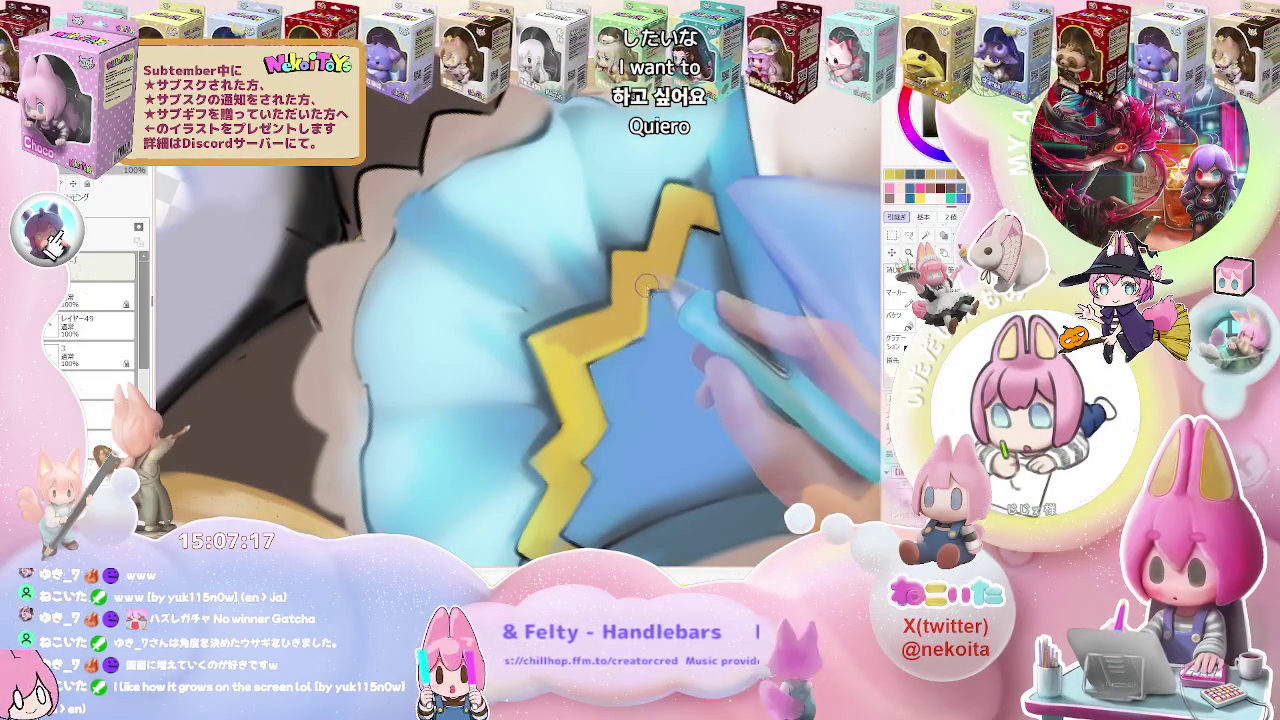
scroll(722, 230, "down", 3)
scroll(725, 230, "down", 2)
scroll(722, 229, "down", 2)
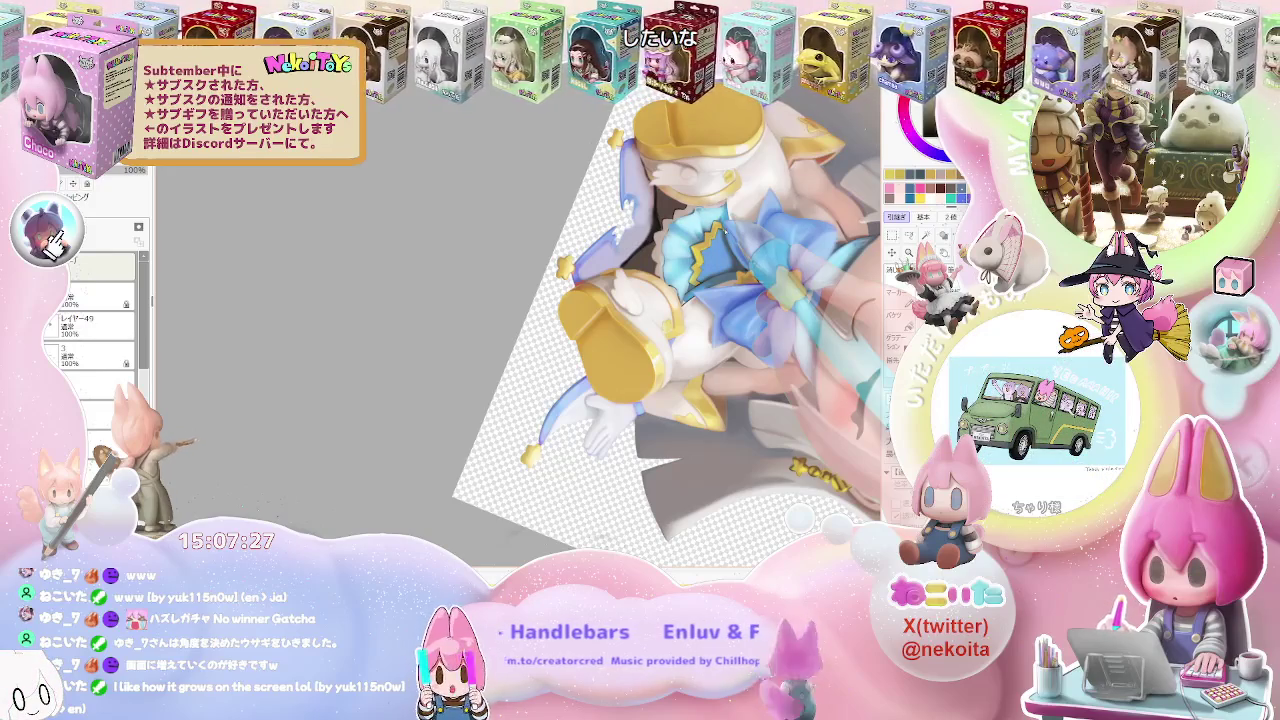
scroll(551, 352, "up", 2)
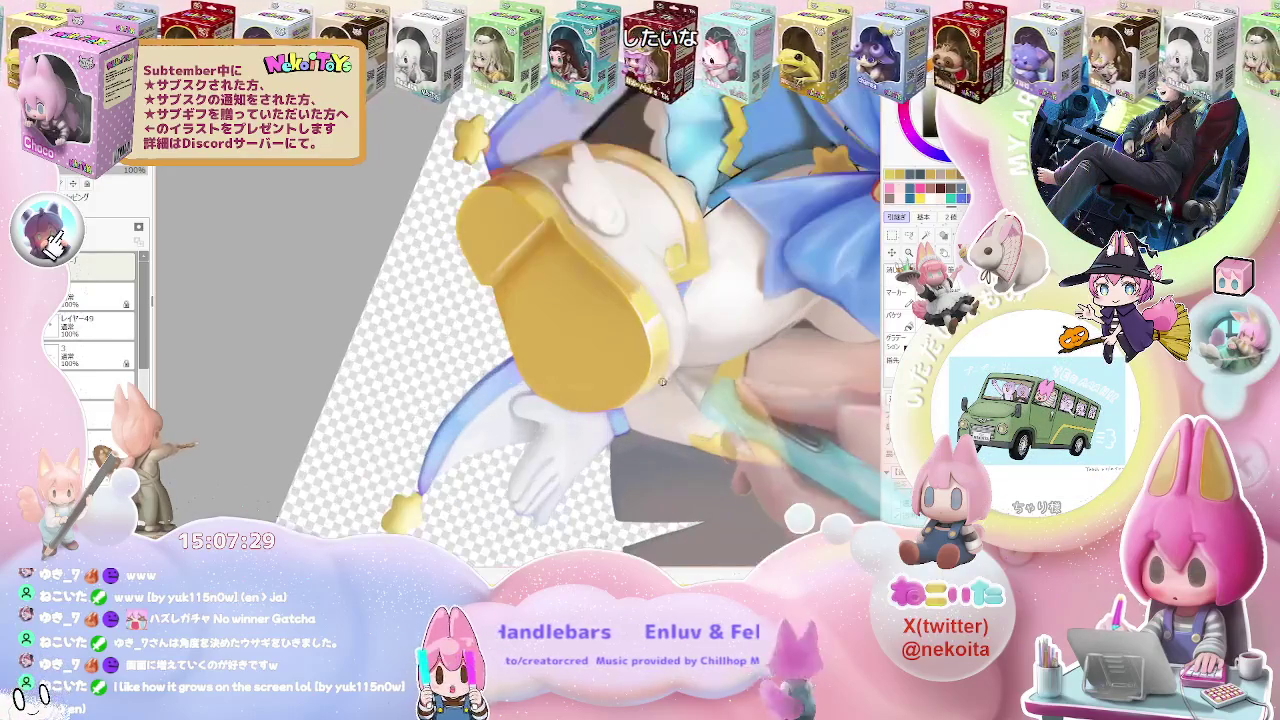
scroll(551, 352, "up", 2)
scroll(551, 351, "up", 1)
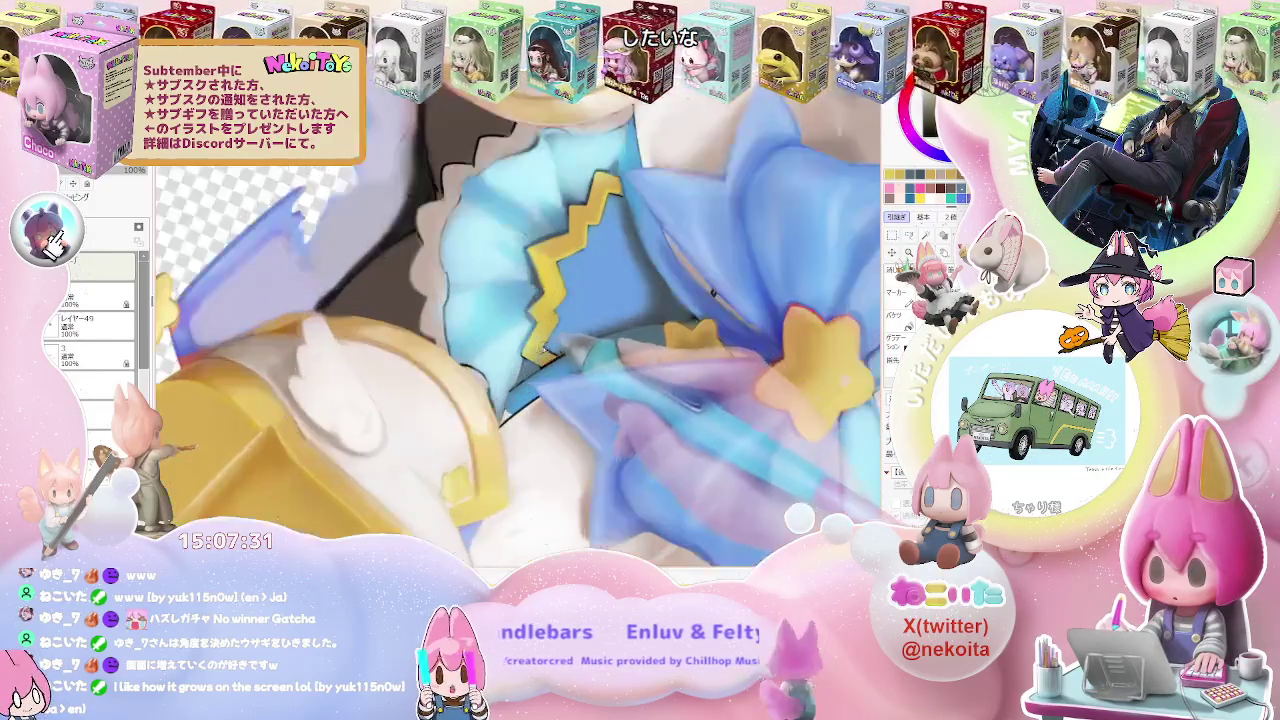
scroll(540, 355, "up", 2)
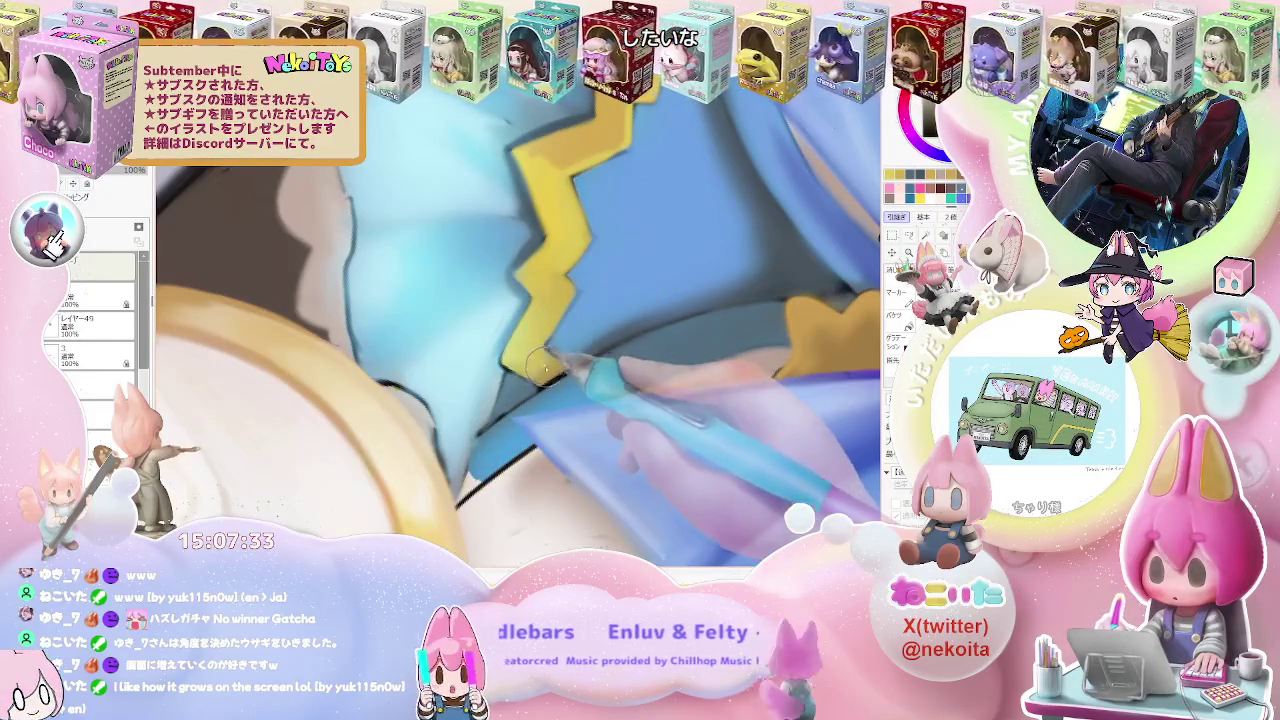
scroll(541, 373, "down", 1)
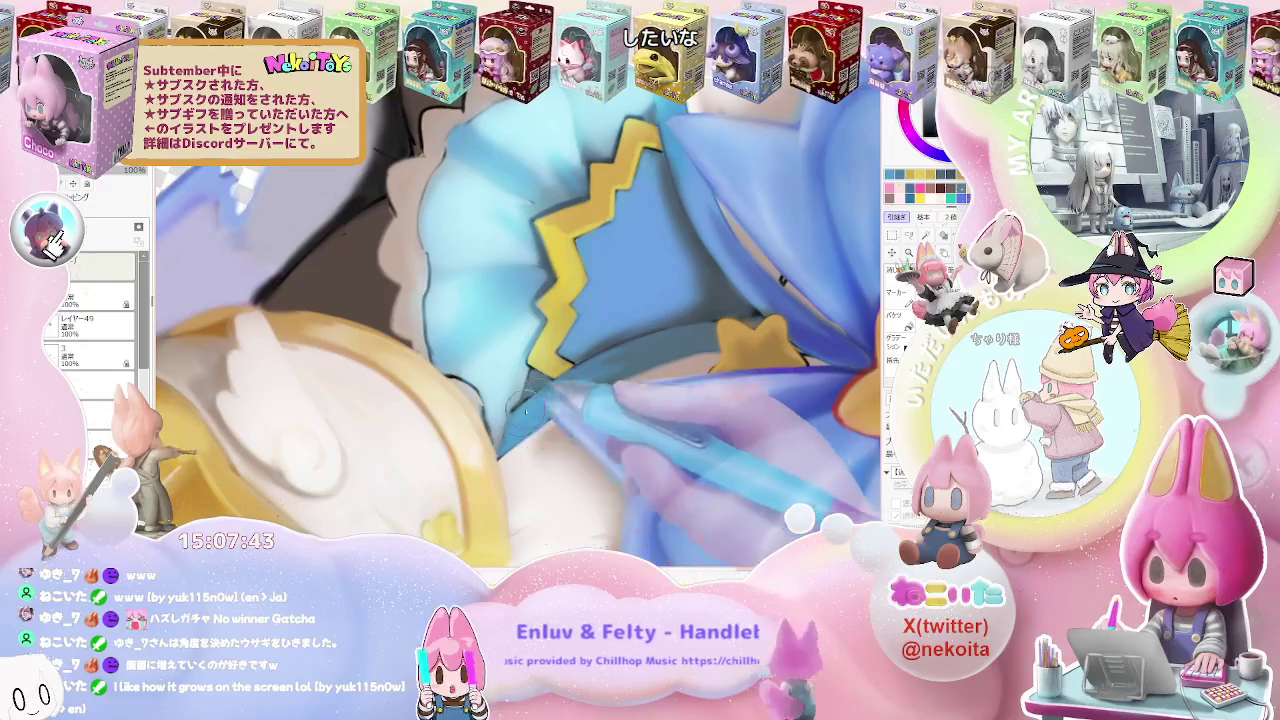
key("bracketleft")
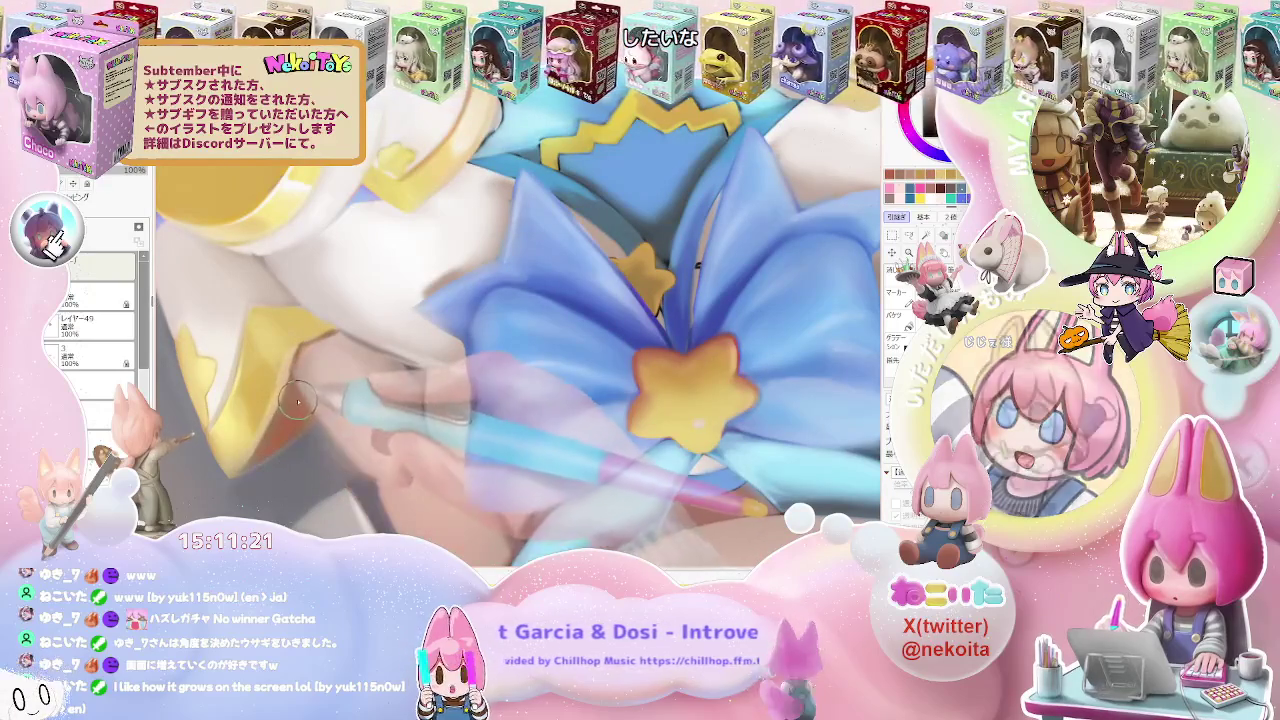
Zoom out and rotate the canvas so the figurine lies sideways, shoes toward the top
scroll(364, 398, "down", 3)
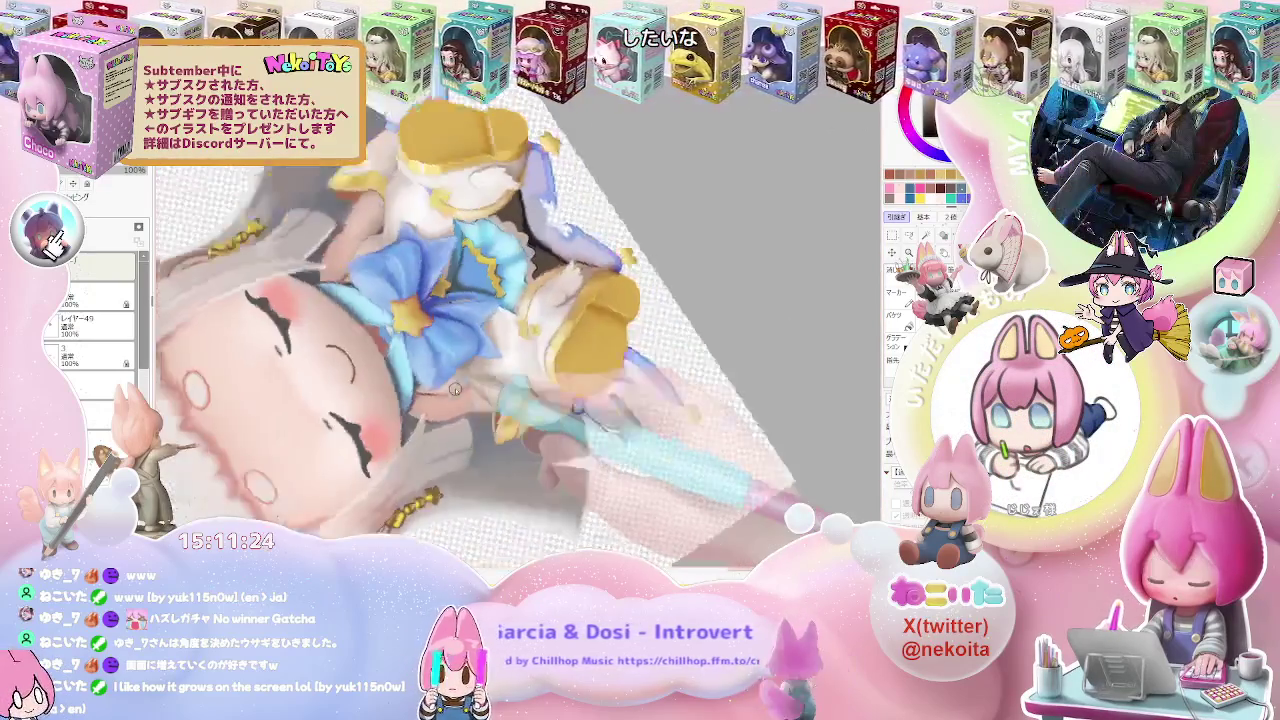
mouse_move(364, 398)
left_mouse_down()
mouse_move(556, 257)
mouse_move(307, 289)
mouse_move(300, 304)
left_mouse_up()
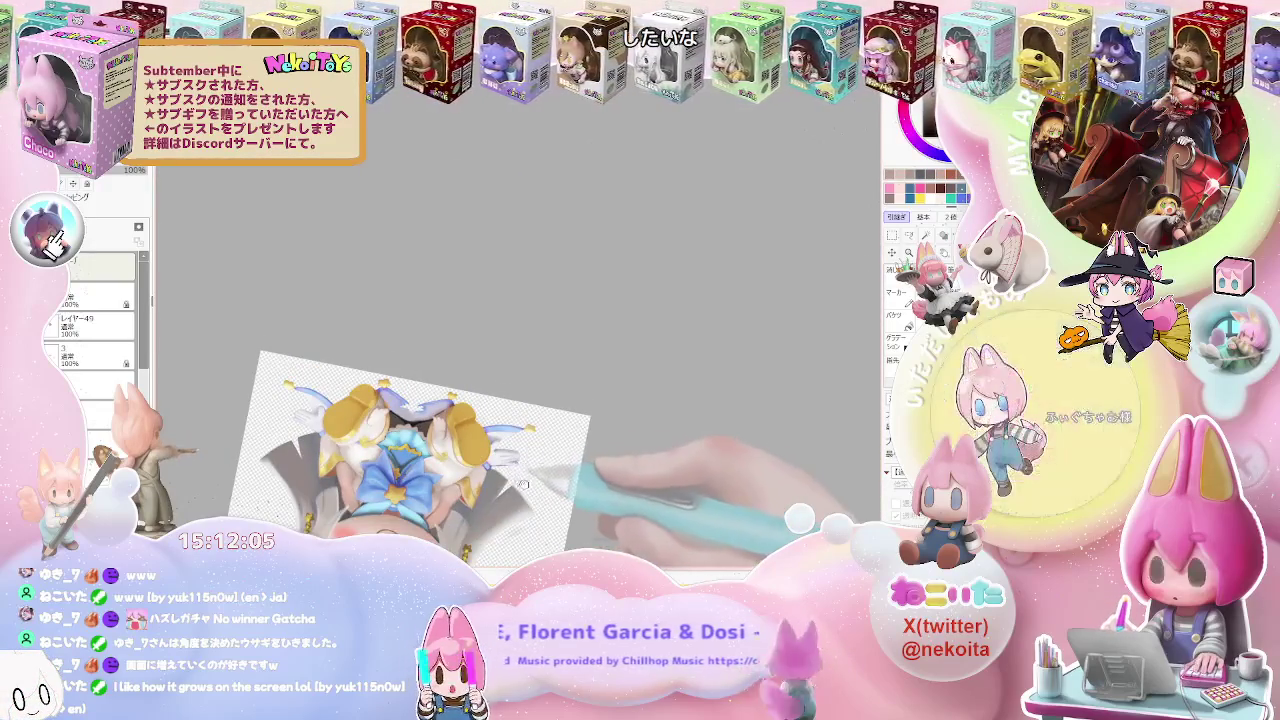
Zoom in for close-ups of the golden shoe and the bow, then back out to the whole figurine
scroll(455, 268, "up", 5)
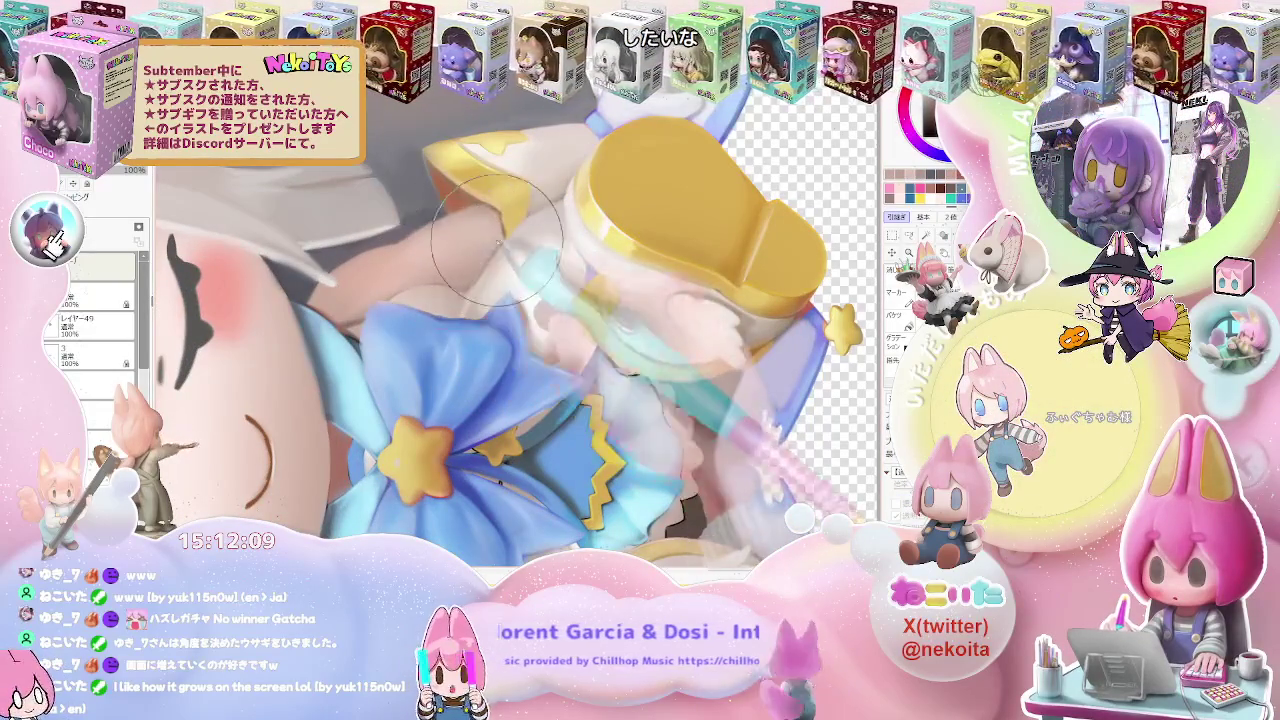
scroll(503, 233, "down", 2)
scroll(515, 255, "down", 2)
scroll(530, 280, "down", 2)
scroll(534, 288, "up", 3)
scroll(430, 258, "up", 2)
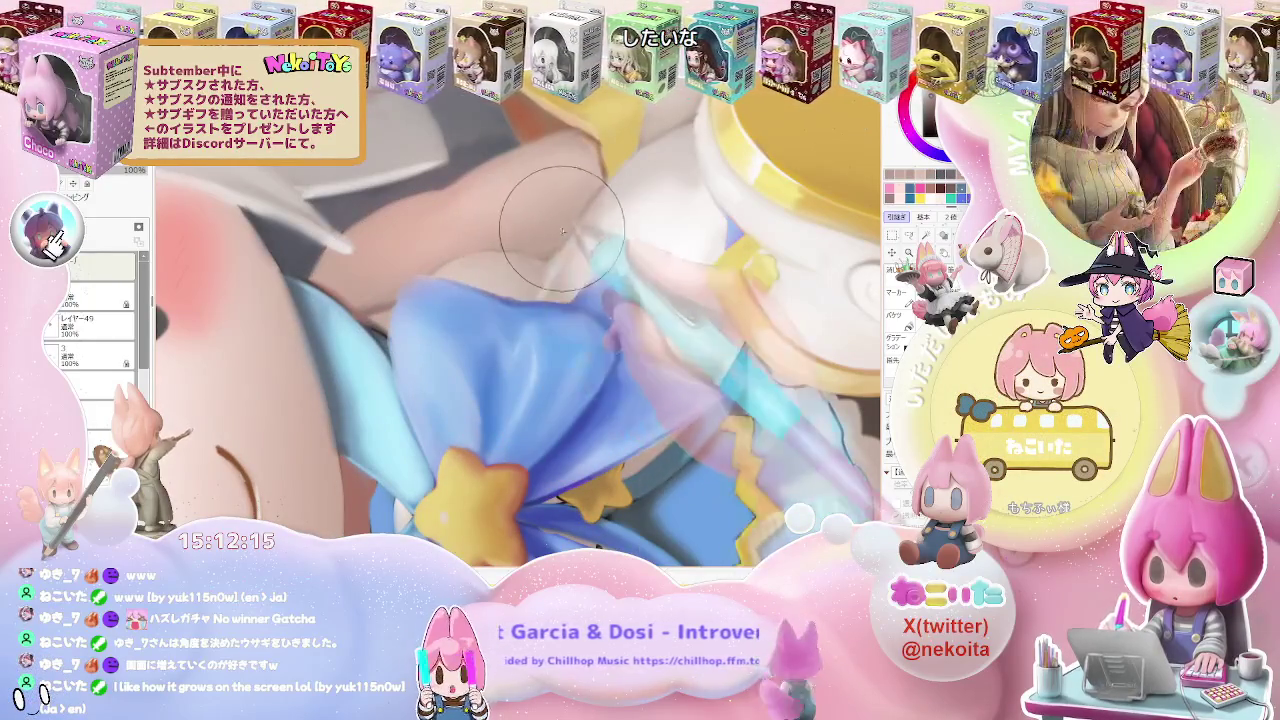
scroll(585, 195, "down", 2)
scroll(585, 195, "down", 2)
scroll(600, 250, "down", 2)
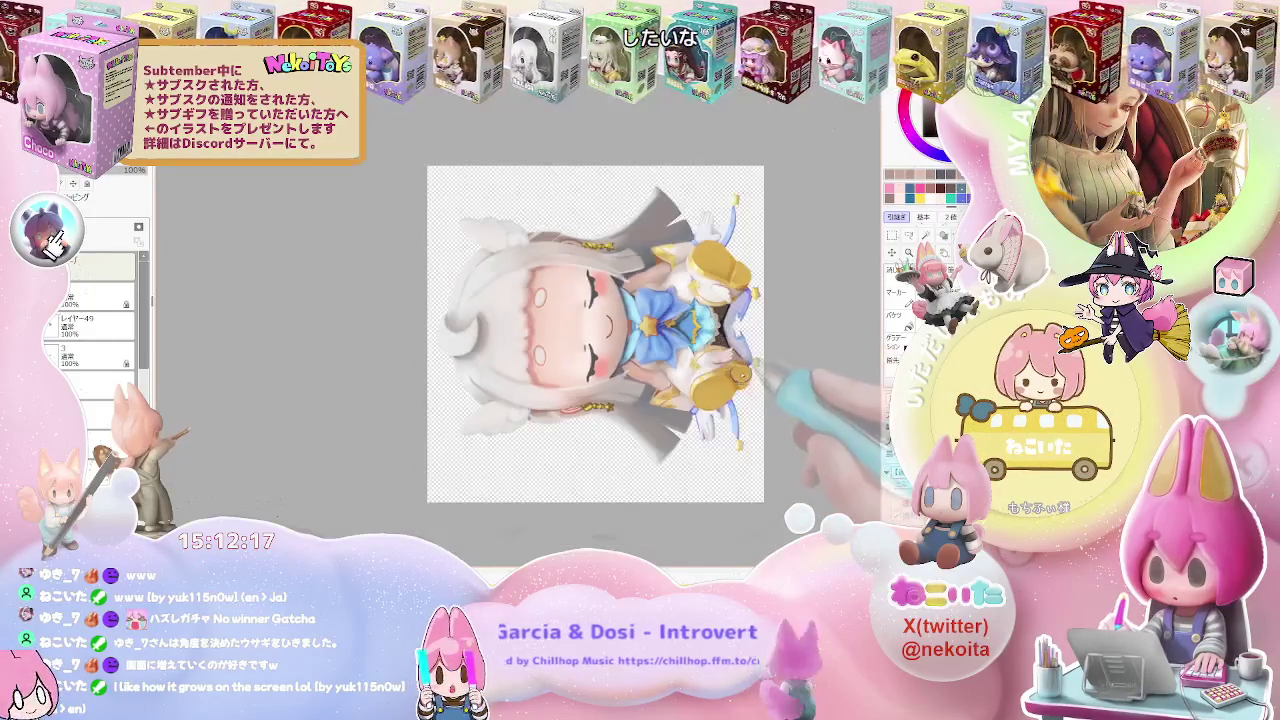
scroll(653, 487, "up", 2)
scroll(620, 430, "up", 2)
scroll(560, 380, "up", 2)
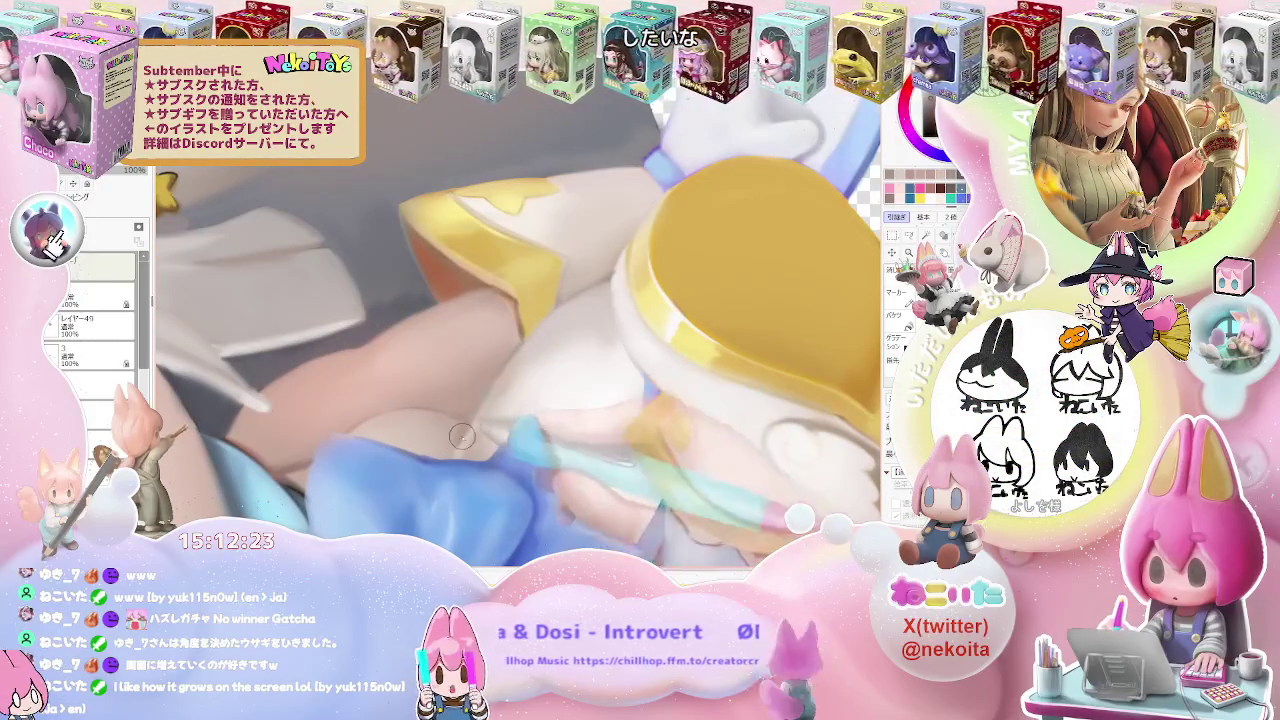
scroll(633, 266, "down", 2)
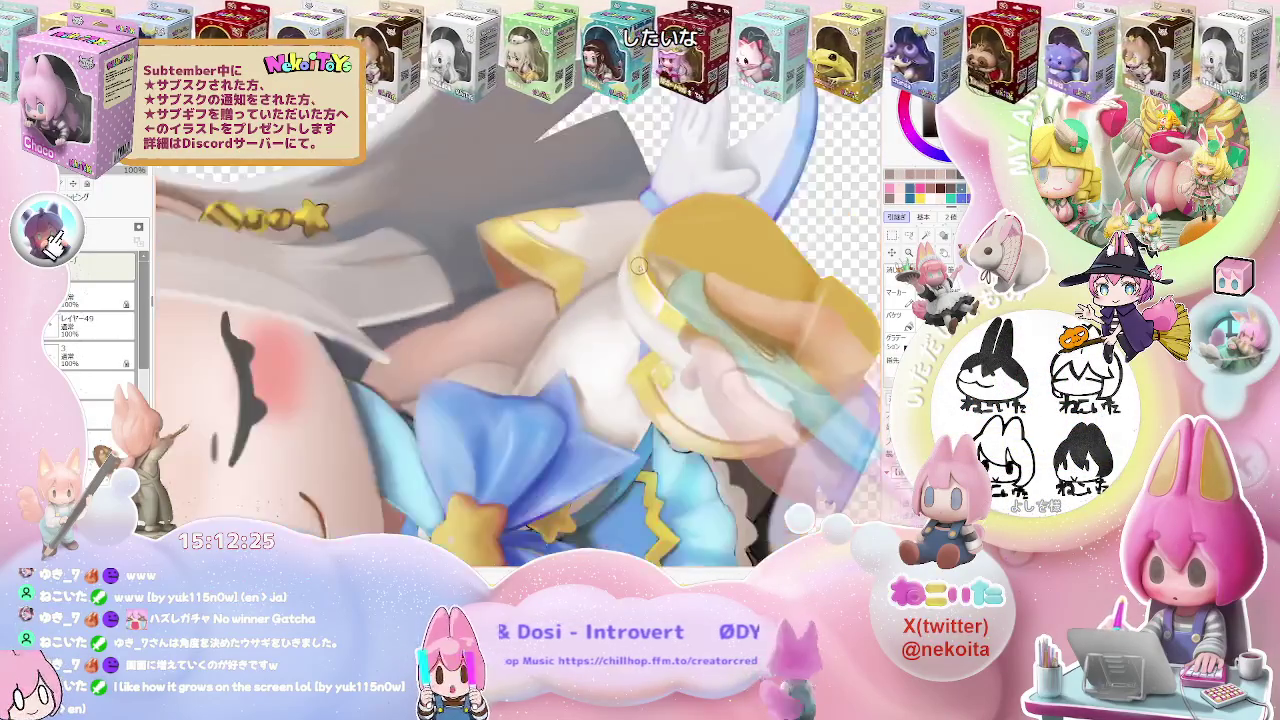
scroll(633, 266, "down", 3)
scroll(633, 266, "down", 2)
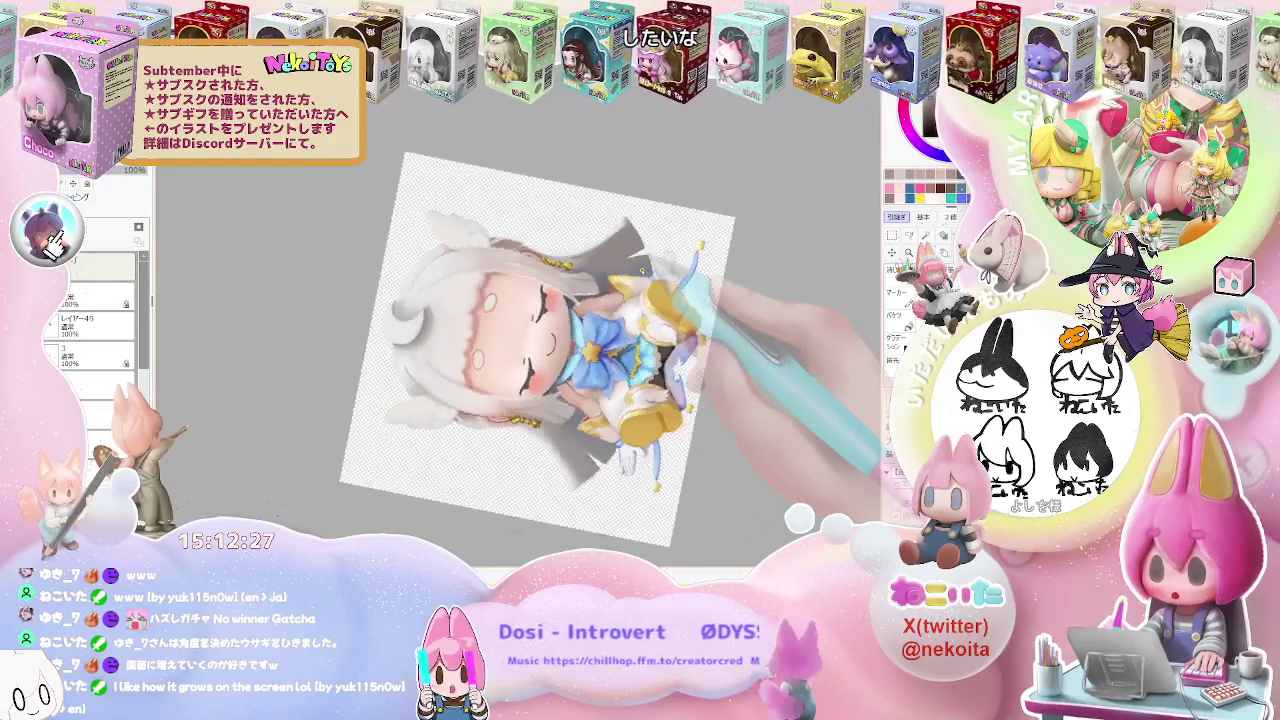
Reset the canvas rotation to fully upright and zoom in on the bow
left_click_drag(690, 300, 643, 270)
double_click(643, 270)
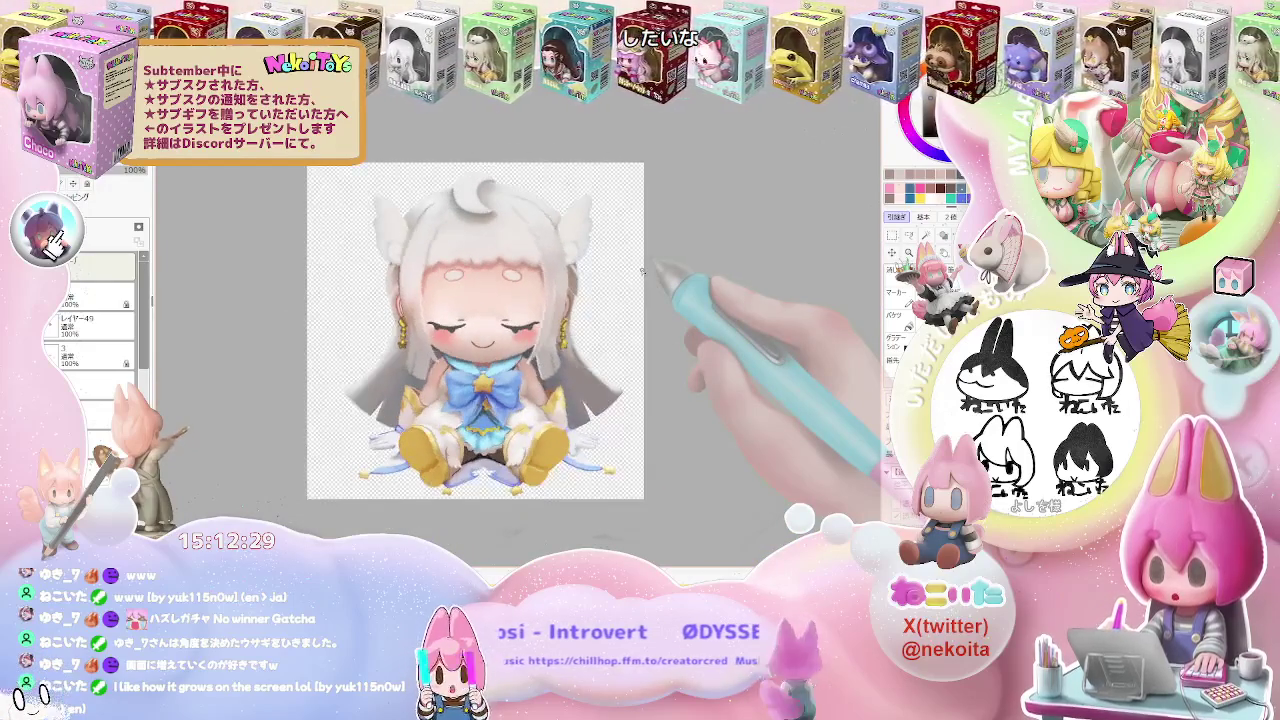
scroll(643, 270, "down", 2)
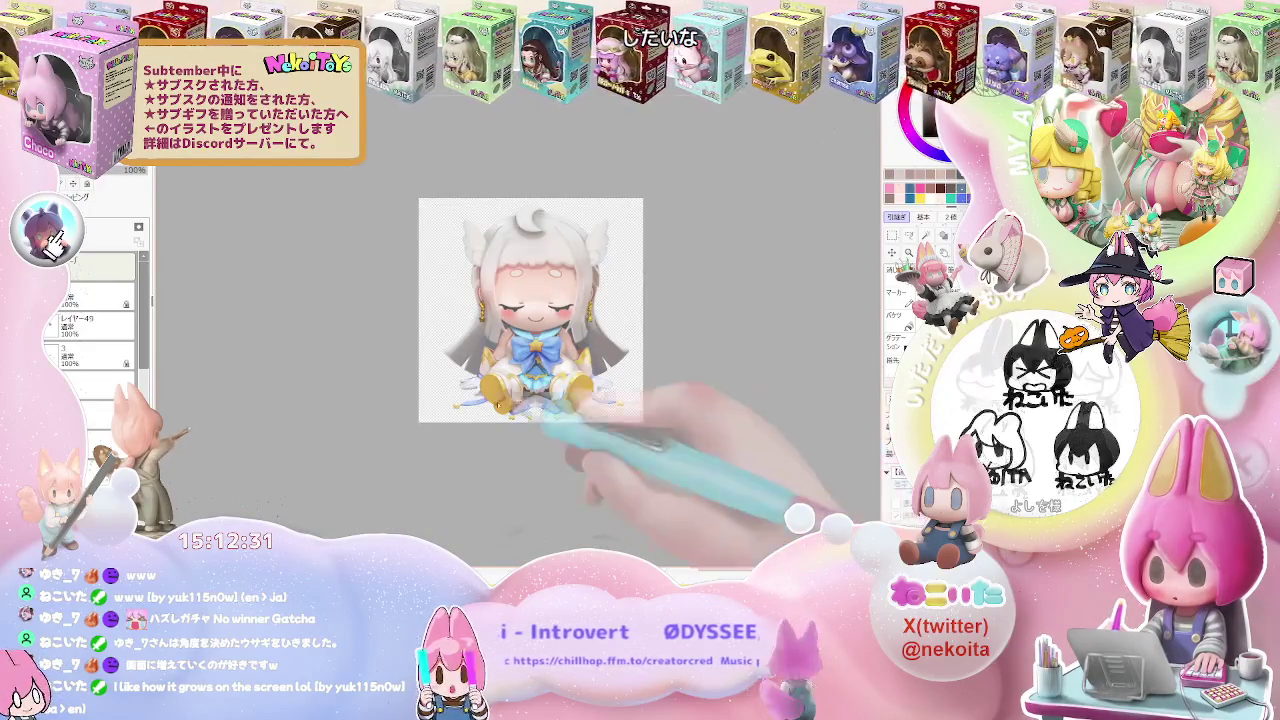
scroll(453, 365, "up", 3)
scroll(453, 365, "up", 2)
scroll(453, 365, "up", 1)
scroll(453, 365, "up", 1)
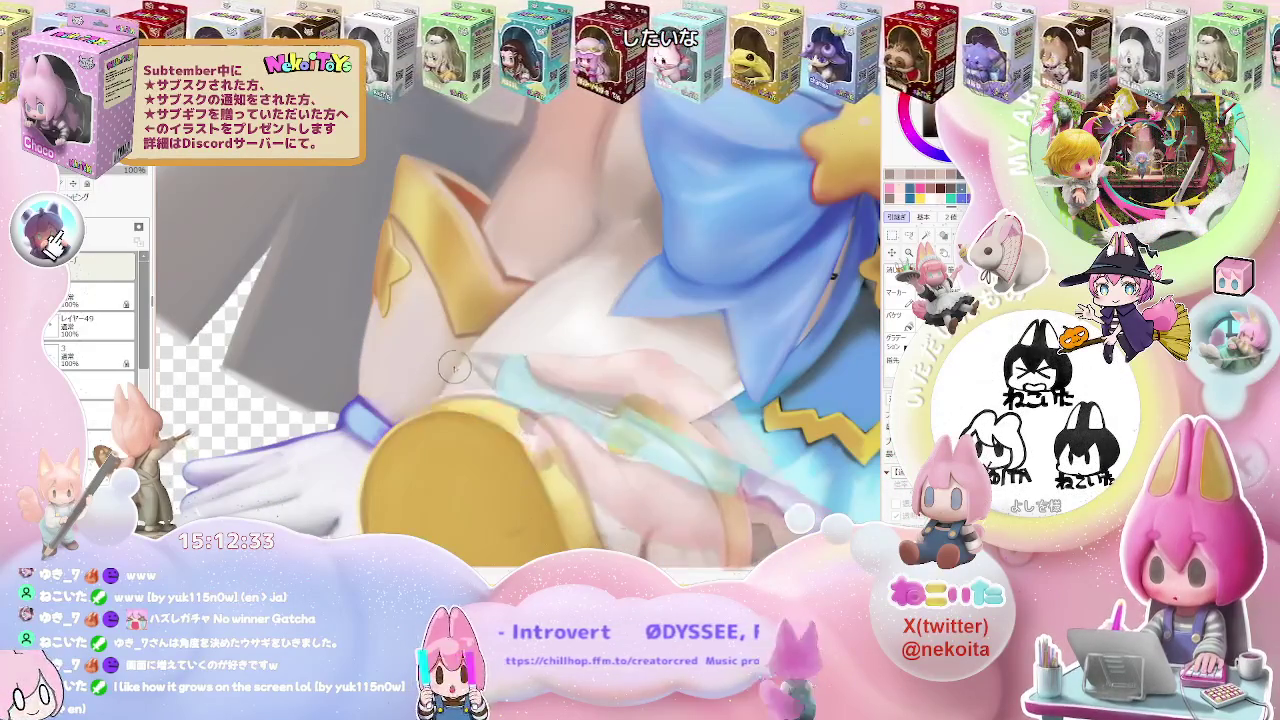
Rotate the canvas about 90° so the figure lies sideways, then zoom out with Ctrl+minus
scroll(543, 272, "down", 1)
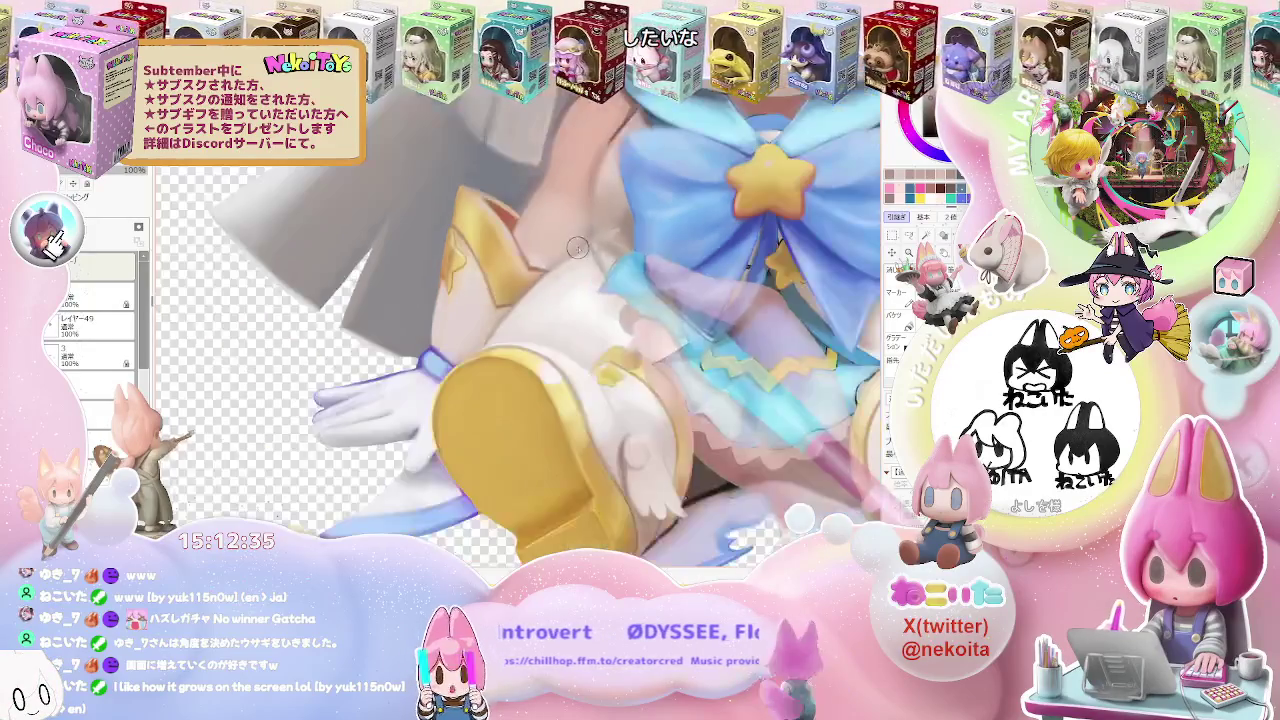
scroll(543, 272, "down", 1)
scroll(543, 272, "down", 1)
scroll(672, 319, "up", 1)
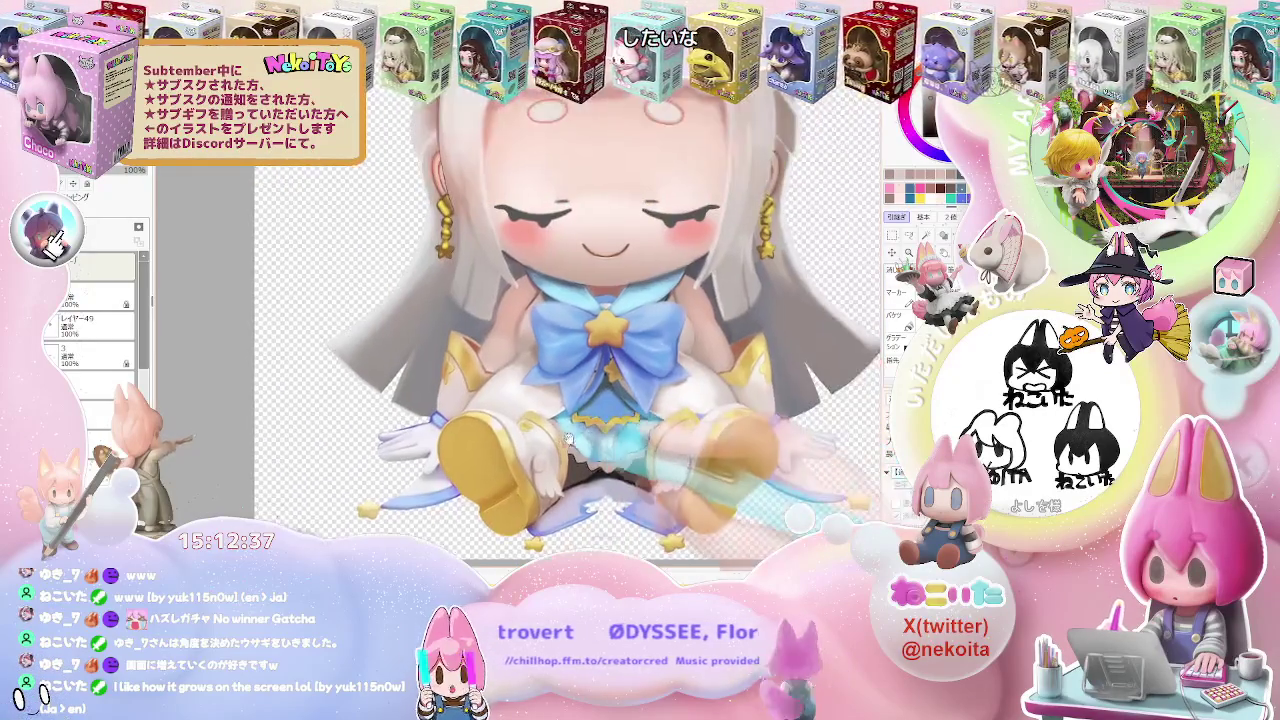
left_click_drag(672, 319, 455, 283)
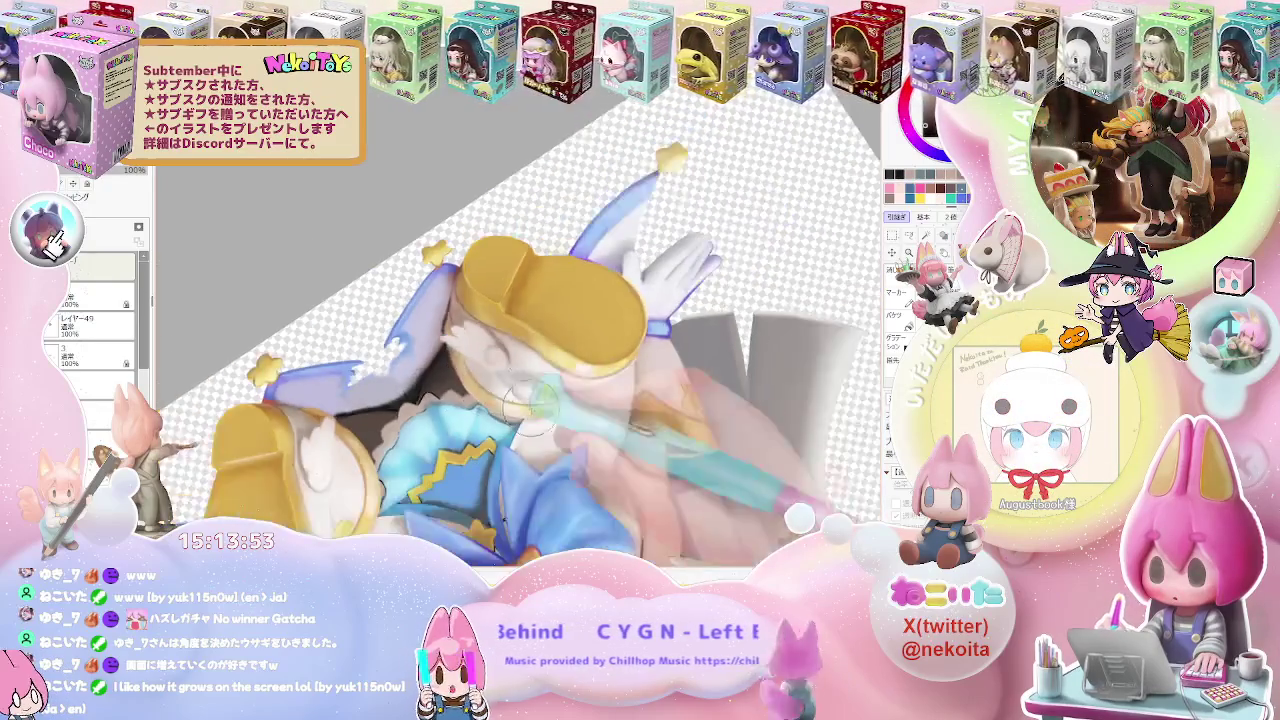
key("ctrl+minus")
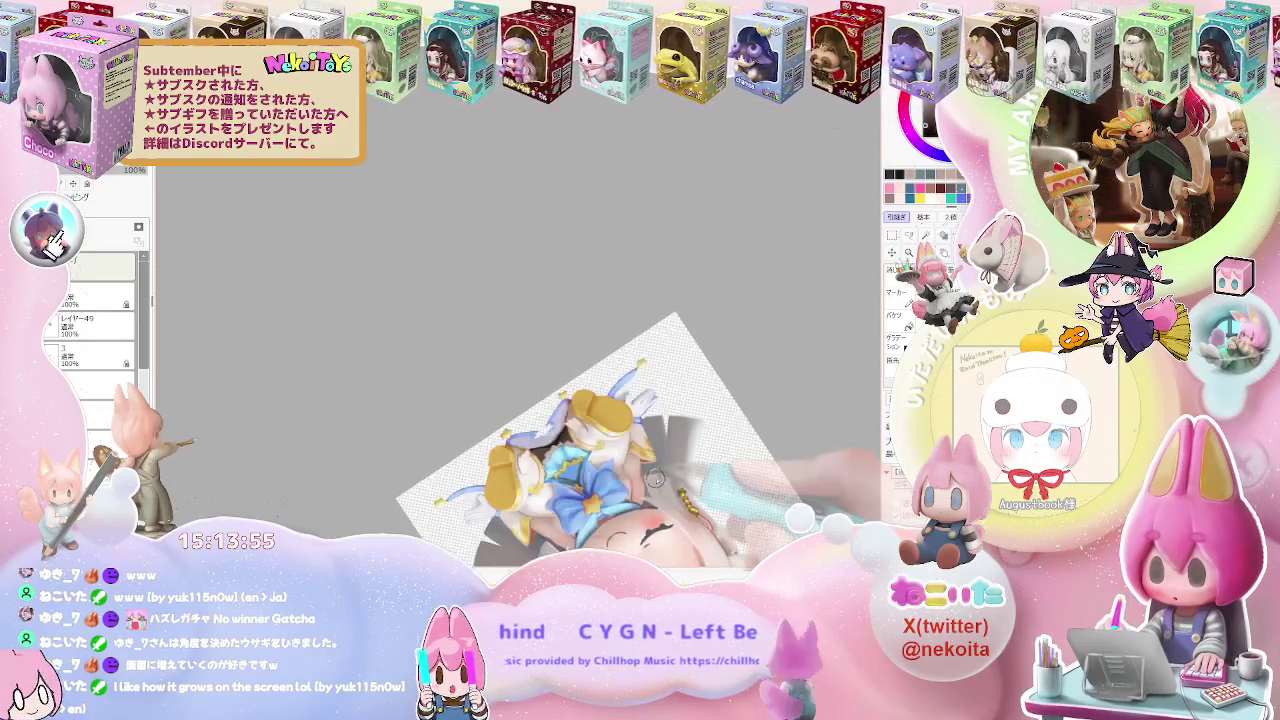